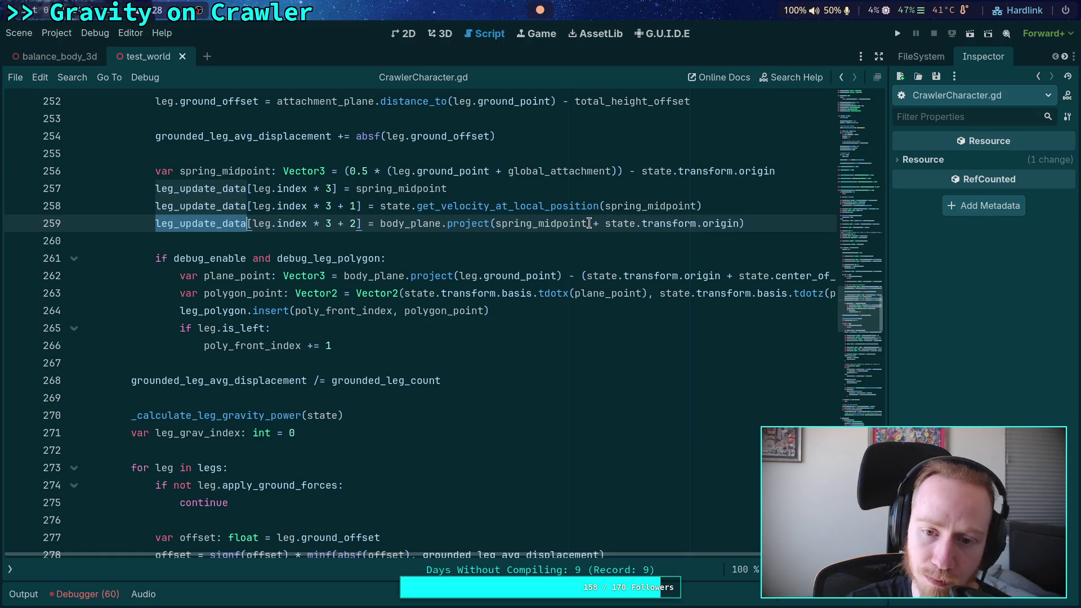
# - Append ' - state.transform.origin' to the projected spring midpoint on line 259, then run the project
pyautogui.moveTo(589, 224)
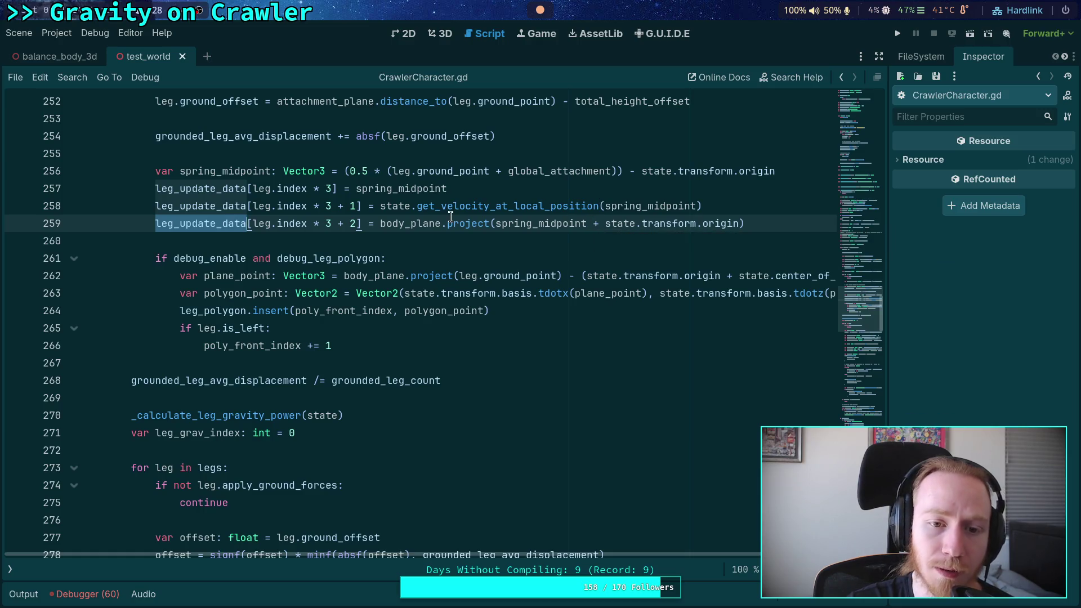
pyautogui.moveTo(414, 220)
pyautogui.scroll(3, 414, 221)
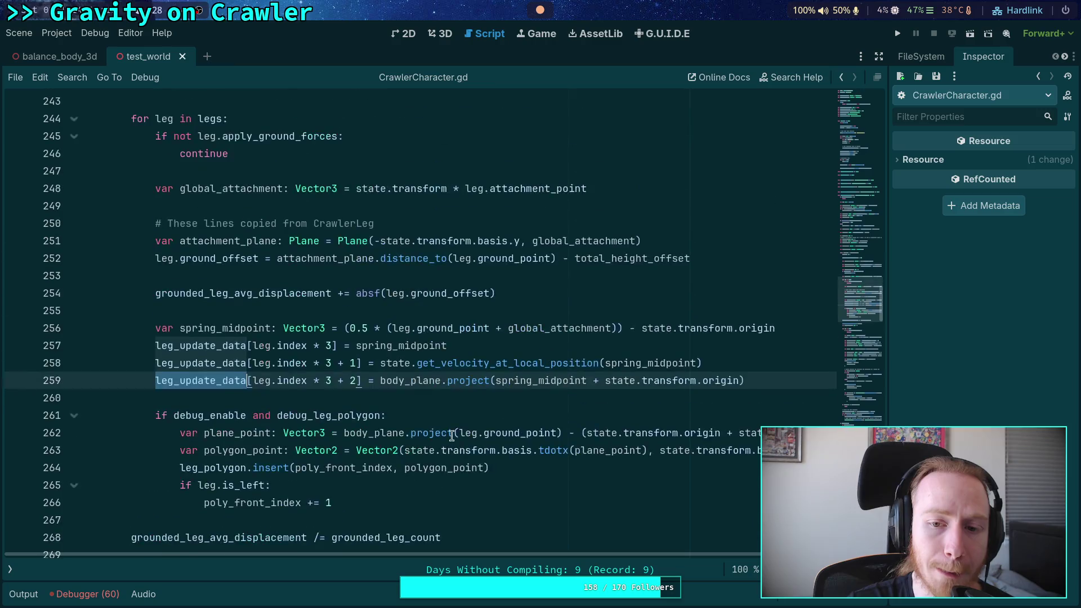
pyautogui.doubleClick(399, 382)
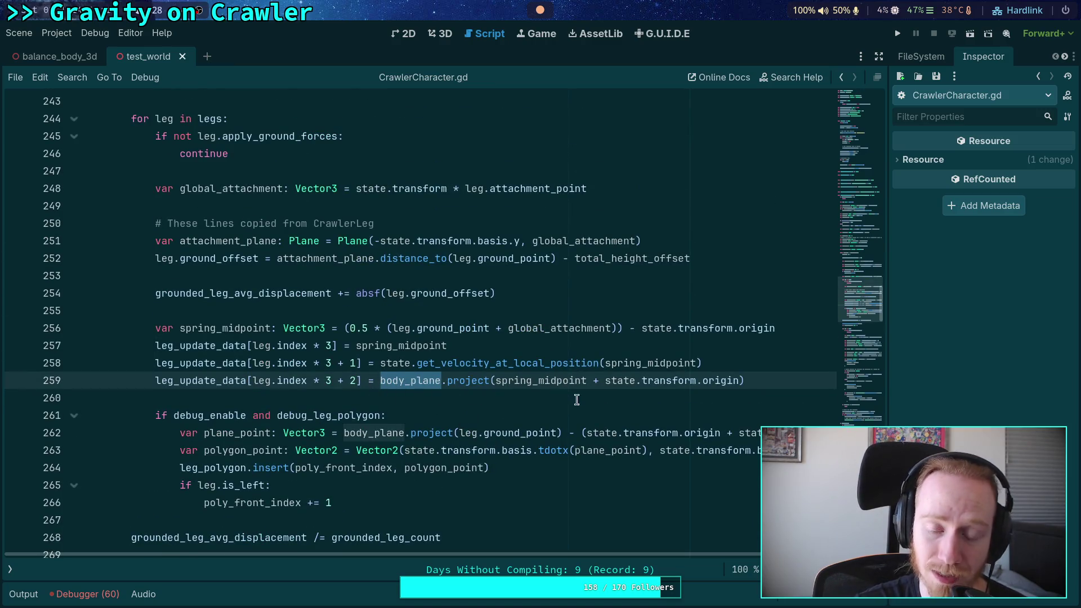
pyautogui.moveTo(566, 380)
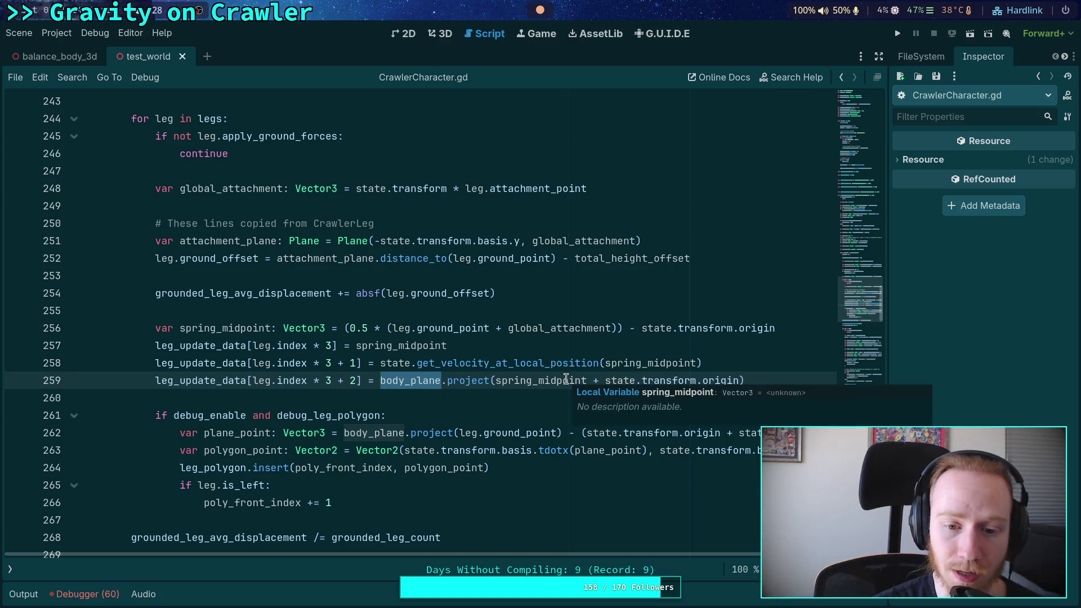
pyautogui.moveTo(495, 380); pyautogui.dragTo(739, 381)
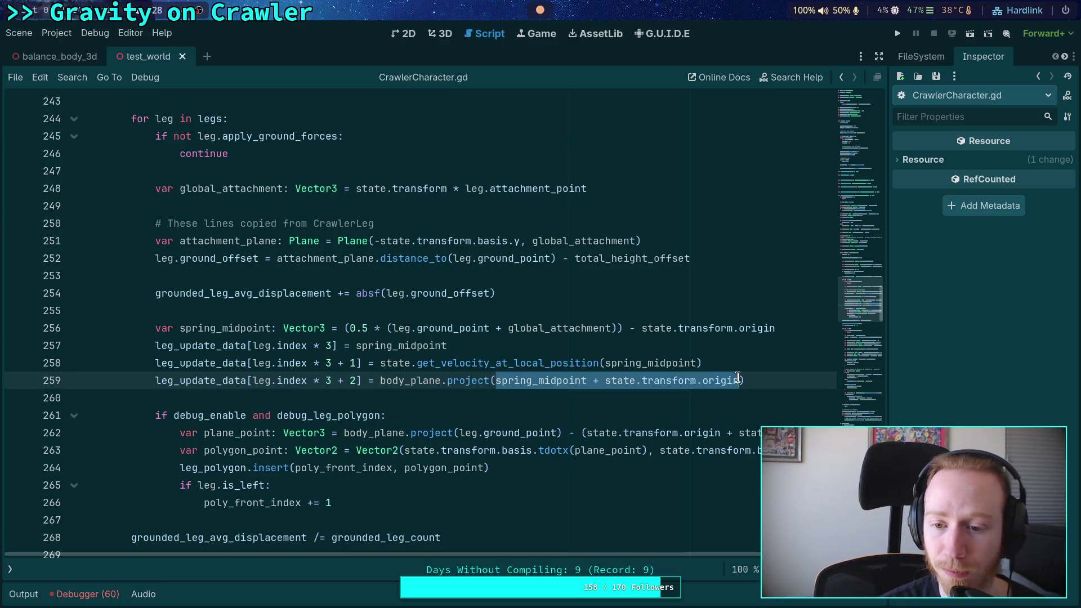
pyautogui.click(775, 383)
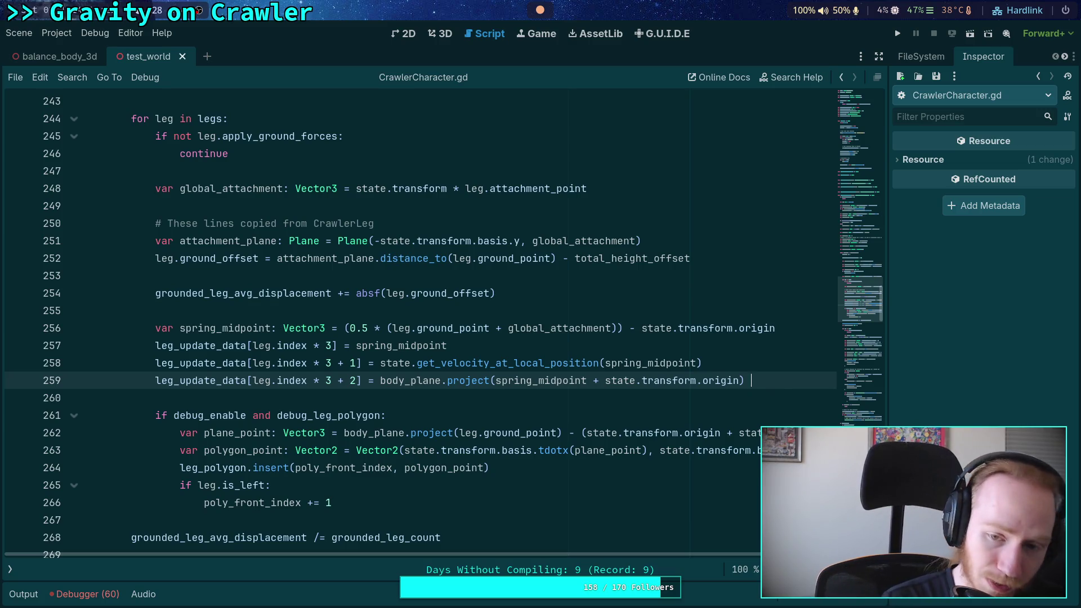
pyautogui.write('- state.')
pyautogui.write('transform.or')
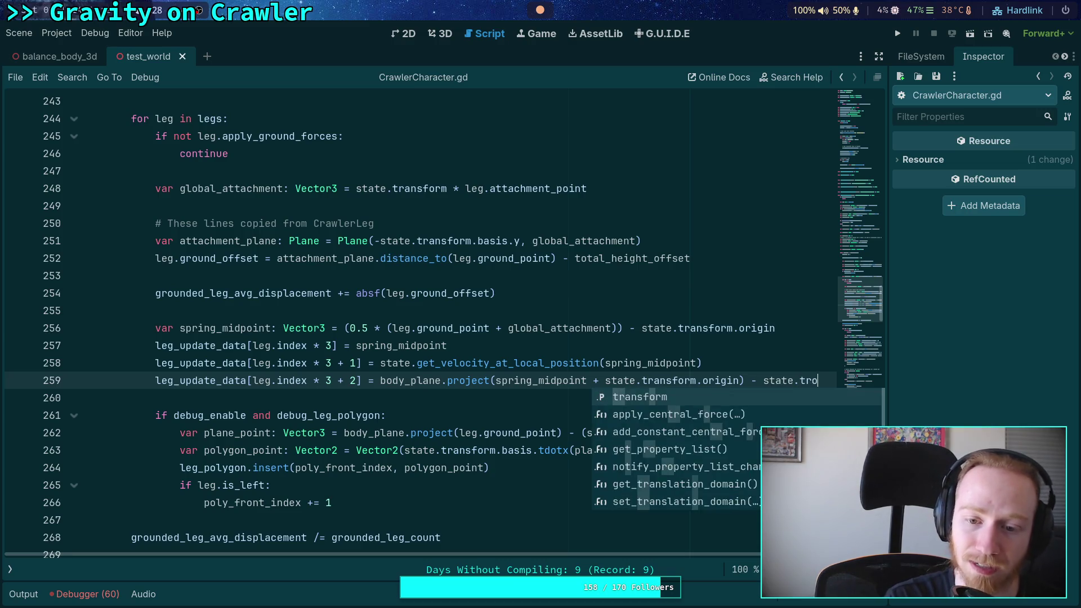
pyautogui.press('Return')
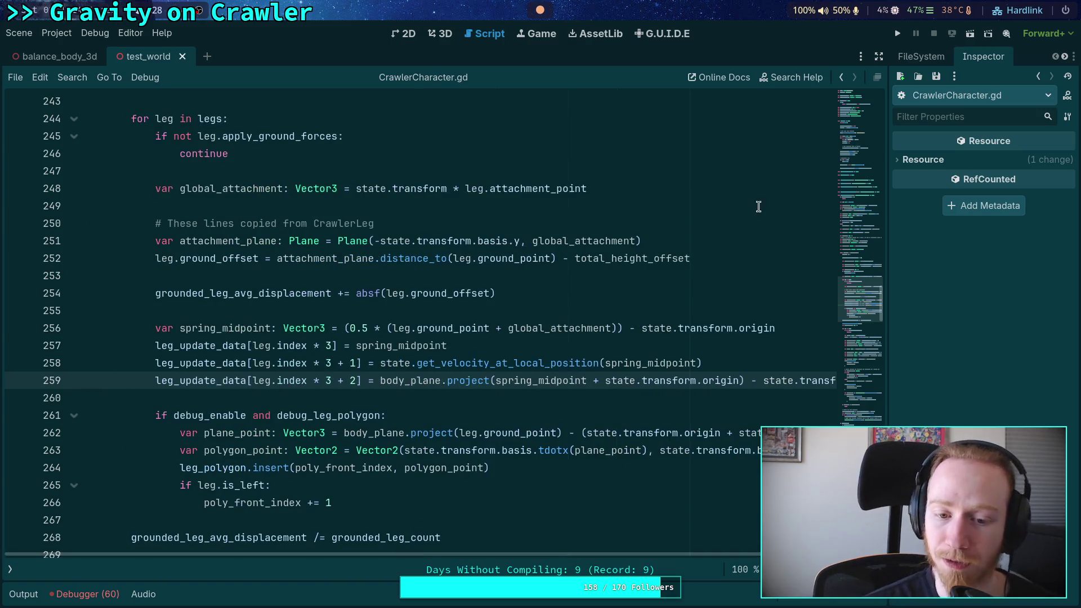
pyautogui.click(897, 33)
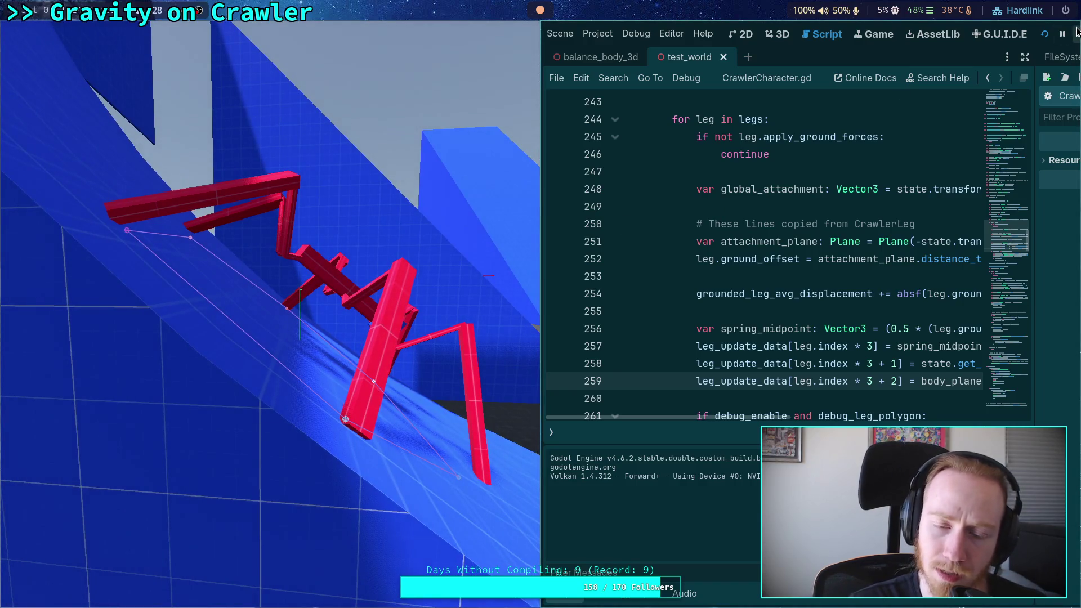
# - Stop the running game with F8 and collapse the Output panel to show more code
pyautogui.press('F8')
pyautogui.click(37, 596)
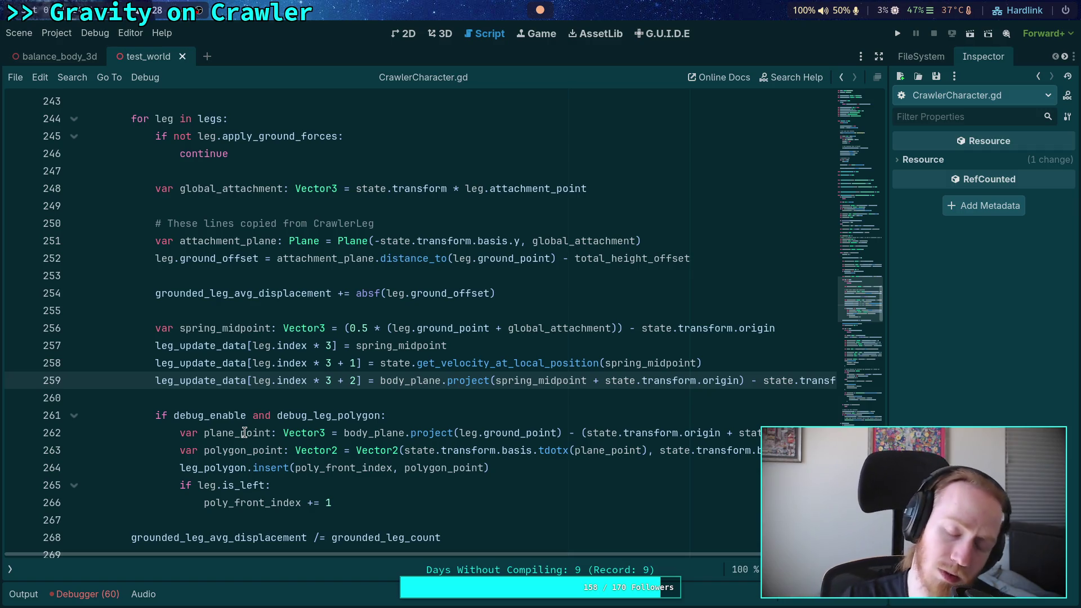
# - Highlight every use of leg_update_data and anti_gravity_point on line 282
pyautogui.scroll(-7, 250, 352)
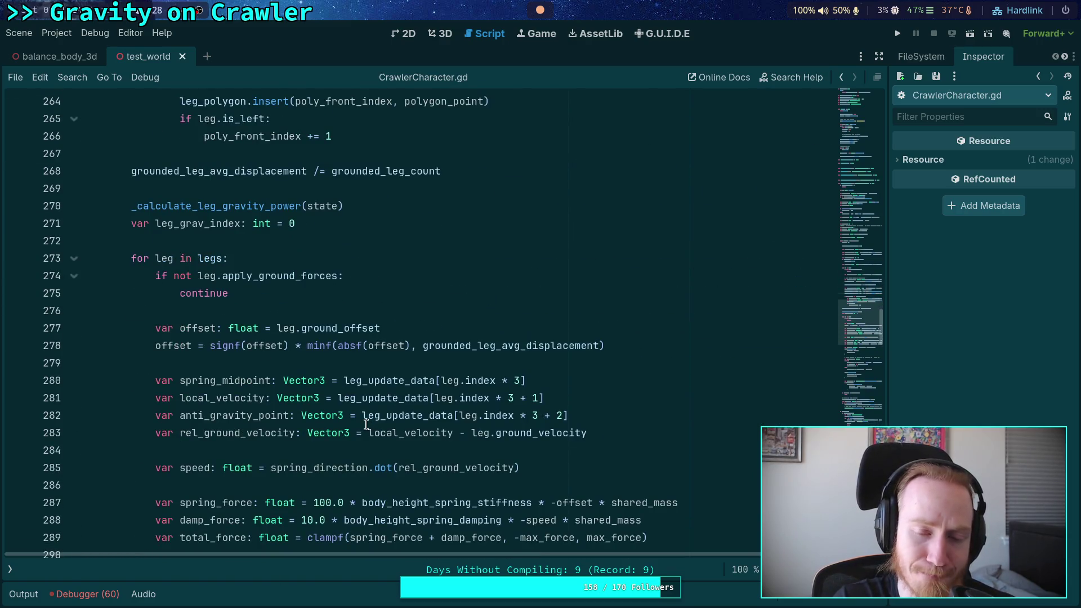
pyautogui.scroll(-2, 259, 438)
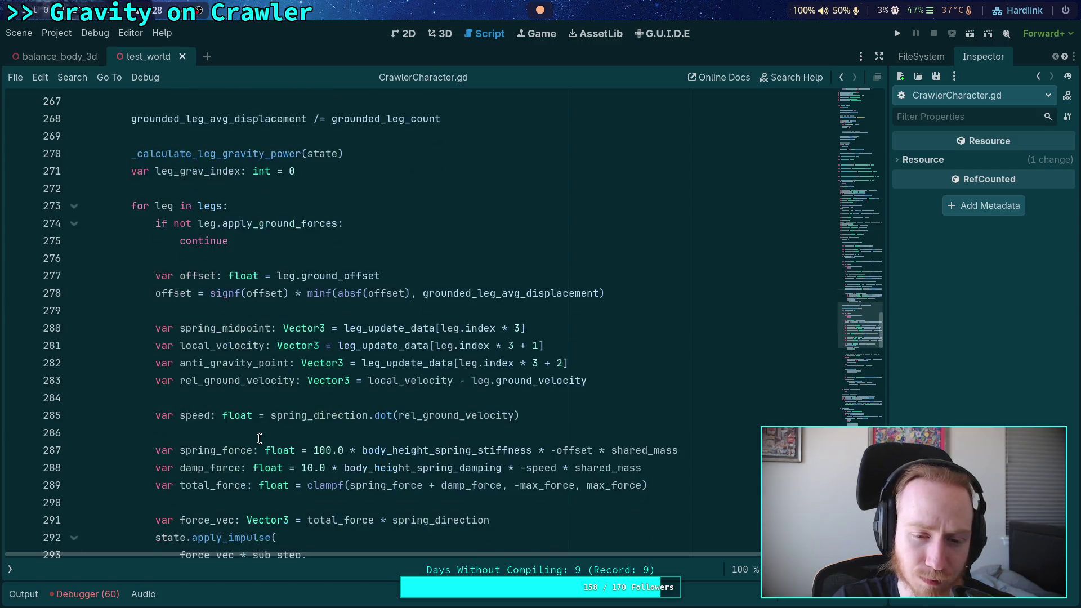
pyautogui.doubleClick(394, 310)
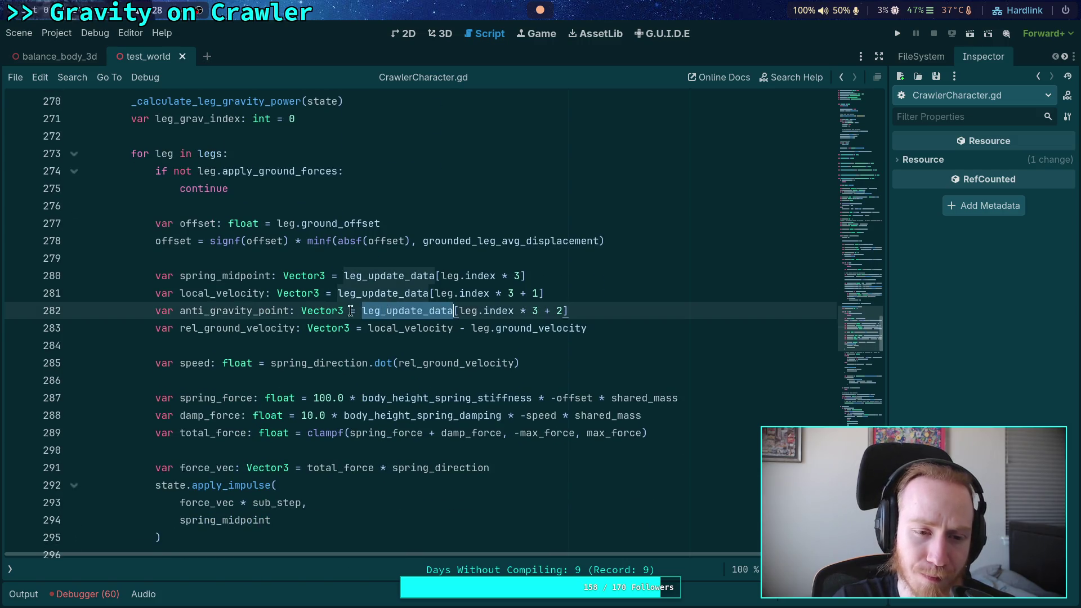
pyautogui.doubleClick(240, 311)
# - Highlight anti_gravity_point's use on line 311, then run the project again
pyautogui.scroll(-4, 425, 423)
pyautogui.scroll(-2, 429, 450)
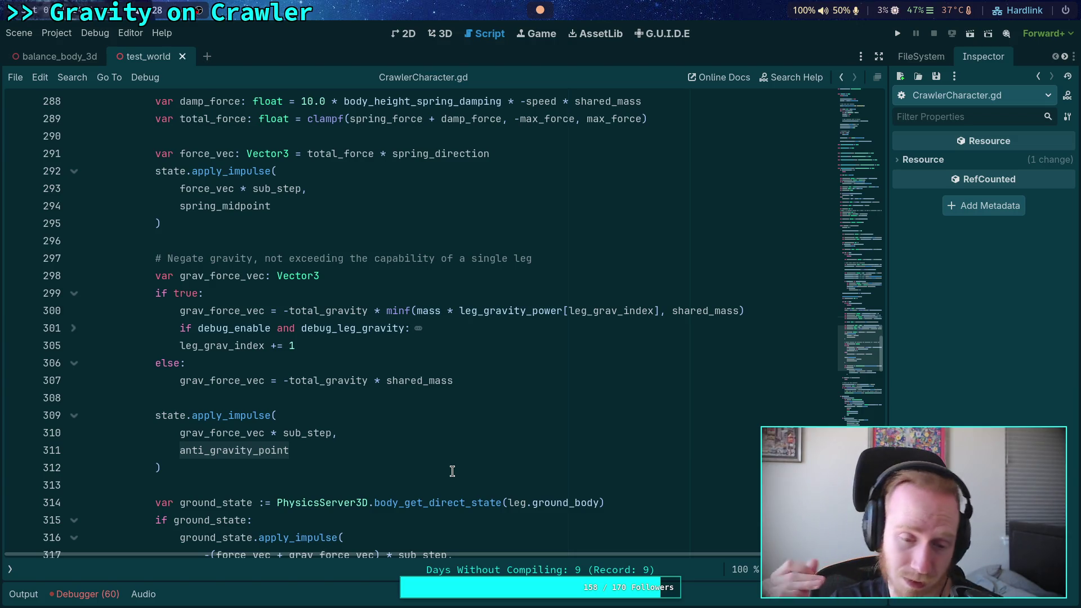
pyautogui.doubleClick(246, 453)
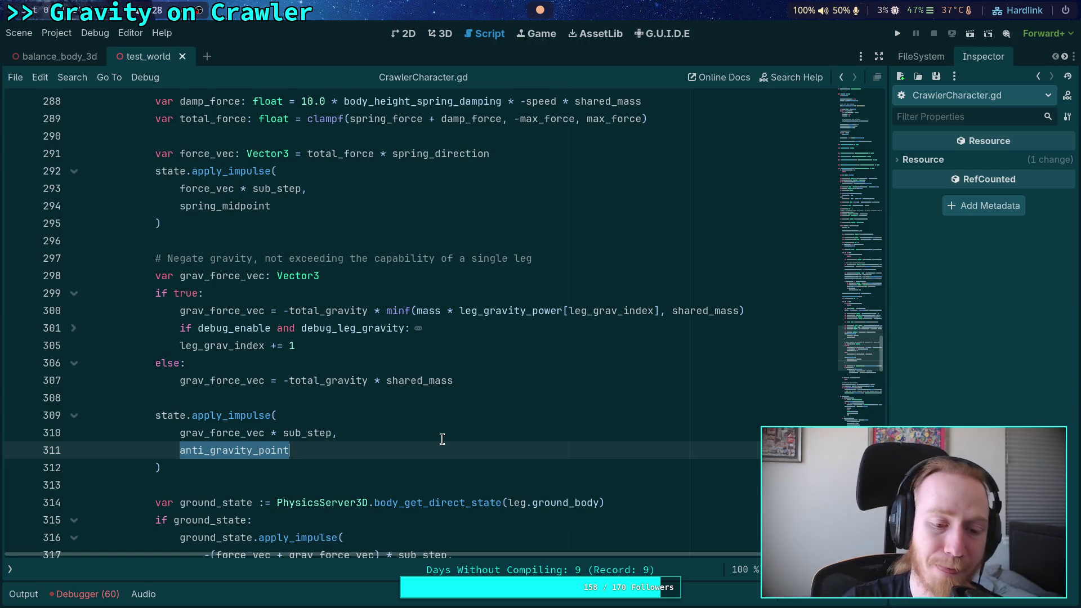
pyautogui.scroll(-19, 442, 439)
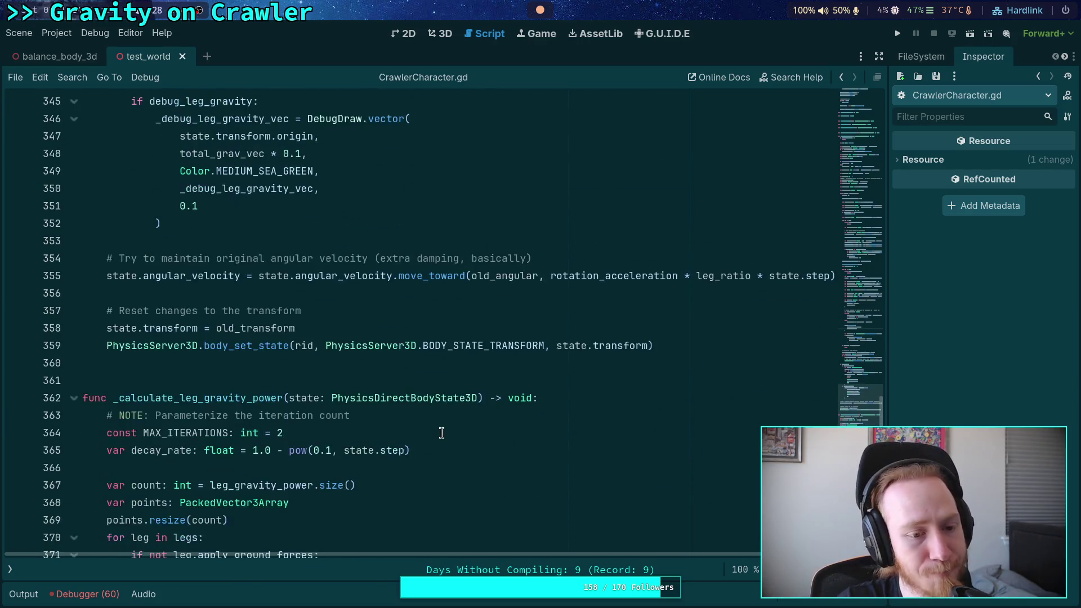
pyautogui.scroll(-9, 442, 433)
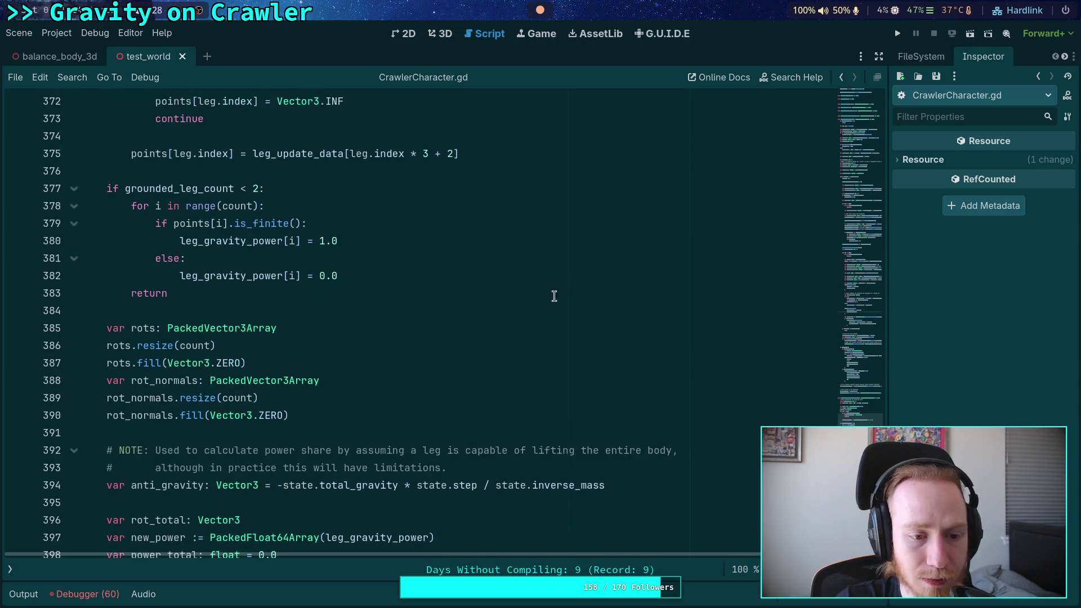
pyautogui.click(897, 33)
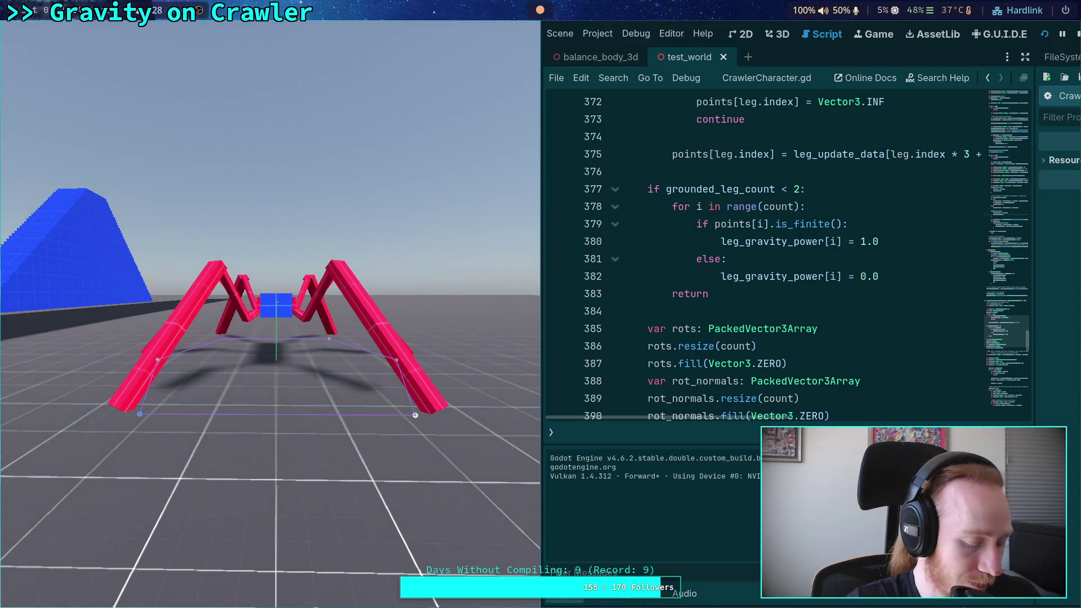
# - Float the game window over the editor to watch the crawler climb, then close it with F8
pyautogui.press('super+v')
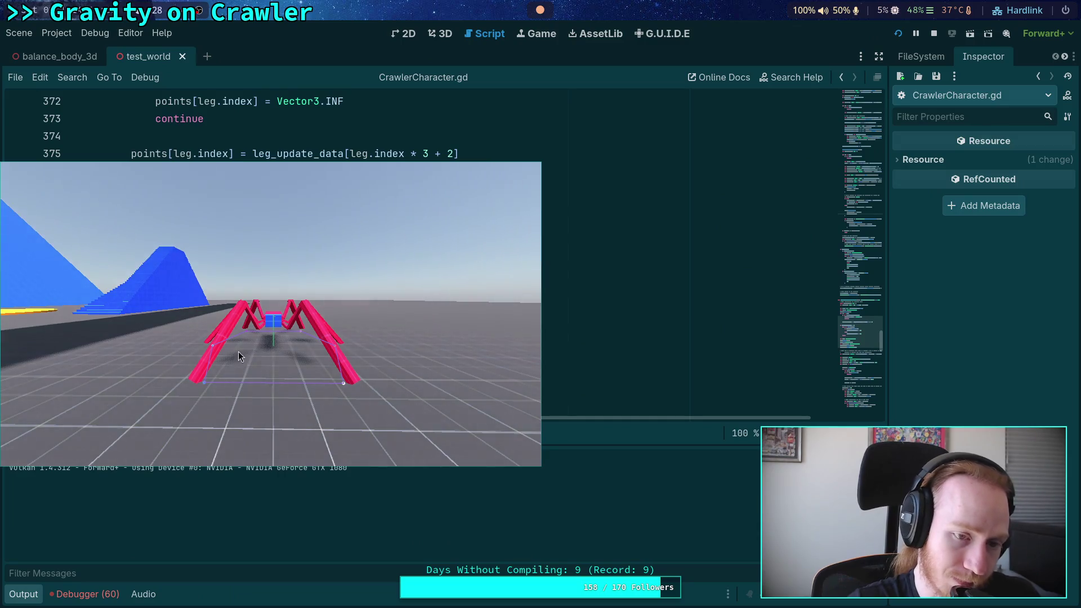
pyautogui.moveTo(238, 351); pyautogui.dragTo(278, 231)
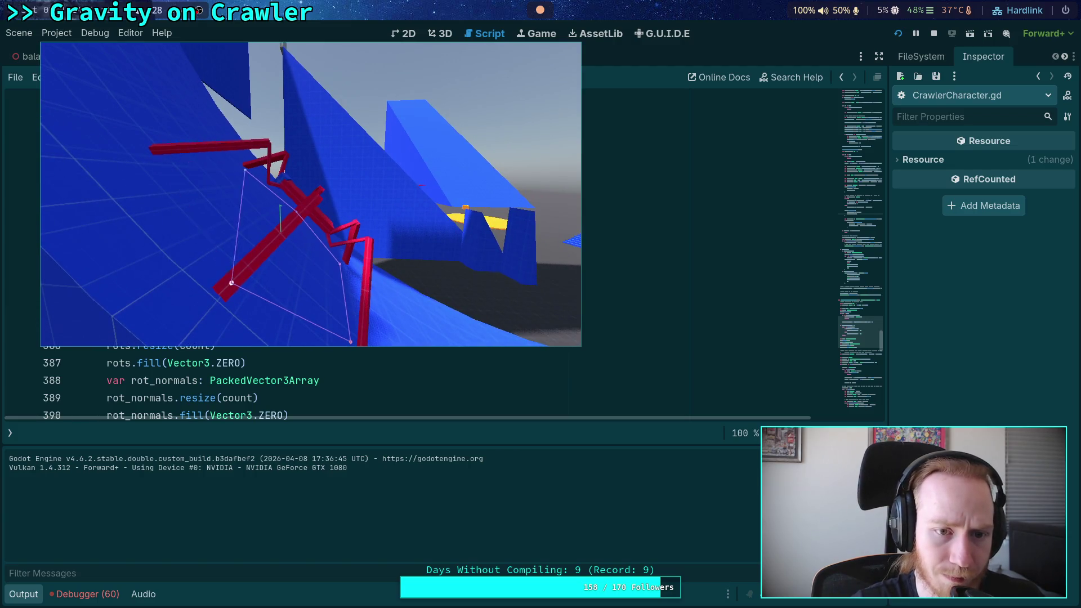
pyautogui.press('F8')
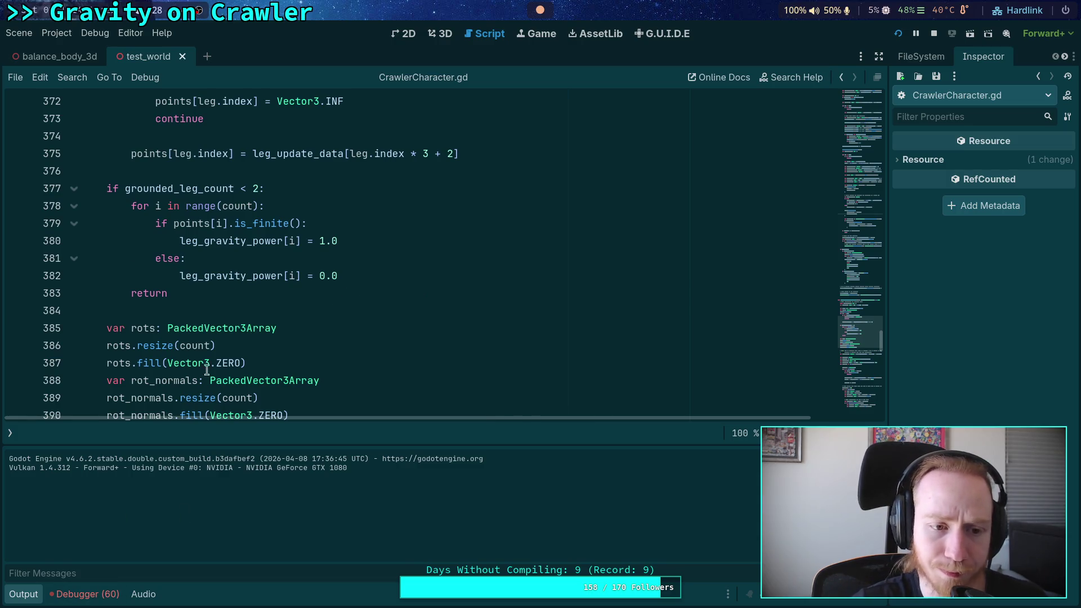
pyautogui.scroll(5, 233, 265)
# - Set a breakpoint on line 369 and slightly widen the script editor and debugger
pyautogui.scroll(-2, 233, 265)
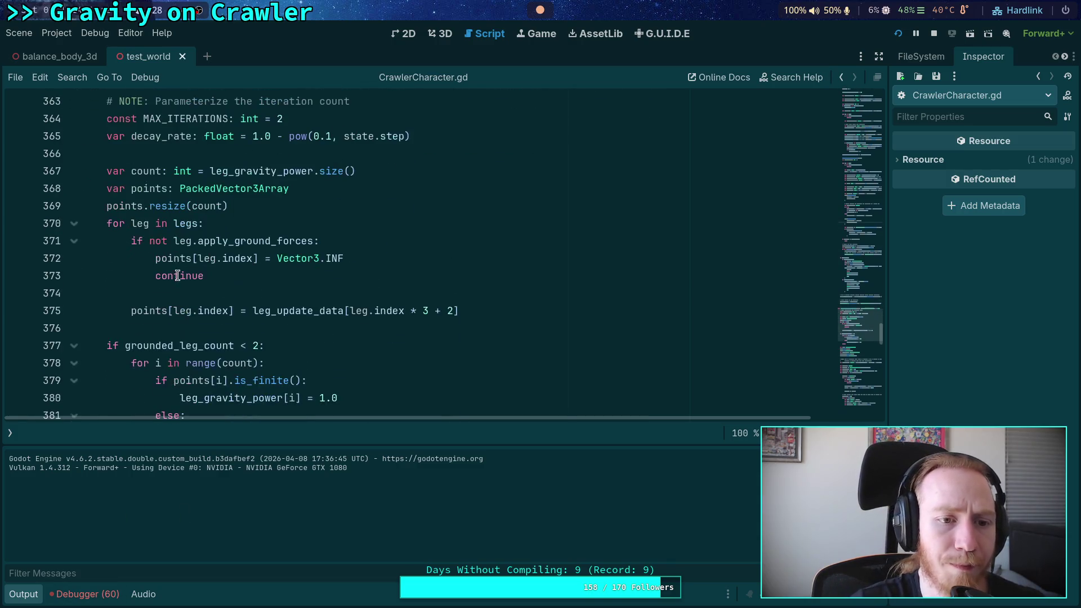
pyautogui.click(17, 206)
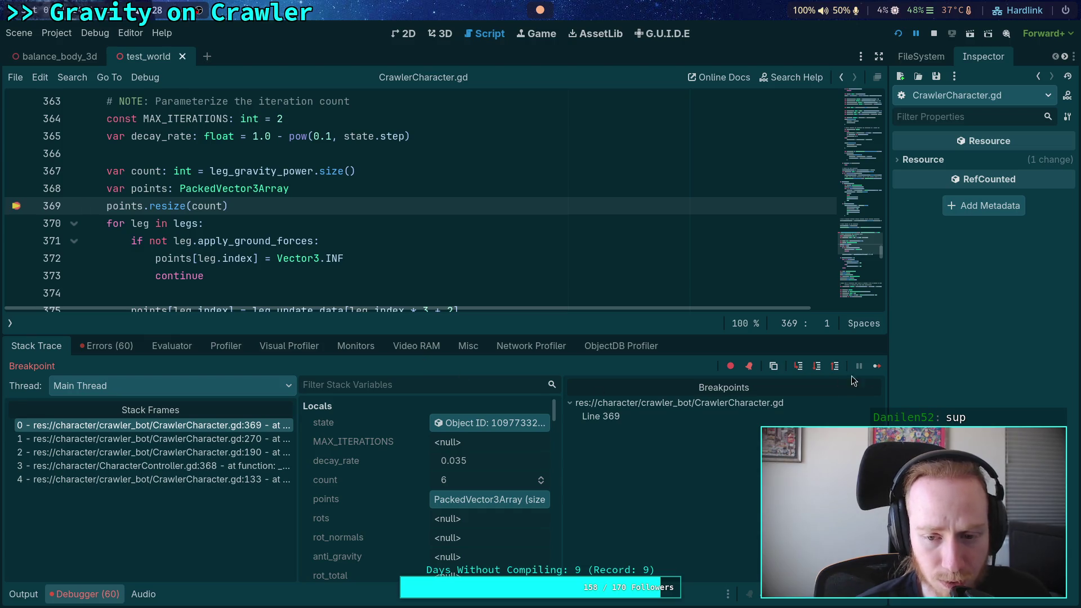
pyautogui.moveTo(896, 373); pyautogui.dragTo(905, 374)
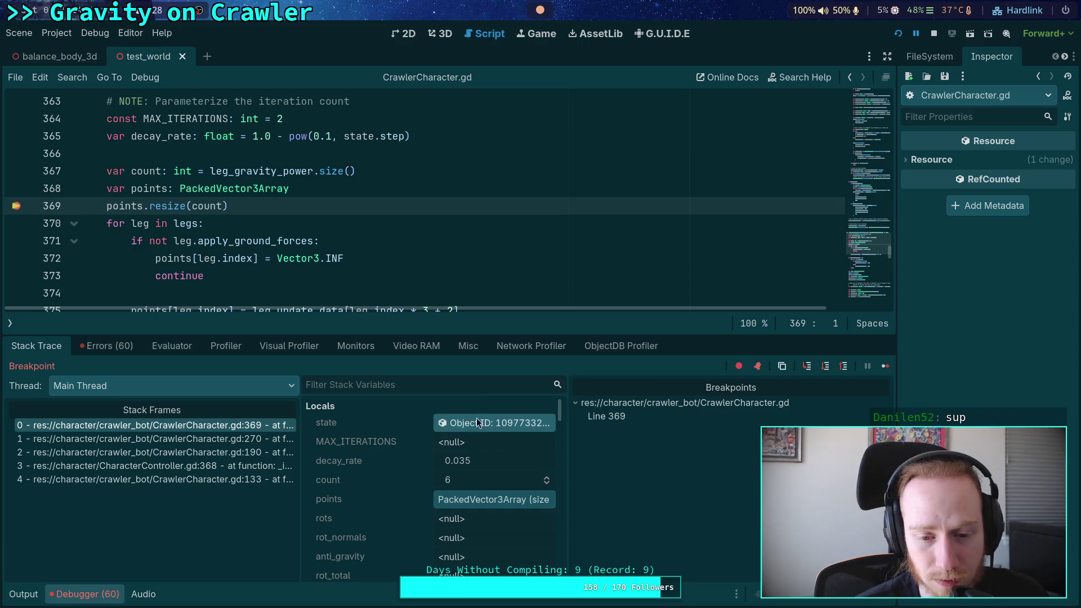
# - Show the state object's physics properties in a wider Inspector and view leg_update_data's values
pyautogui.click(494, 423)
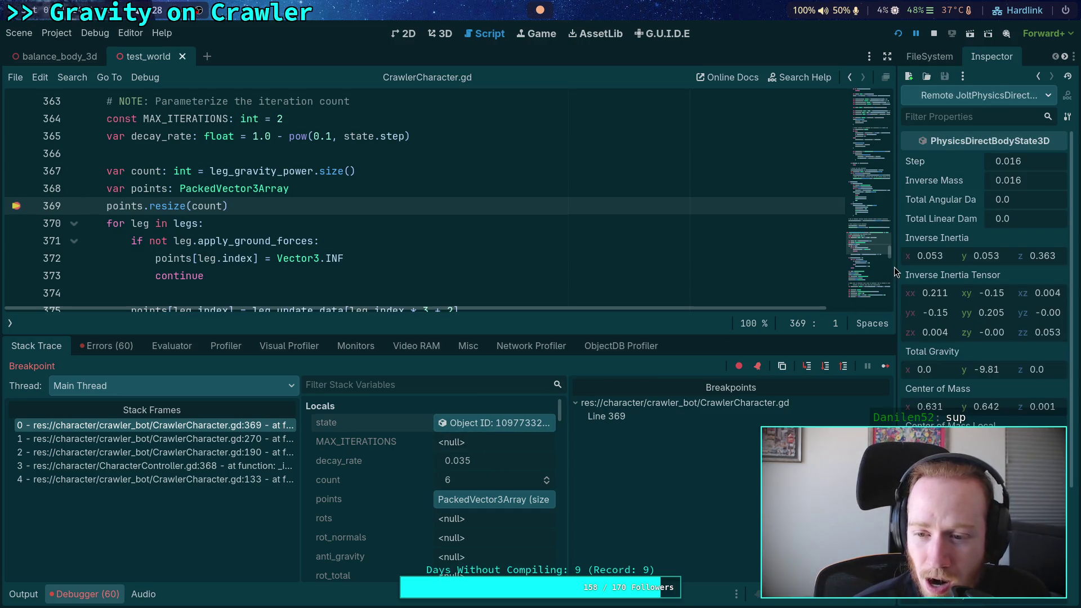
pyautogui.moveTo(896, 265); pyautogui.dragTo(870, 274)
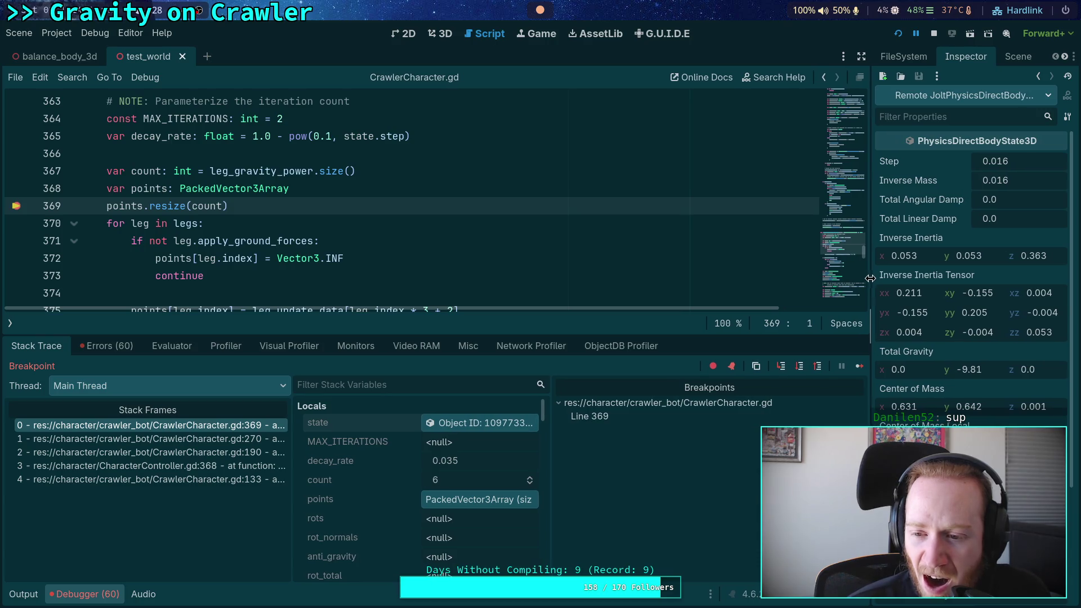
pyautogui.scroll(-2, 912, 349)
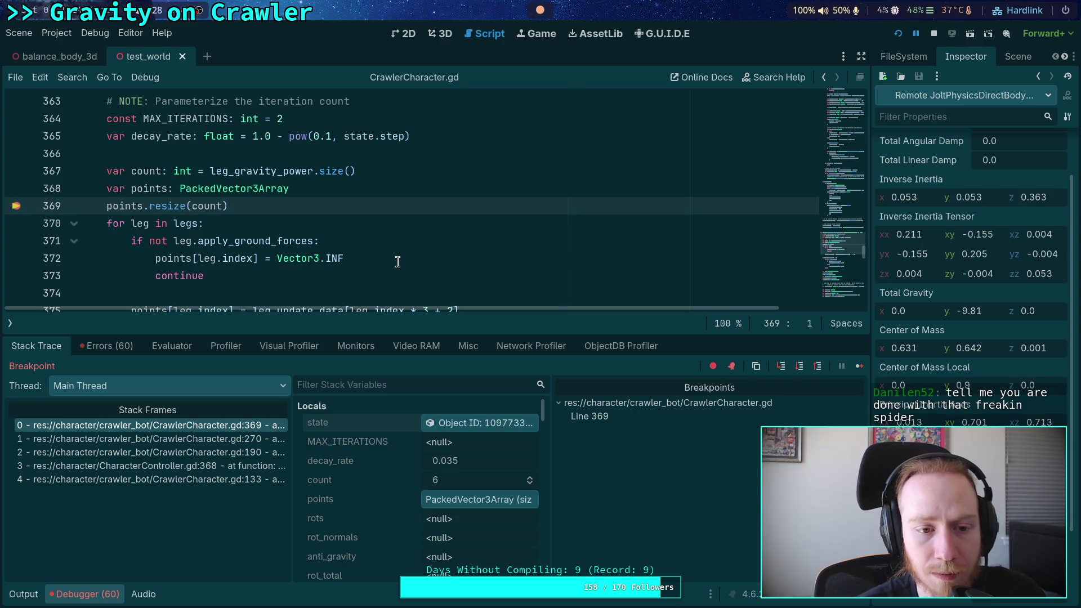
pyautogui.scroll(-2, 397, 261)
pyautogui.moveTo(294, 203)
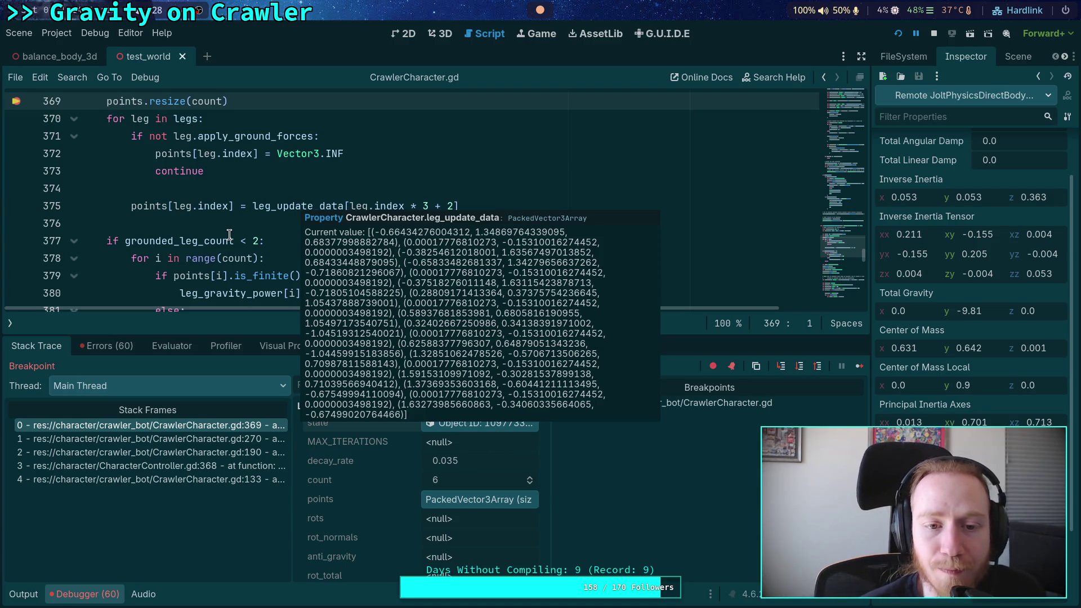
# - Add a second breakpoint on line 377, the grounded_leg_count check
pyautogui.click(241, 223)
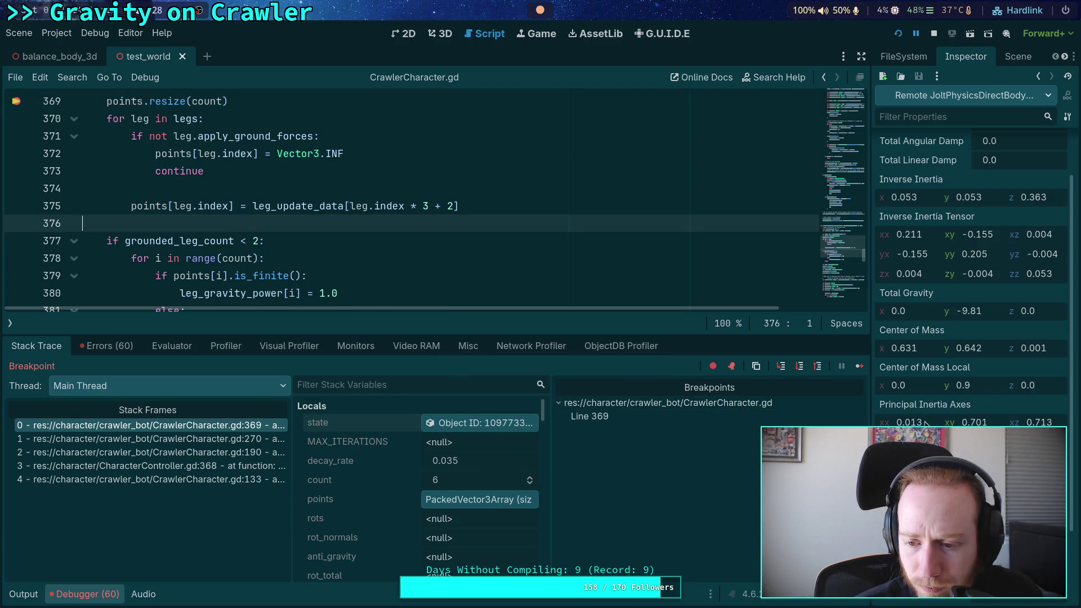
pyautogui.scroll(-2, 932, 422)
pyautogui.scroll(-1, 932, 423)
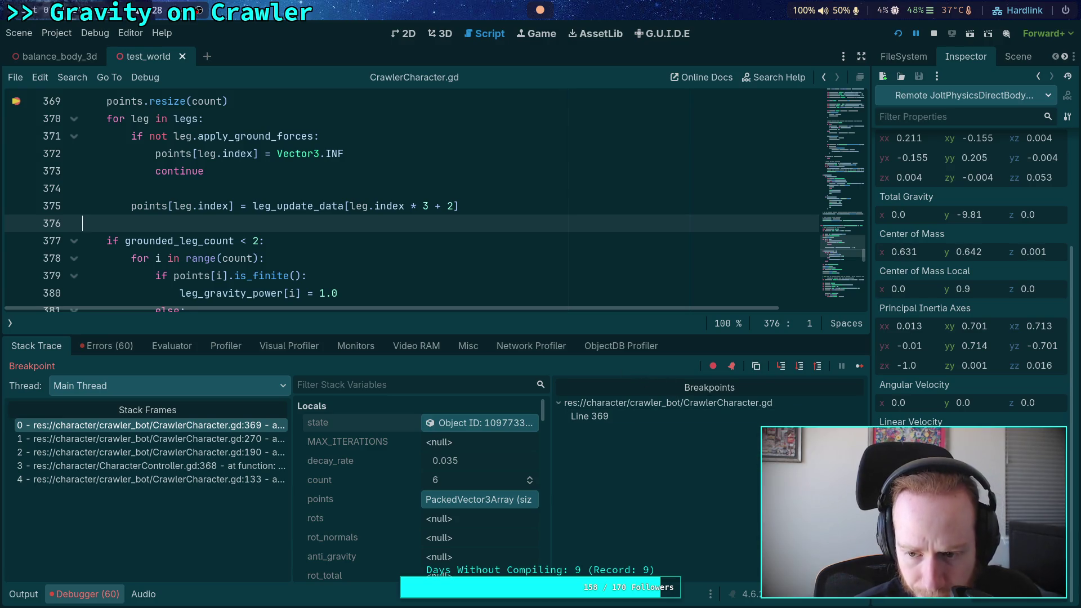
pyautogui.scroll(-1, 402, 265)
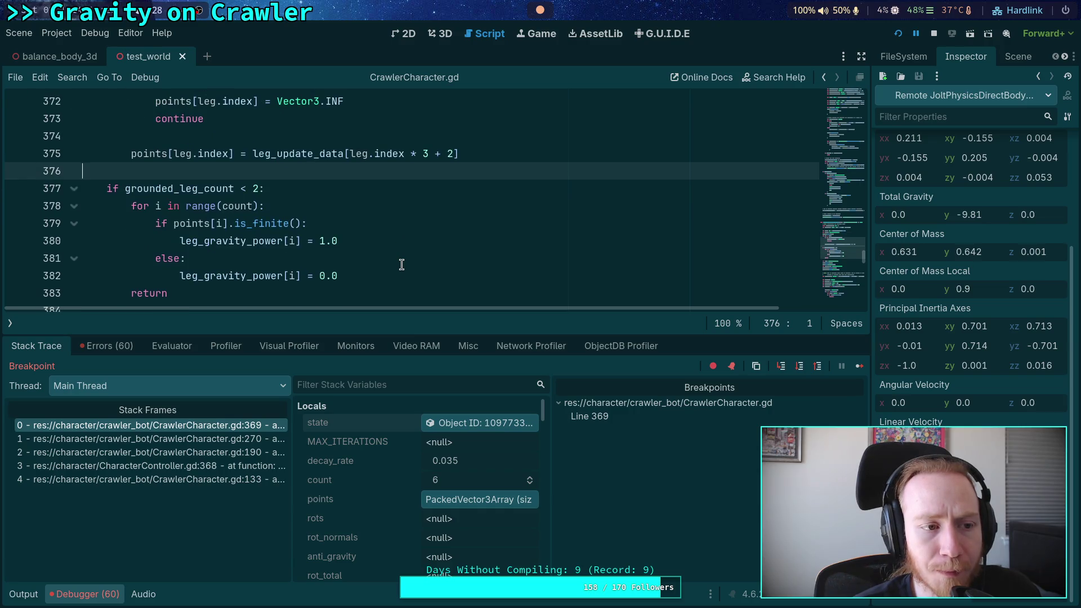
pyautogui.scroll(2, 408, 244)
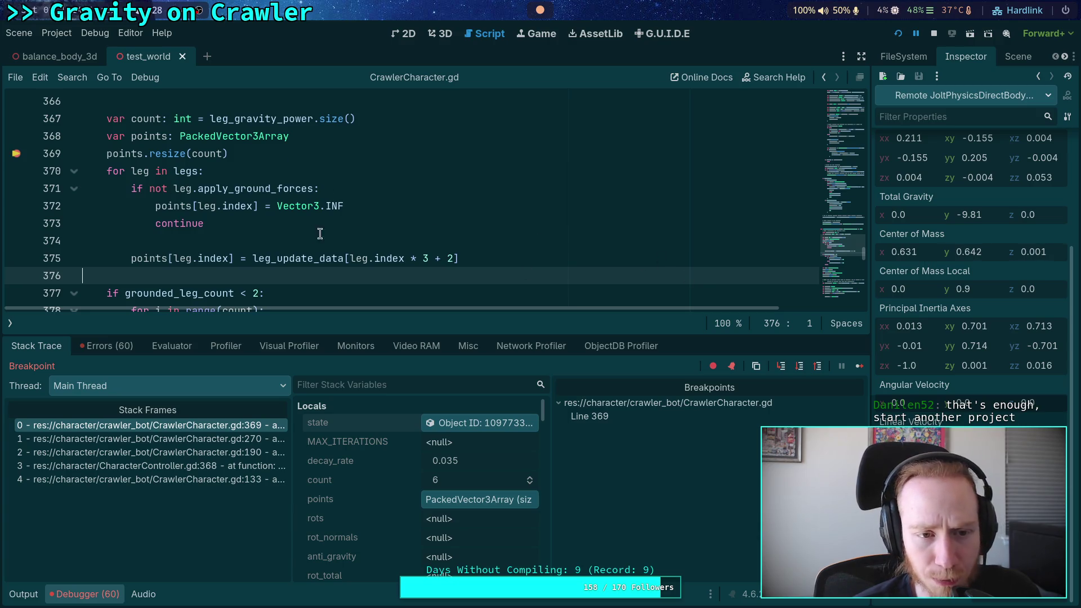
pyautogui.scroll(-1, 315, 232)
pyautogui.click(19, 241)
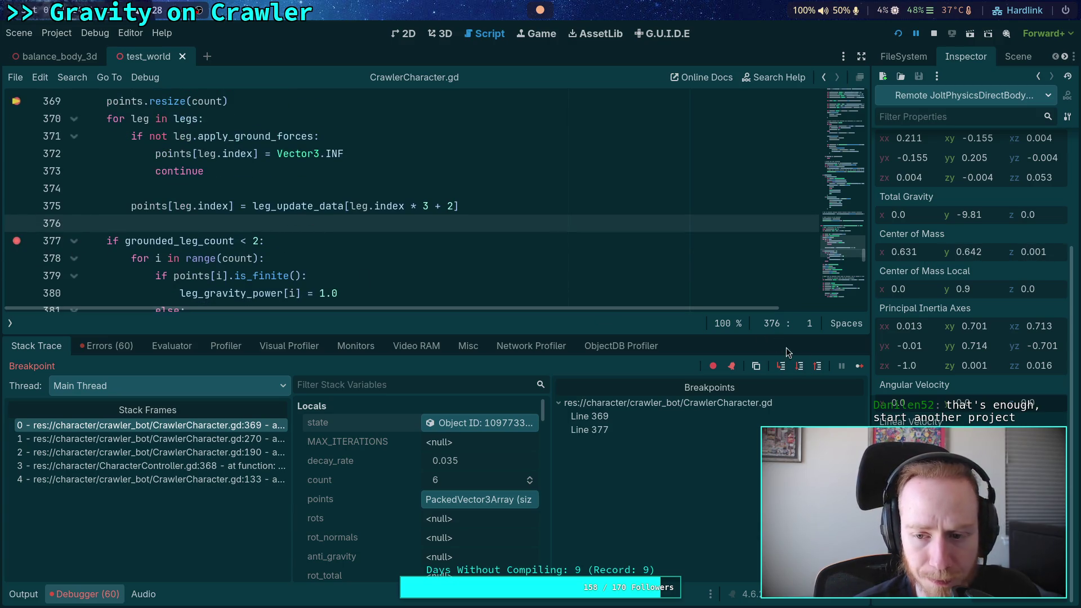
# - Continue to the line 377 breakpoint and expand the points array in a taller debugger
pyautogui.click(855, 367)
pyautogui.click(423, 499)
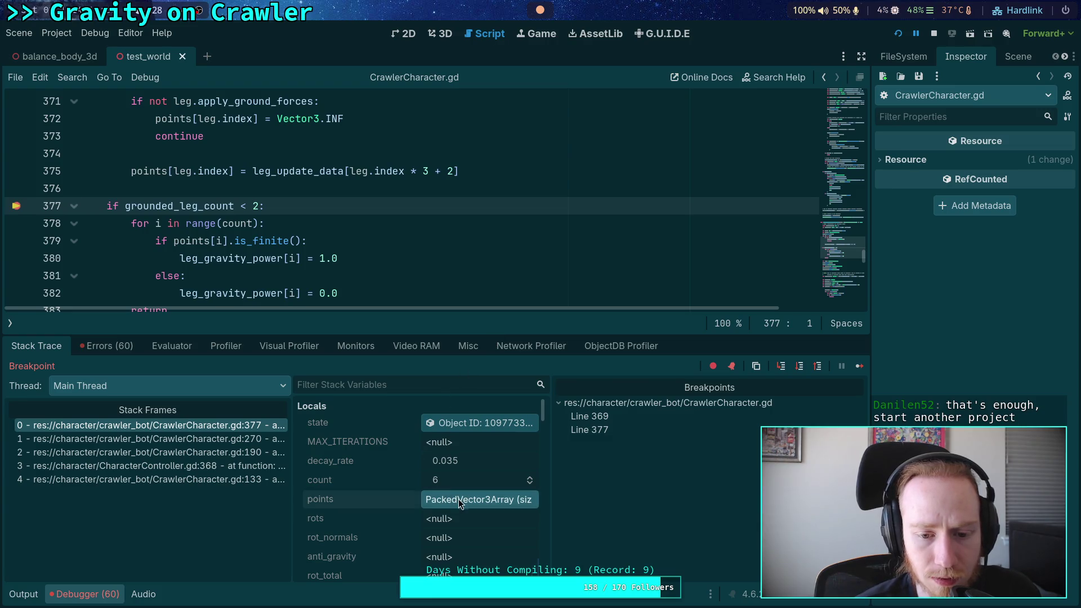
pyautogui.scroll(-5, 414, 478)
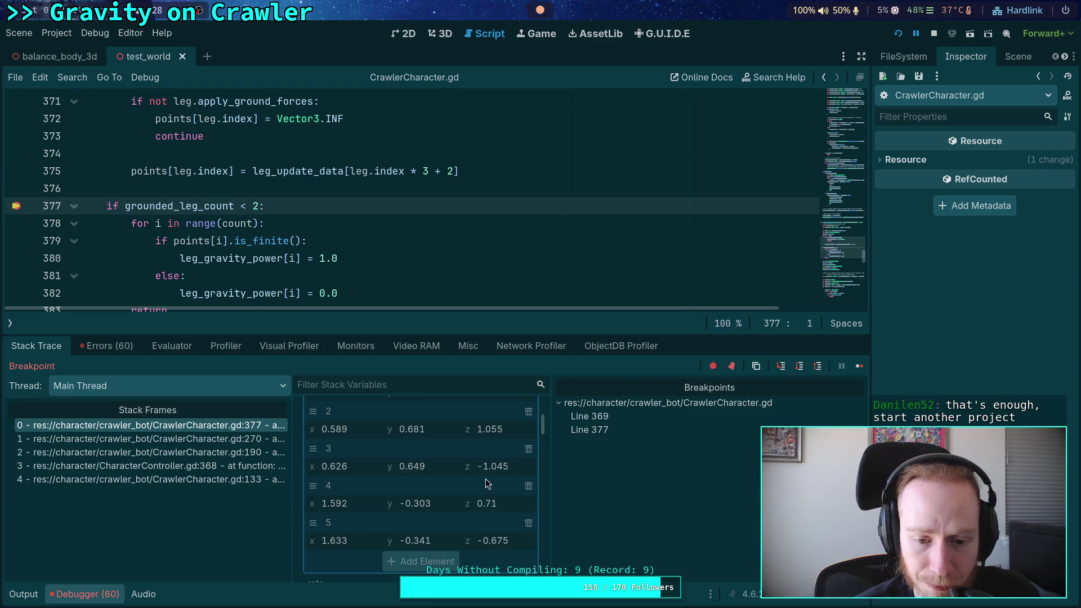
pyautogui.scroll(1, 485, 480)
pyautogui.scroll(2, 466, 468)
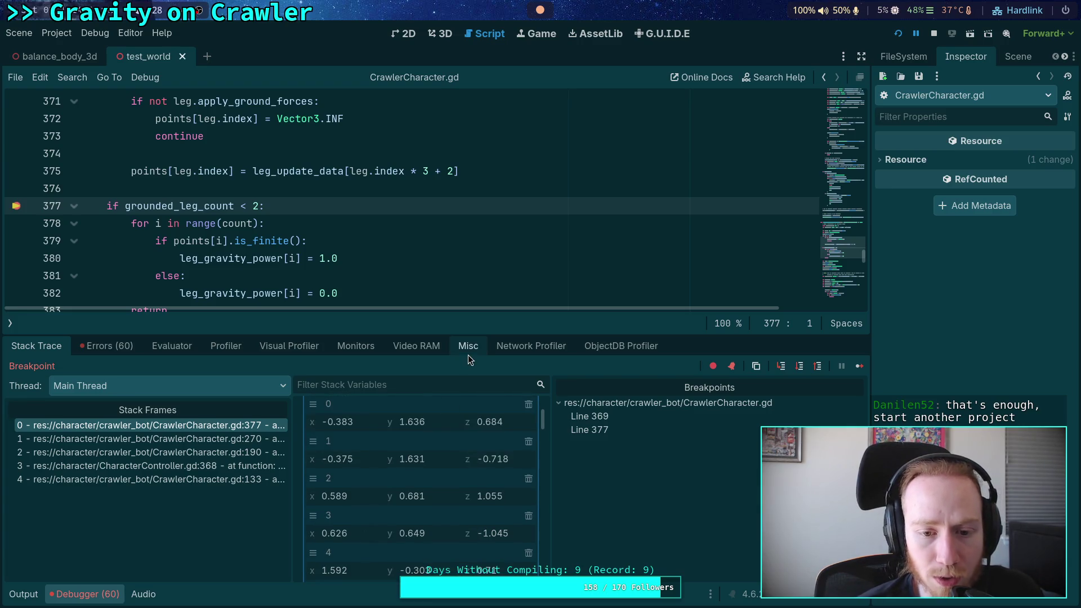
pyautogui.moveTo(474, 333); pyautogui.dragTo(477, 281)
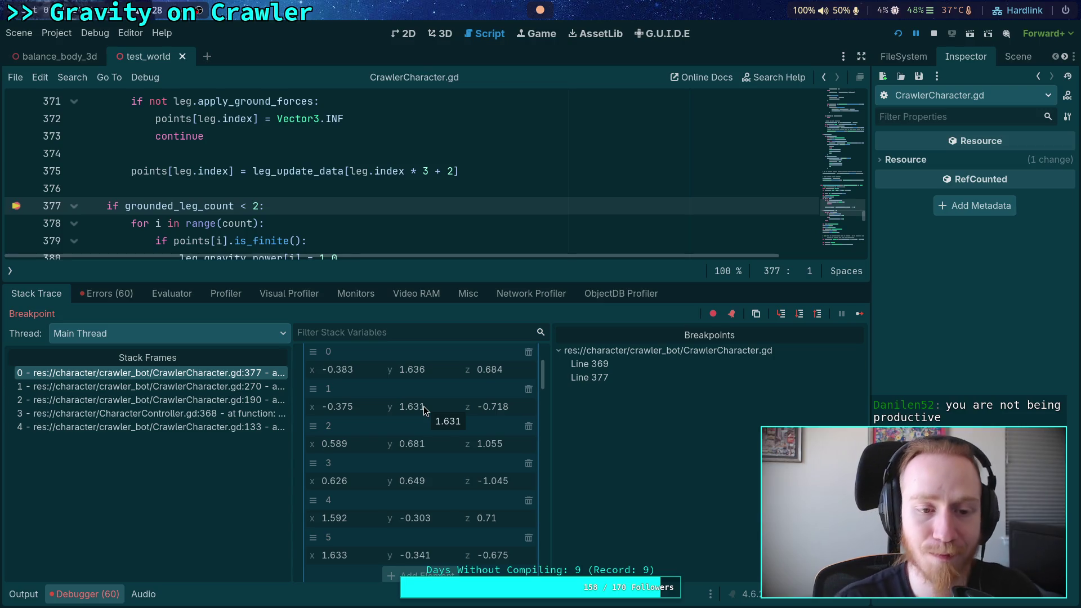
# - Read the six Vector3 entries of points, then collapse the array
pyautogui.scroll(1, 466, 456)
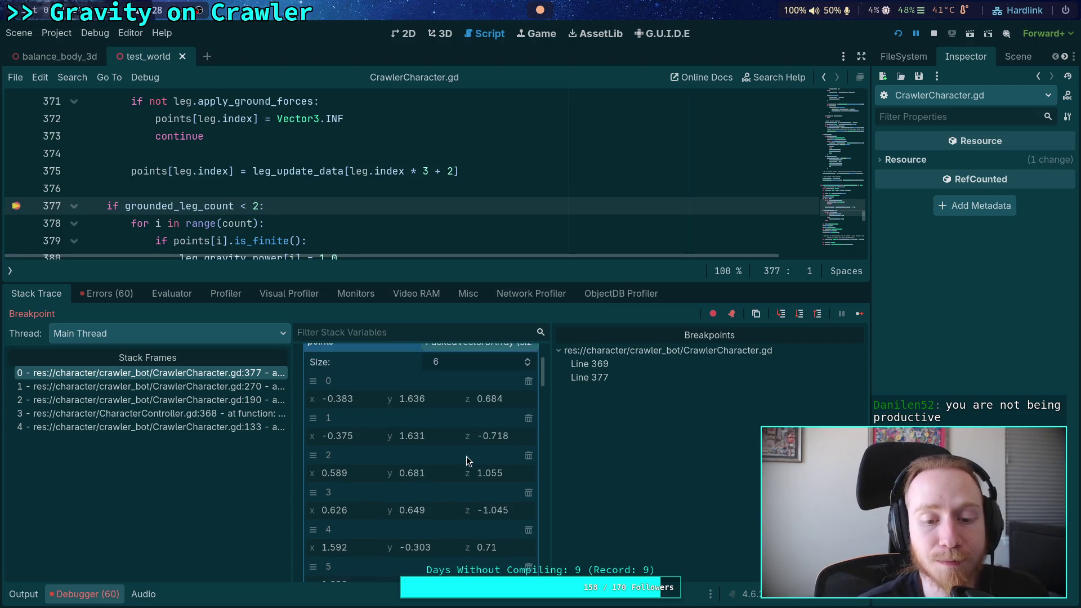
pyautogui.scroll(-8, 455, 450)
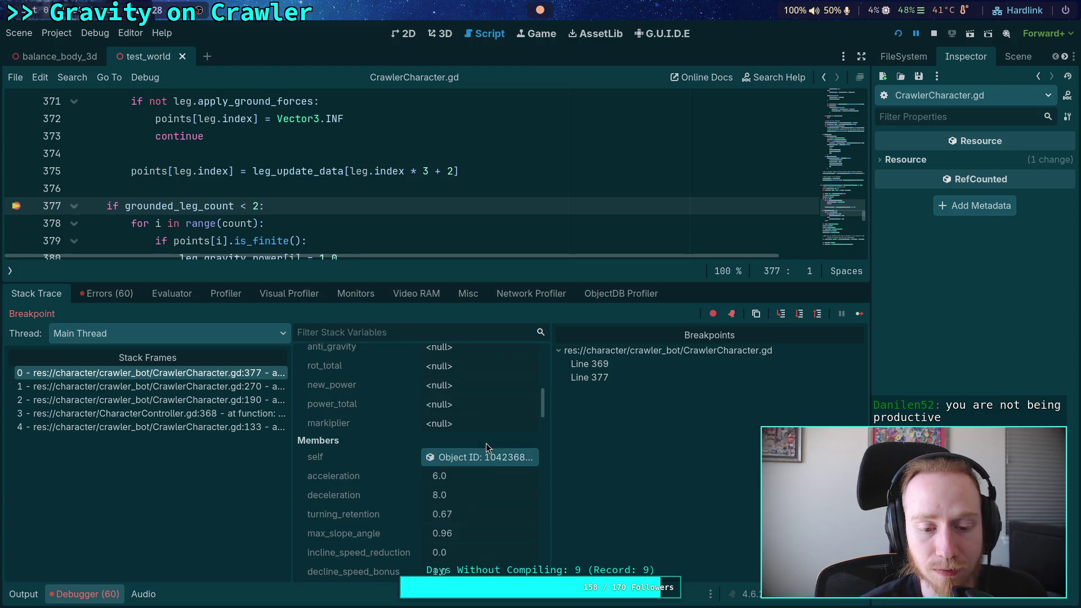
pyautogui.scroll(1, 485, 444)
pyautogui.scroll(-6, 485, 443)
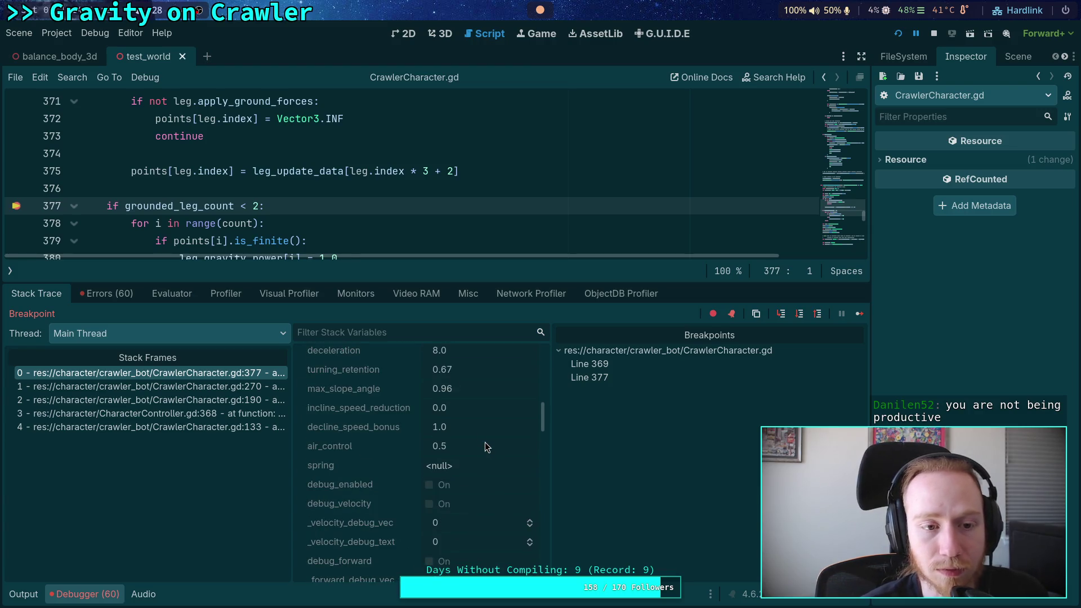
pyautogui.scroll(10, 431, 445)
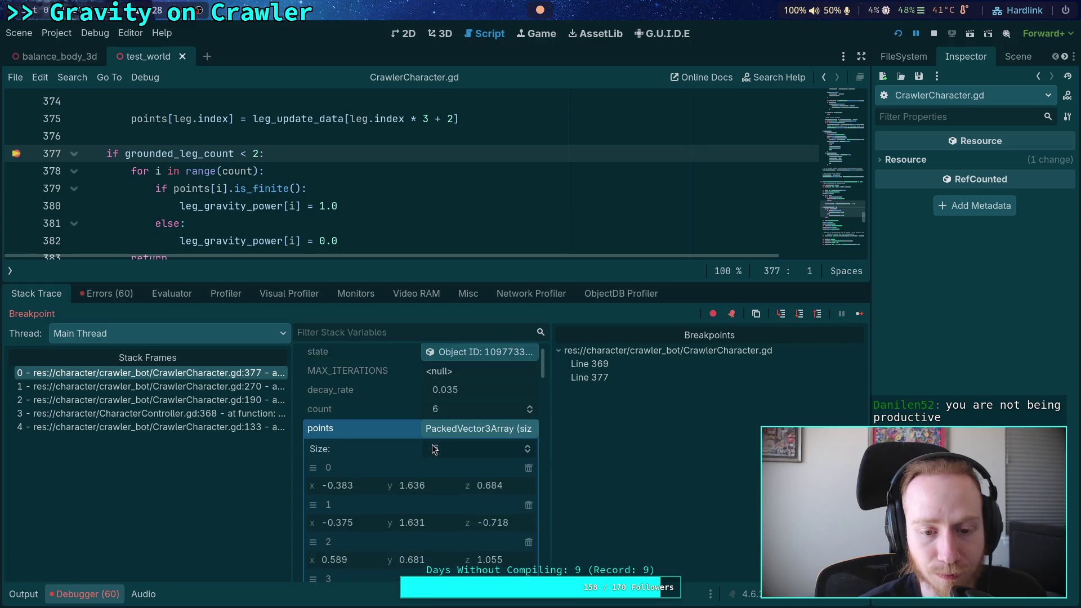
pyautogui.scroll(1, 433, 448)
pyautogui.moveTo(456, 284)
pyautogui.mouseDown()
pyautogui.moveTo(457, 306)
pyautogui.moveTo(486, 329)
pyautogui.mouseUp()
pyautogui.click(470, 469)
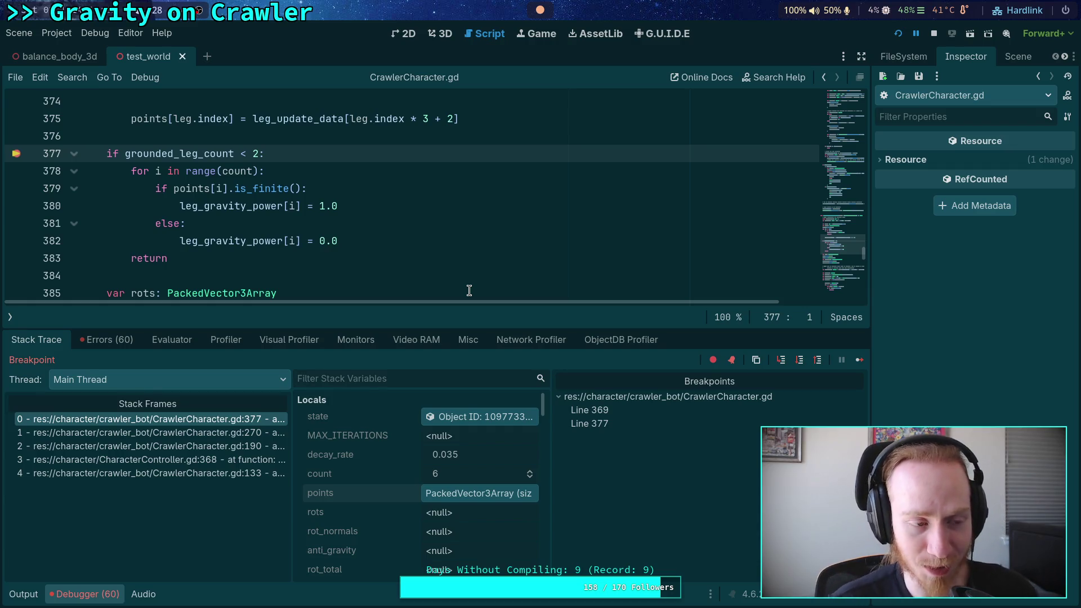
# - Move the caret between the end of line 377 and empty line 376
pyautogui.click(201, 138)
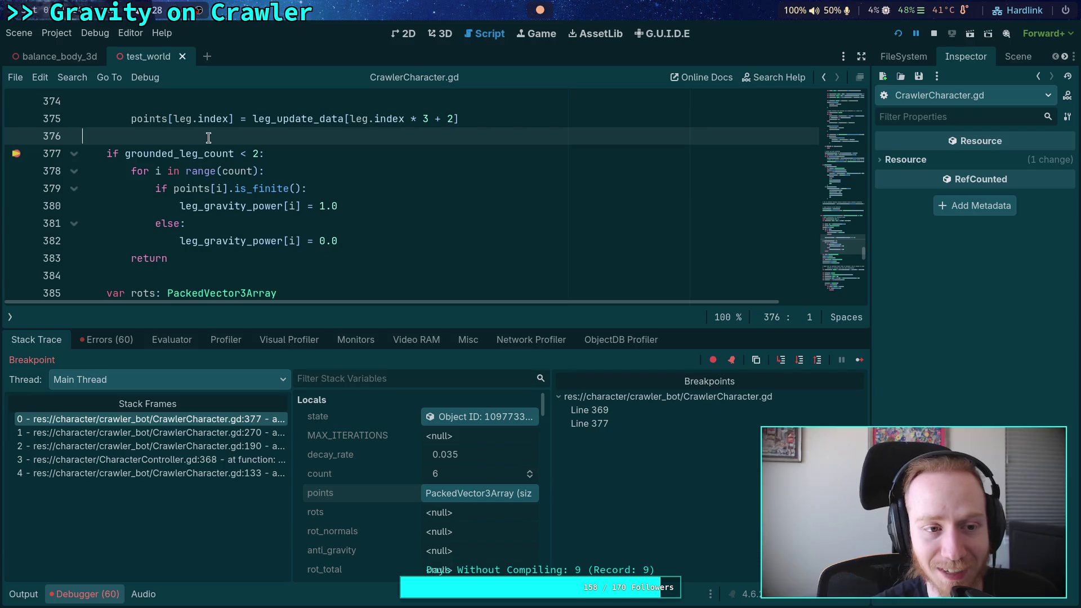
pyautogui.click(299, 151)
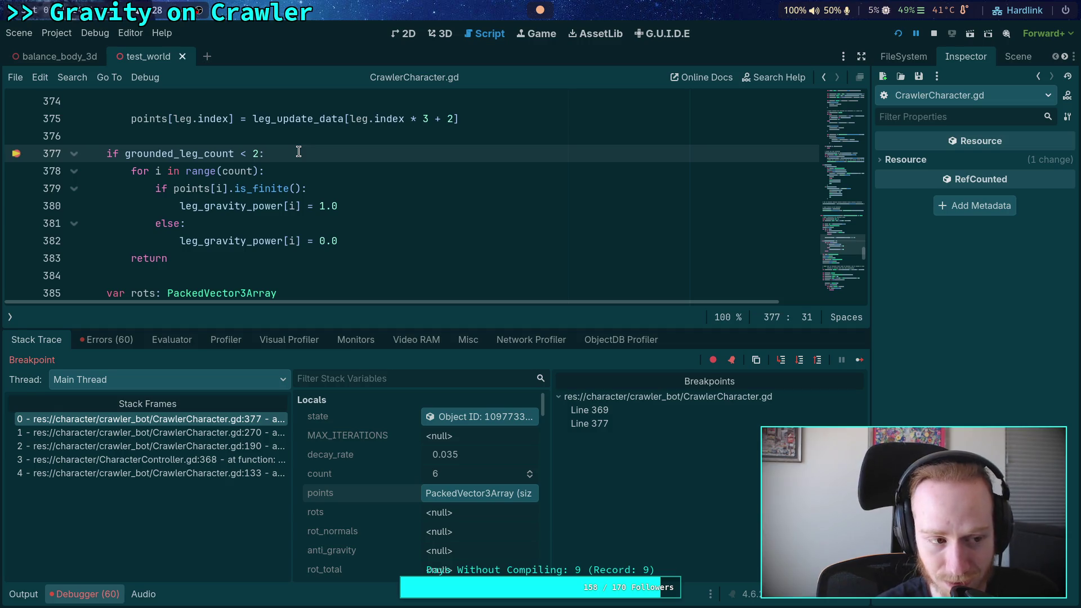
pyautogui.click(245, 138)
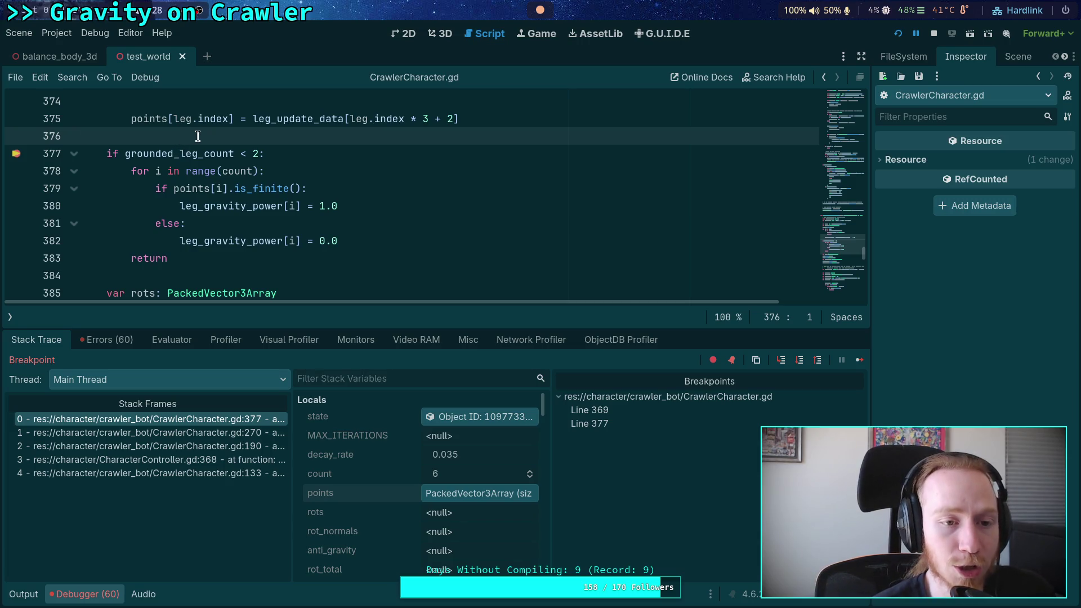
pyautogui.scroll(-1, 395, 208)
# - Scroll Stack Variables past Members to leg_gravity_power's six values, 0.278 down to 0.027
pyautogui.scroll(-2, 395, 209)
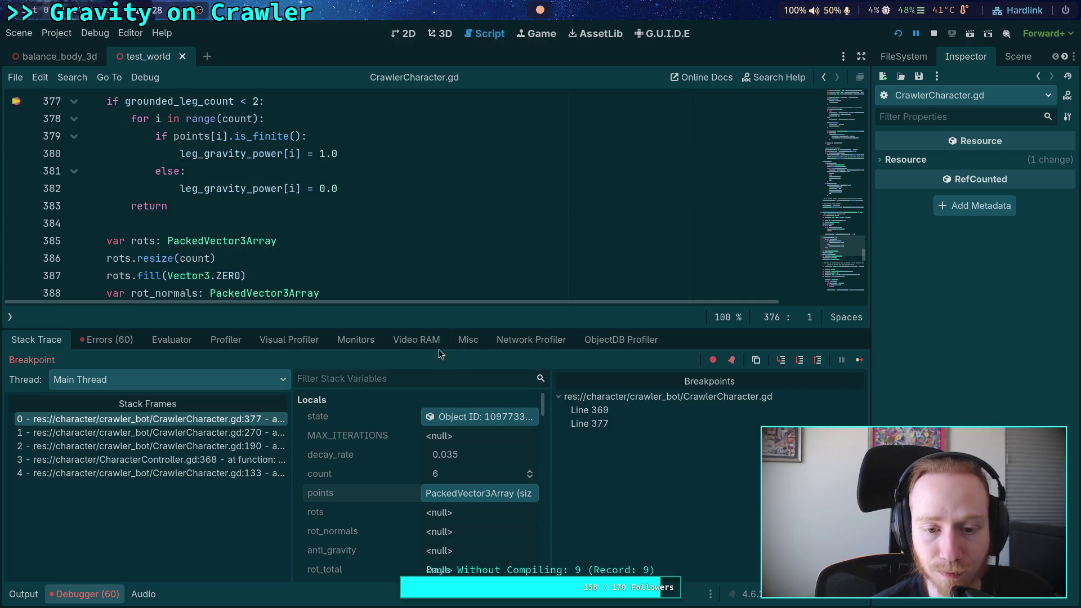
pyautogui.moveTo(446, 330); pyautogui.dragTo(446, 330)
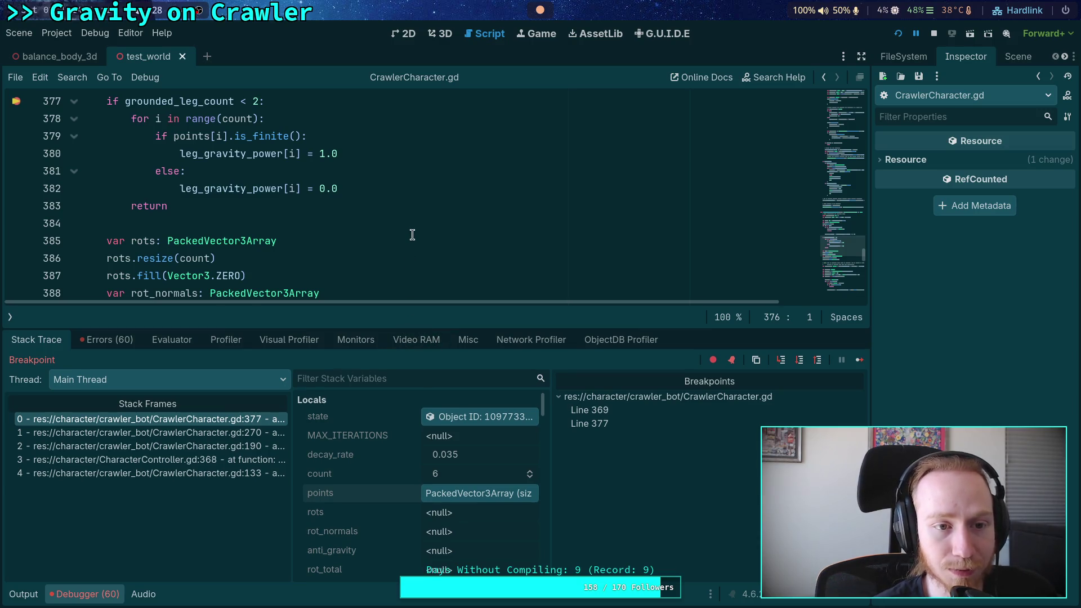
pyautogui.click(245, 229)
pyautogui.scroll(-5, 500, 471)
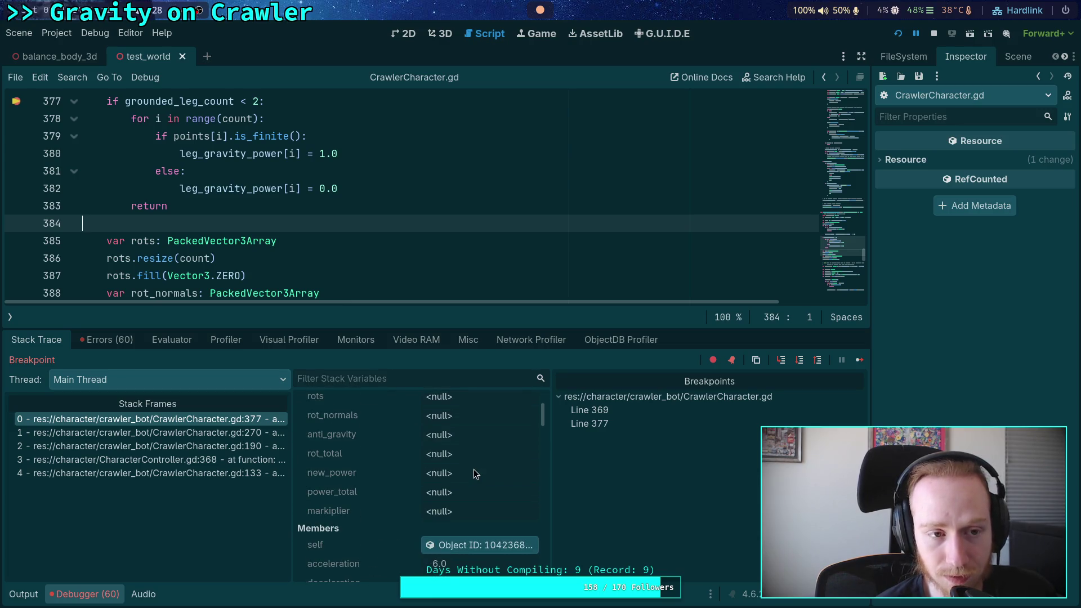
pyautogui.scroll(-10, 474, 472)
pyautogui.scroll(-7, 474, 469)
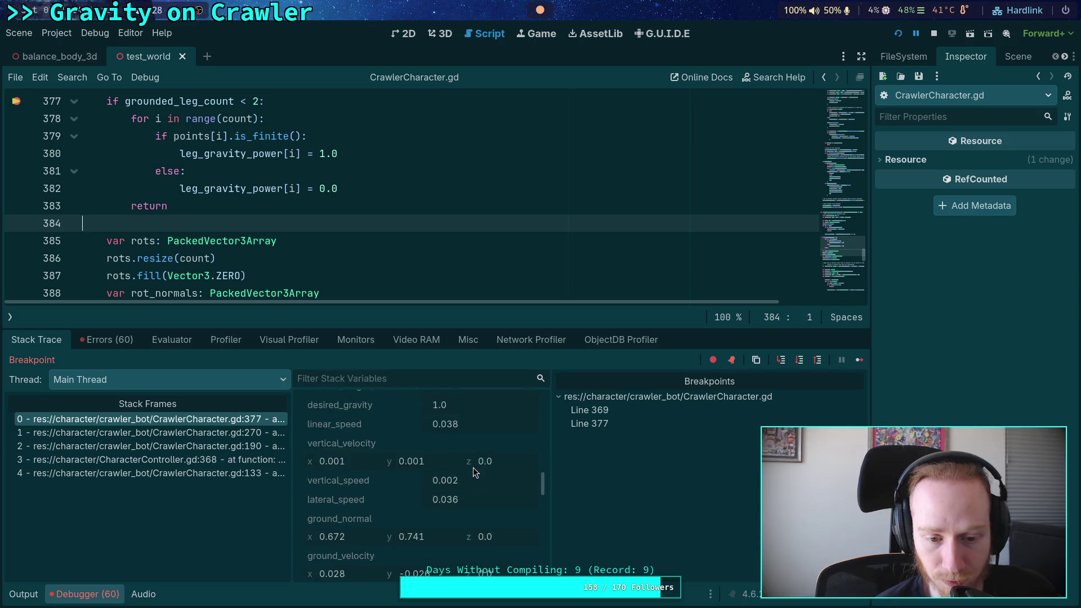
pyautogui.scroll(-6, 465, 463)
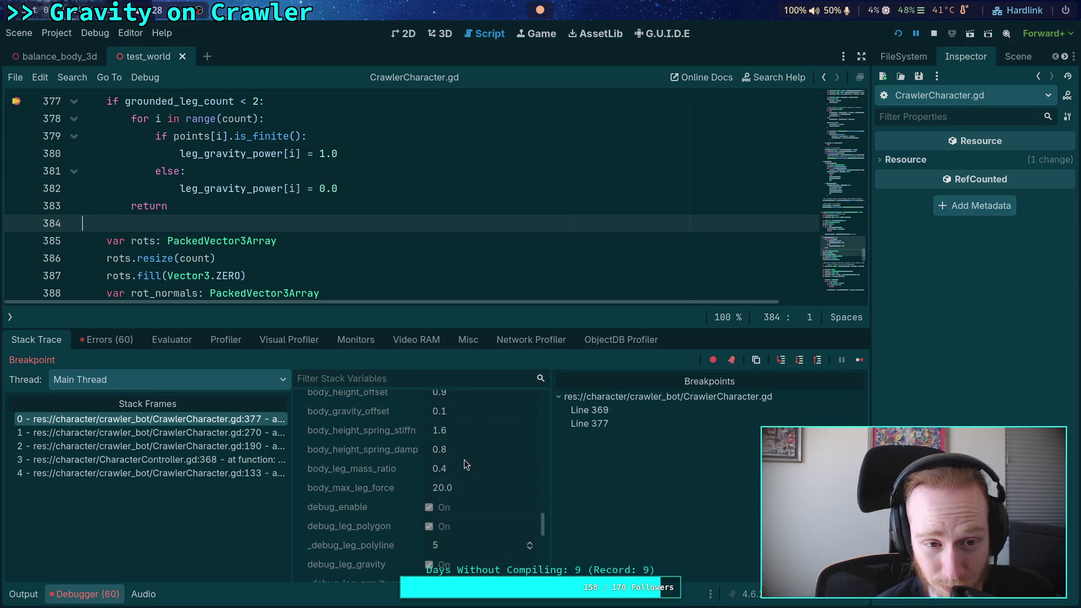
pyautogui.scroll(-8, 464, 460)
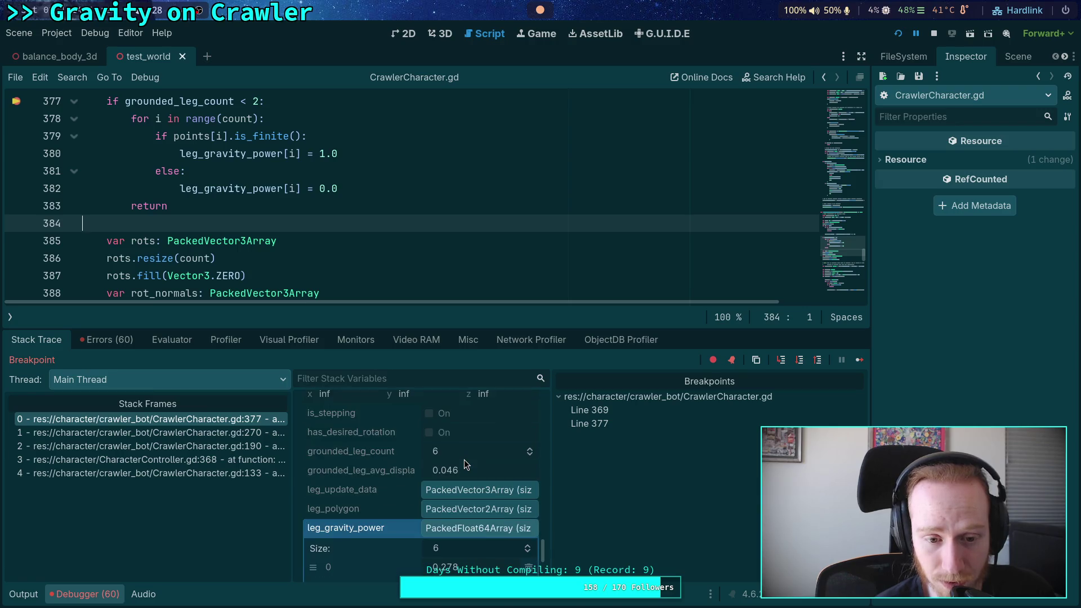
pyautogui.scroll(-6, 464, 459)
pyautogui.scroll(3, 474, 463)
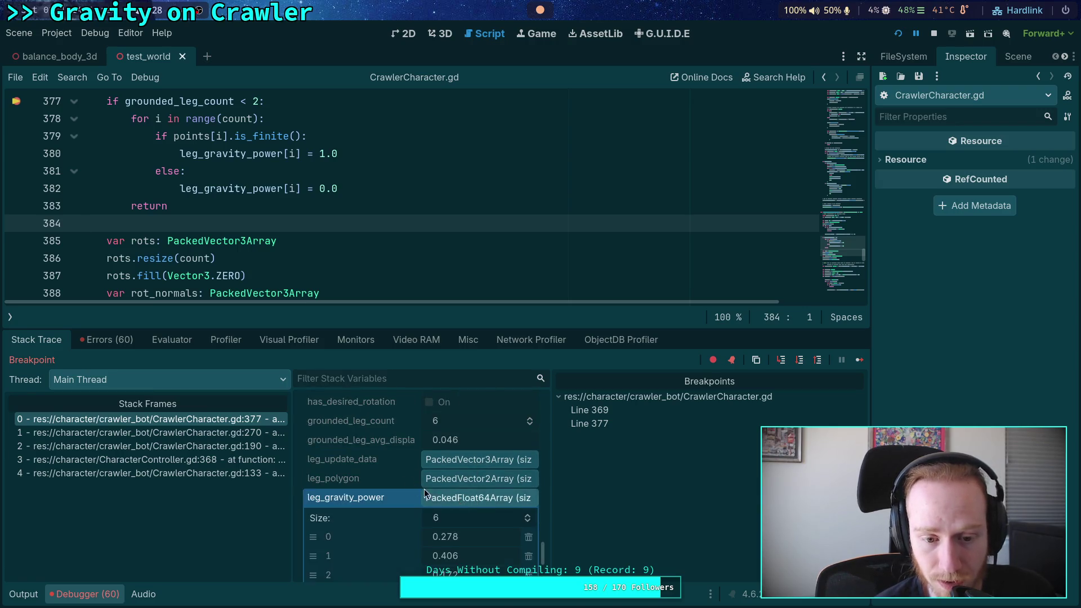
pyautogui.scroll(-1, 427, 461)
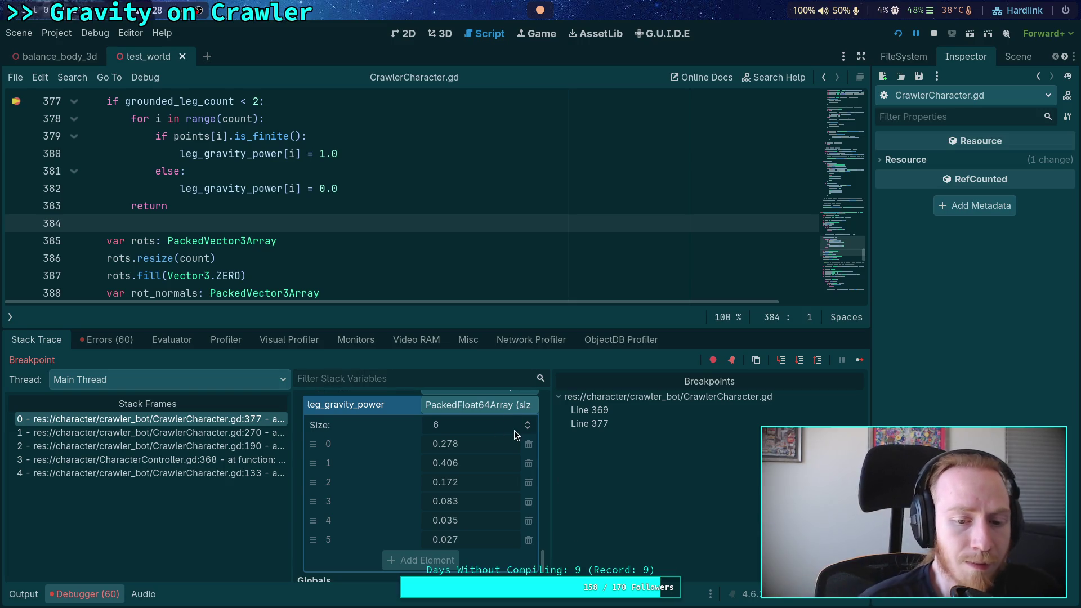
pyautogui.click(15, 102)
pyautogui.scroll(-2, 15, 103)
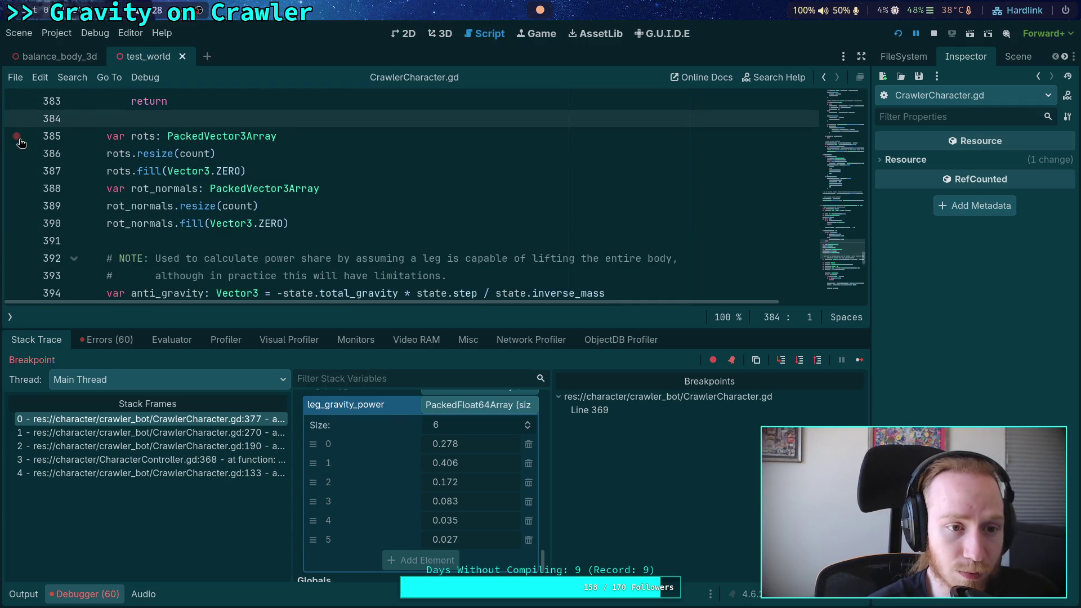
pyautogui.scroll(-7, 207, 224)
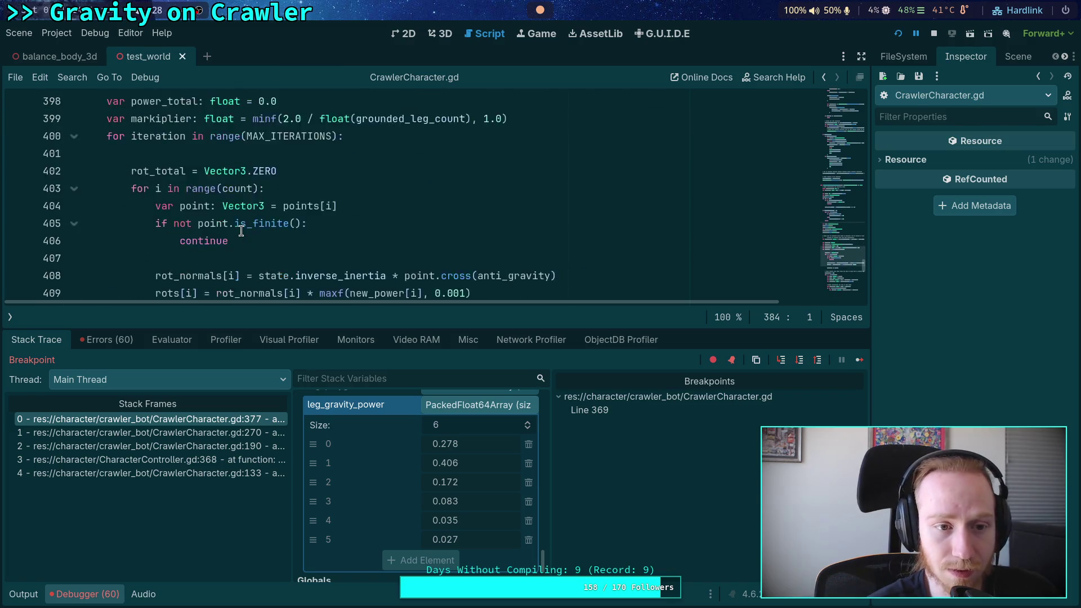
pyautogui.scroll(-1, 87, 232)
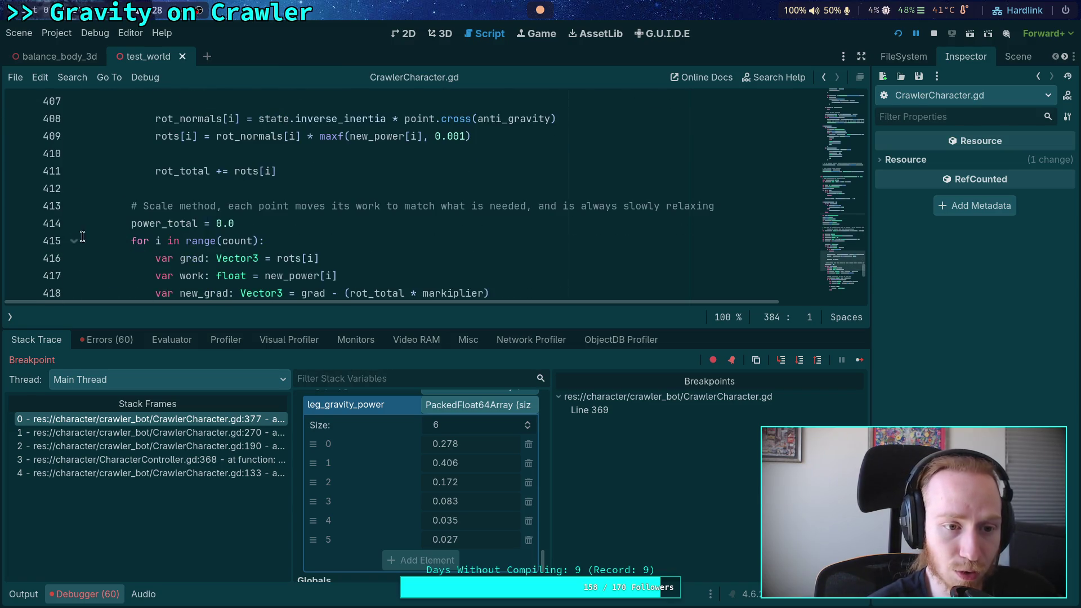
pyautogui.click(16, 224)
pyautogui.click(856, 359)
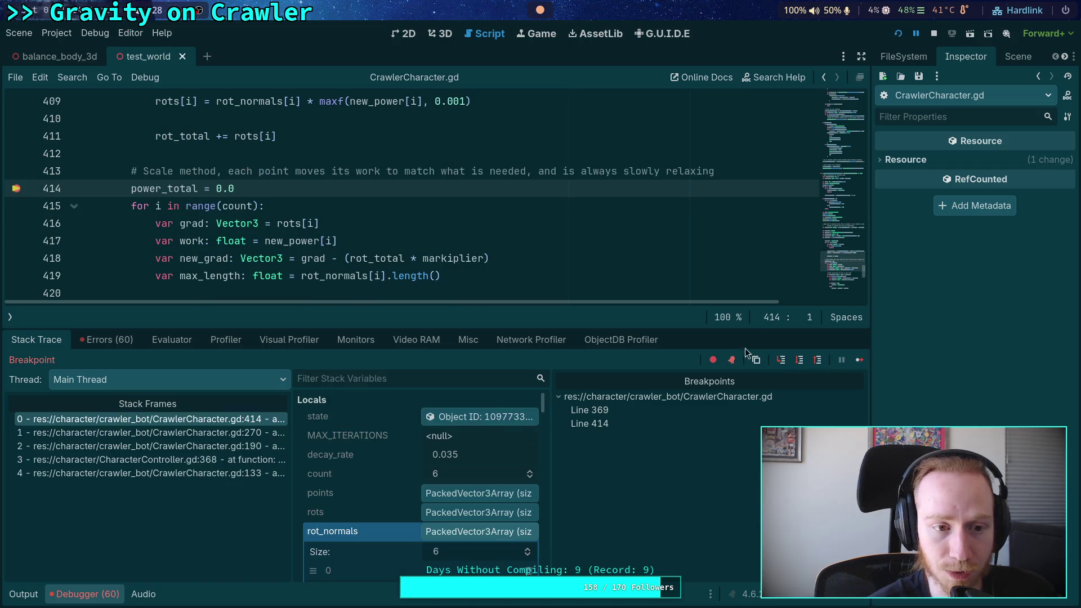
pyautogui.scroll(-6, 396, 503)
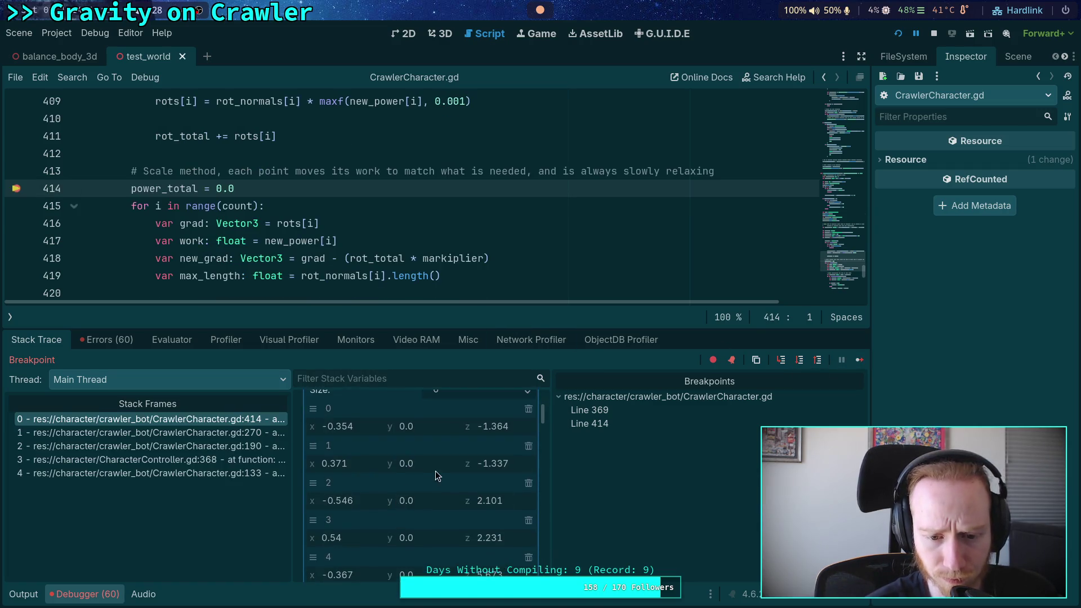
pyautogui.scroll(-1, 441, 476)
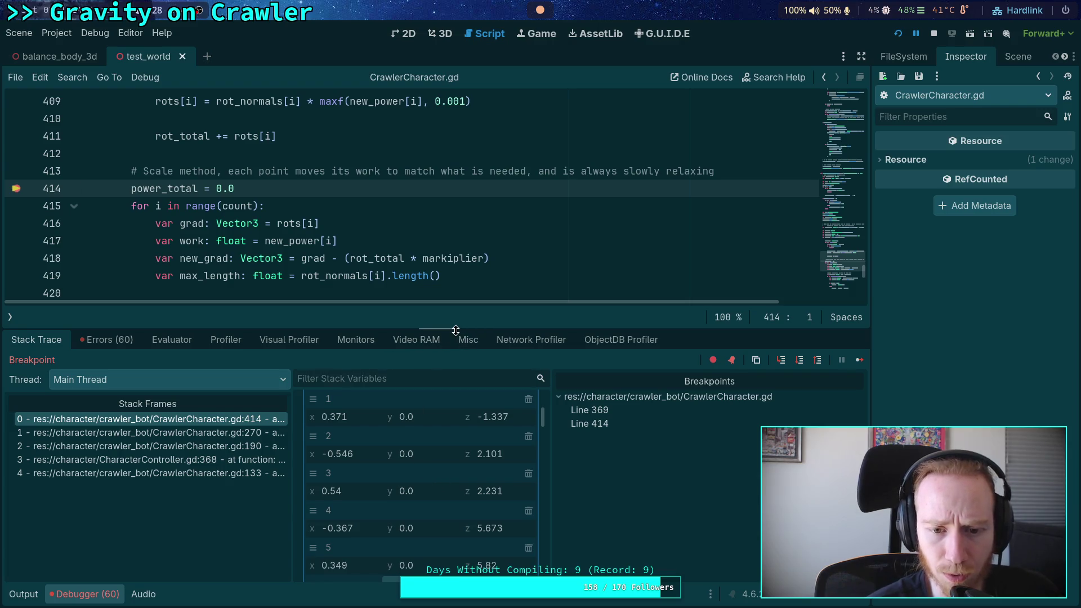
pyautogui.moveTo(455, 330); pyautogui.dragTo(456, 331)
pyautogui.scroll(1, 255, 262)
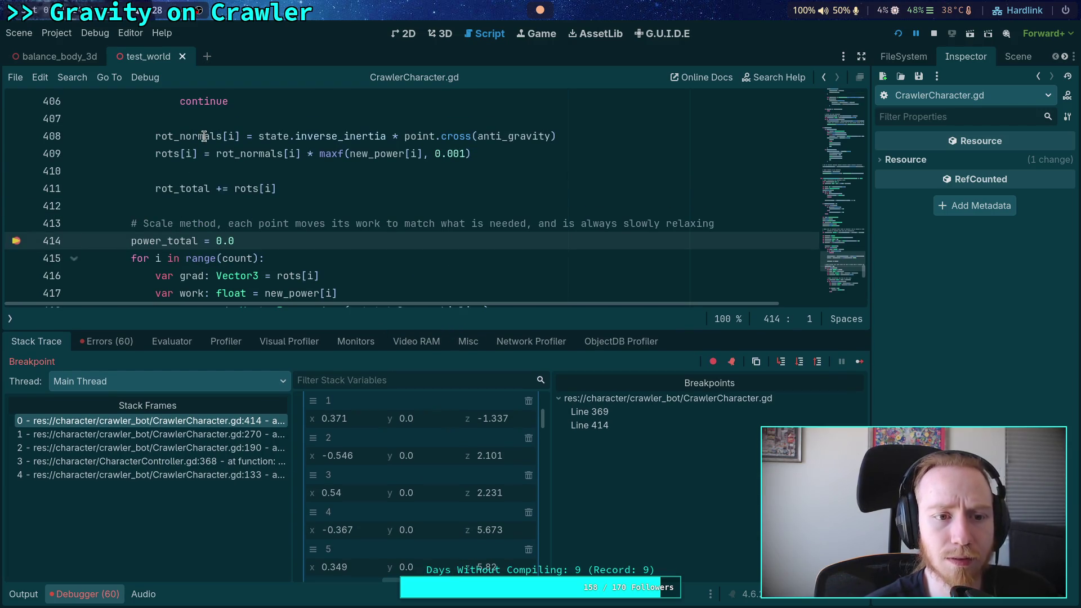
pyautogui.moveTo(203, 136)
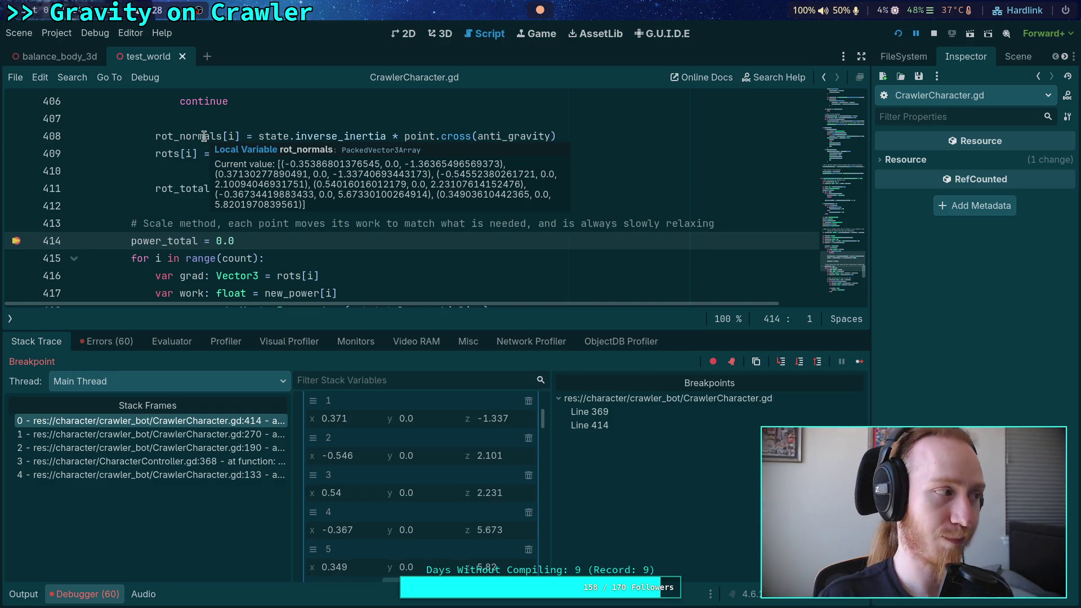
pyautogui.click(287, 206)
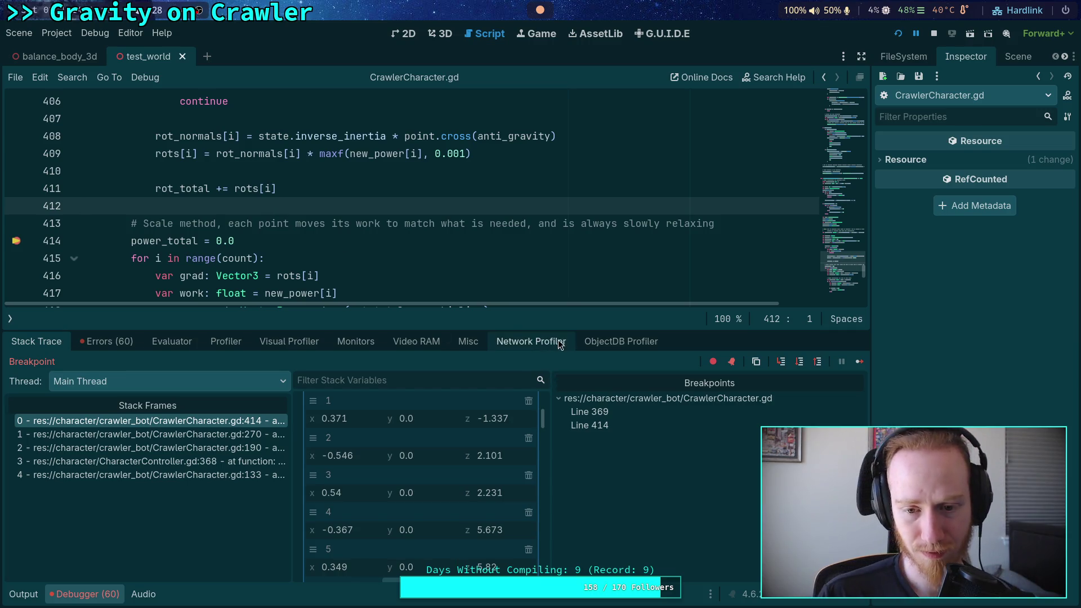
# - Enlarge the debugger to show all six rot_normals vectors, starting with (-0.354, 0.0, -1.364)
pyautogui.moveTo(566, 331); pyautogui.dragTo(566, 294)
pyautogui.scroll(3, 447, 465)
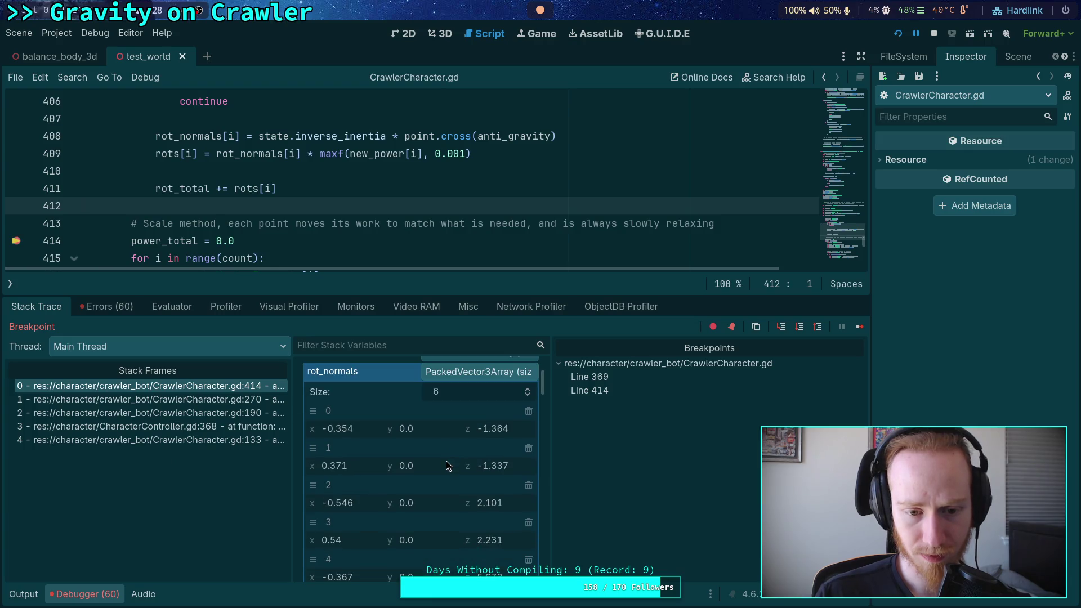
pyautogui.scroll(-1, 446, 455)
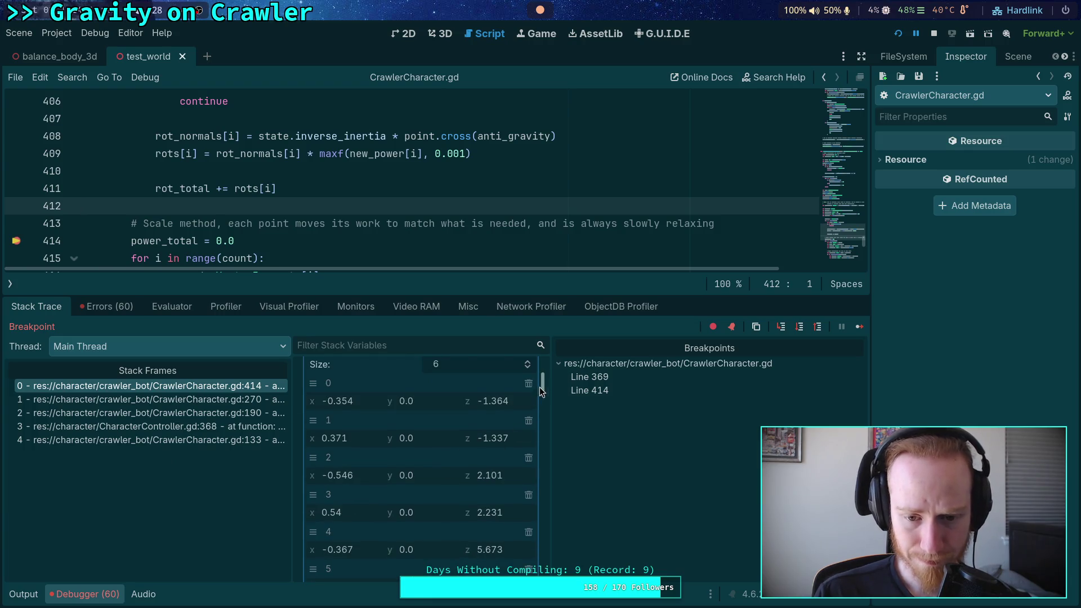
pyautogui.scroll(-1, 541, 388)
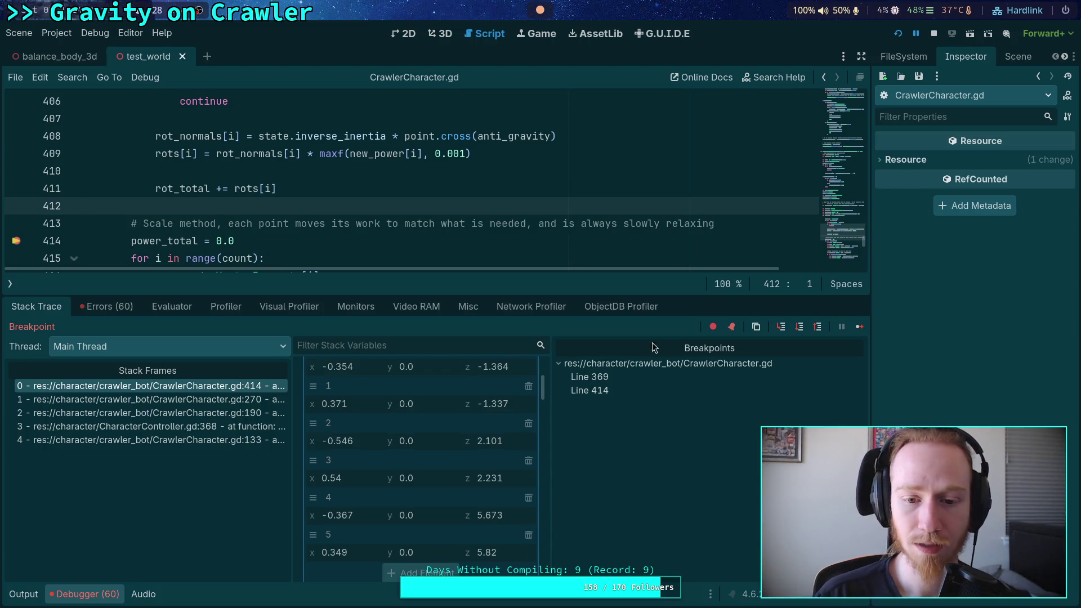
# - Scroll Stack Variables to new_power and collapse its expanded array entries
pyautogui.scroll(-7, 515, 411)
pyautogui.scroll(-4, 505, 423)
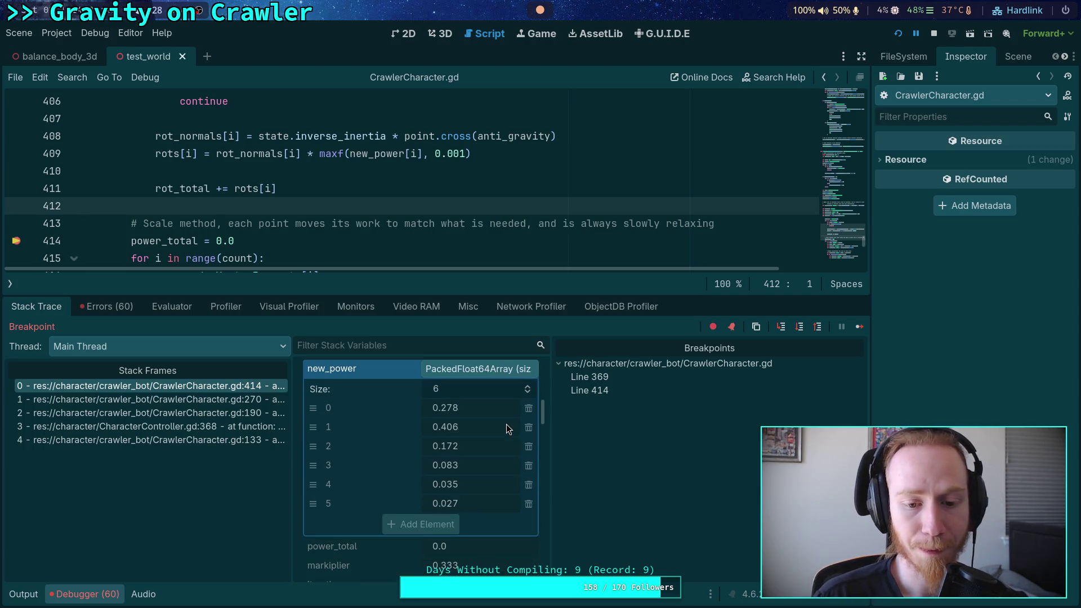
pyautogui.scroll(2, 505, 423)
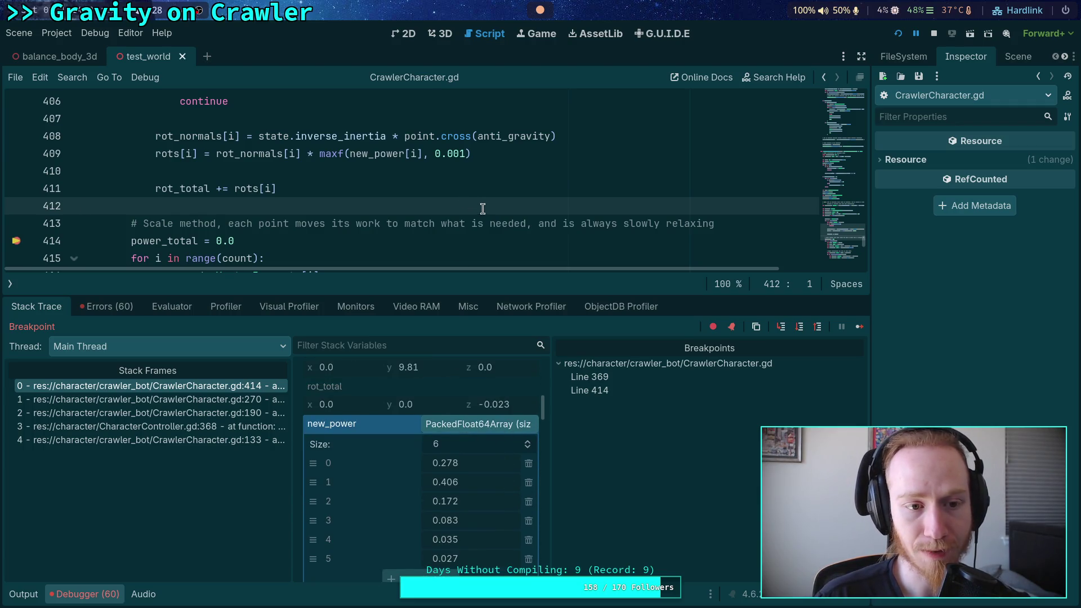
pyautogui.scroll(-2, 483, 209)
pyautogui.scroll(5, 483, 209)
pyautogui.scroll(-6, 483, 209)
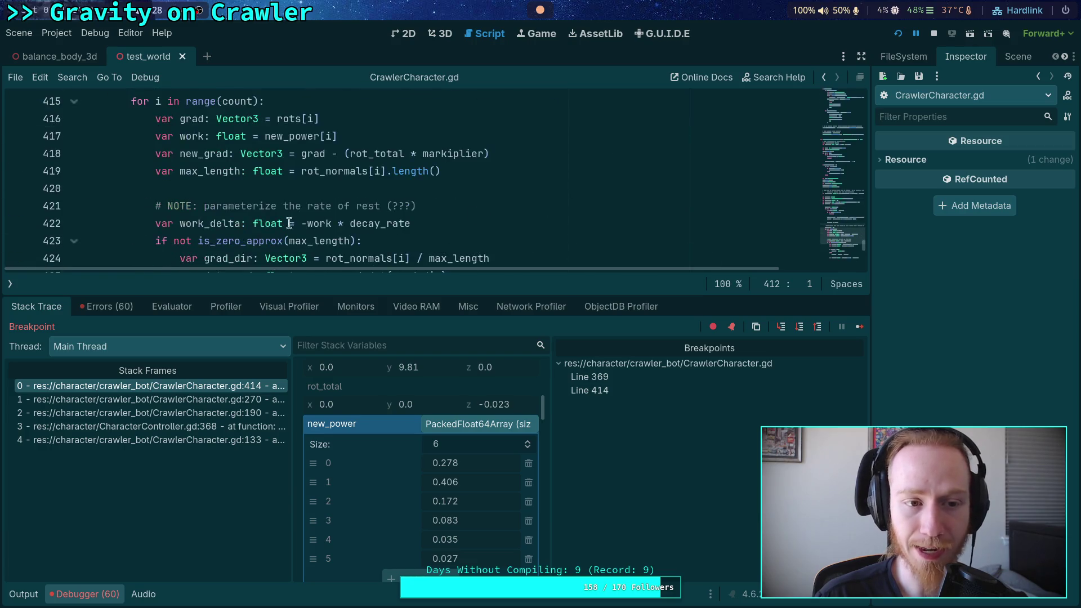
pyautogui.scroll(-3, 285, 233)
pyautogui.click(467, 425)
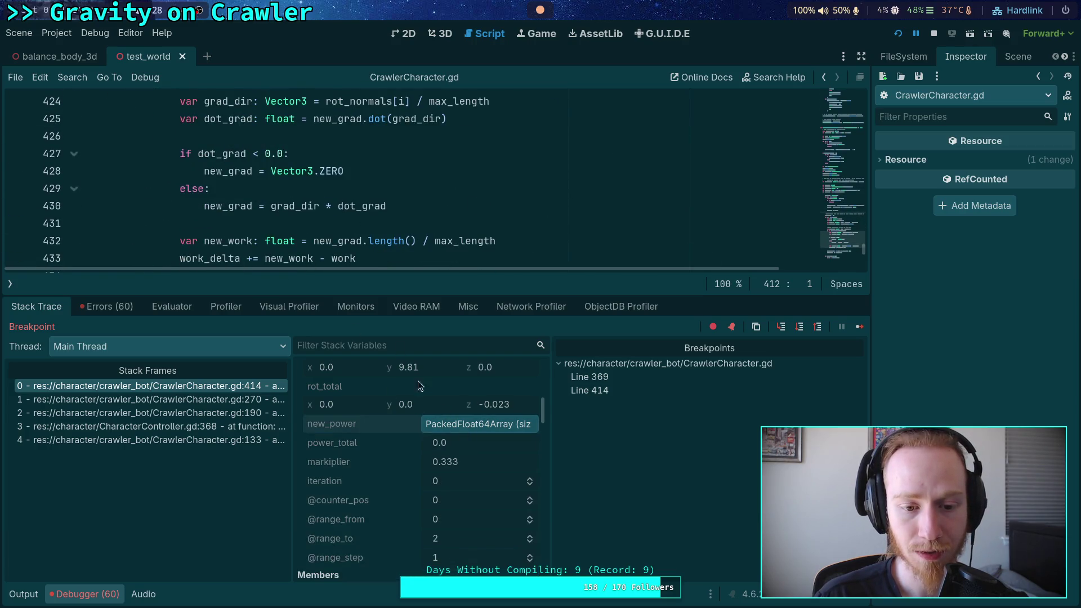
# - Hide the debugger panel so the scale-method loop fills the script editor
pyautogui.scroll(-2, 298, 232)
pyautogui.scroll(-2, 298, 232)
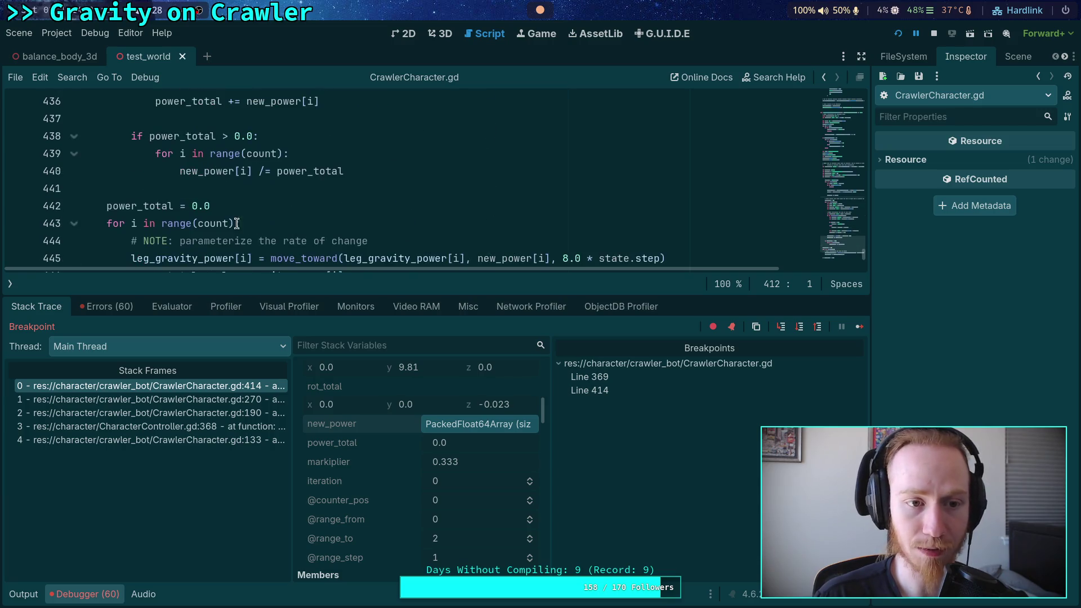
pyautogui.scroll(10, 182, 214)
pyautogui.scroll(3, 182, 214)
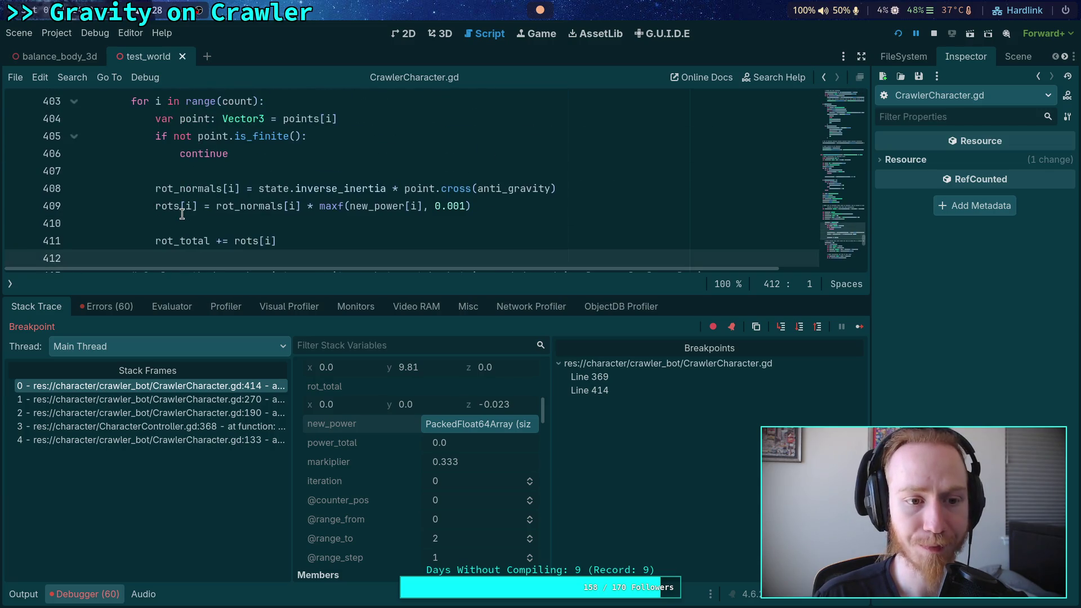
pyautogui.scroll(-5, 182, 214)
pyautogui.scroll(7, 182, 214)
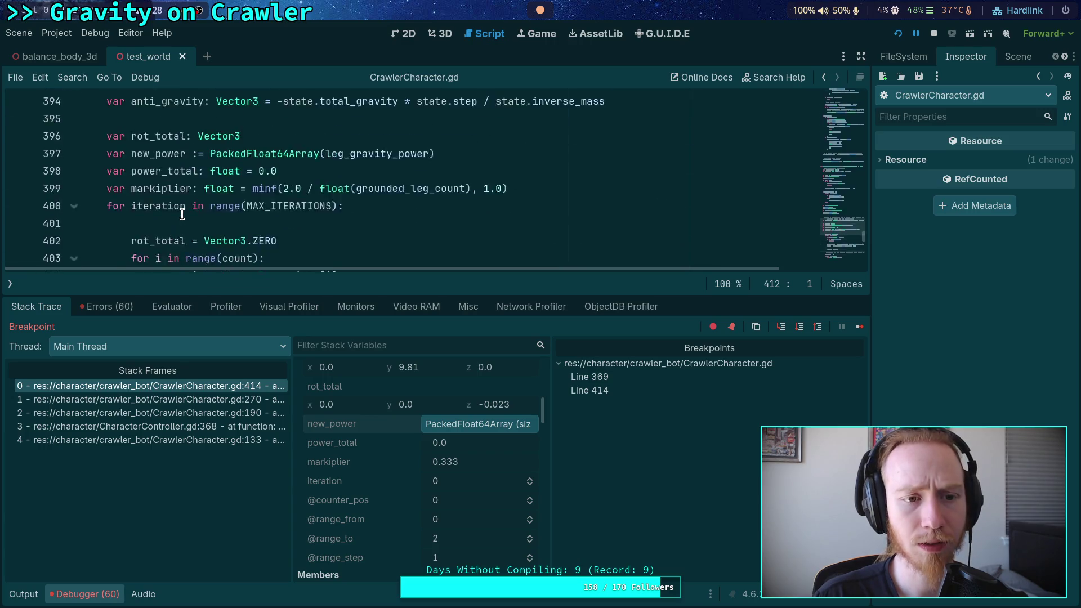
pyautogui.scroll(3, 182, 214)
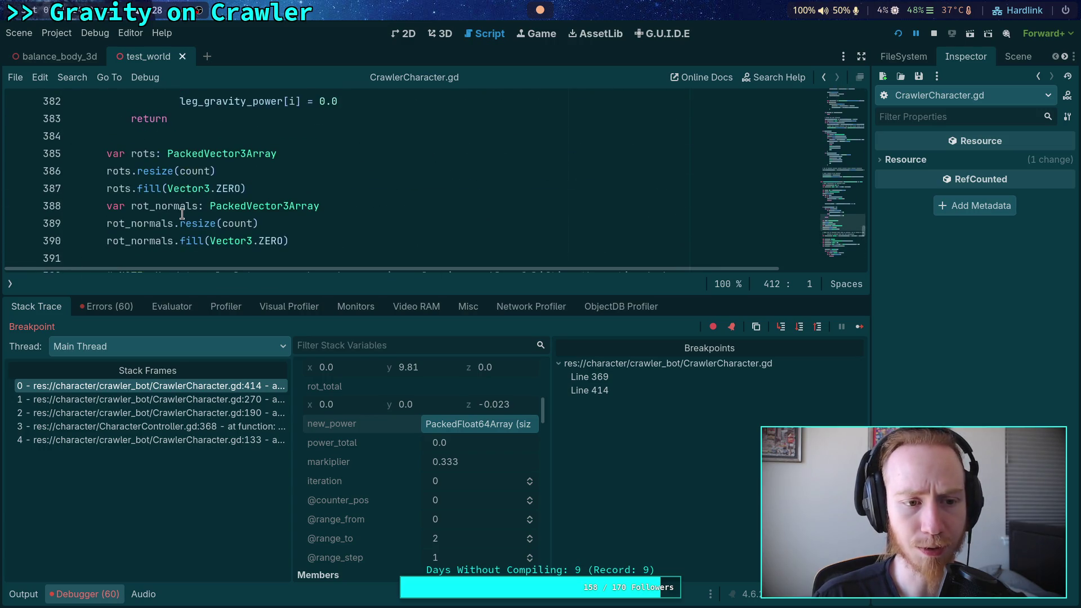
pyautogui.scroll(3, 182, 214)
pyautogui.scroll(-10, 182, 214)
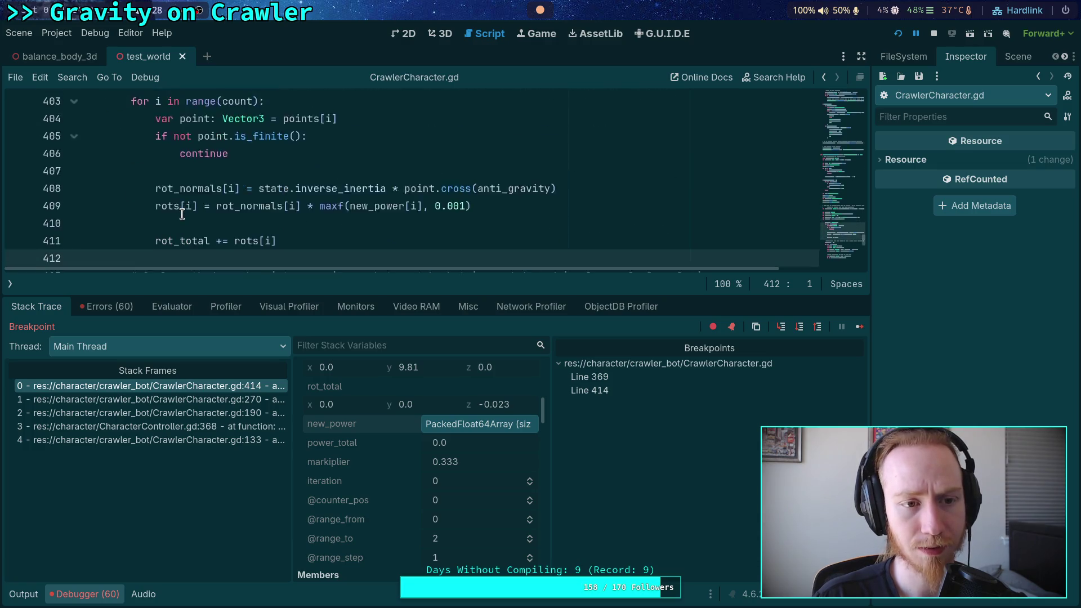
pyautogui.scroll(-2, 181, 214)
pyautogui.scroll(1, 182, 214)
pyautogui.scroll(-3, 182, 214)
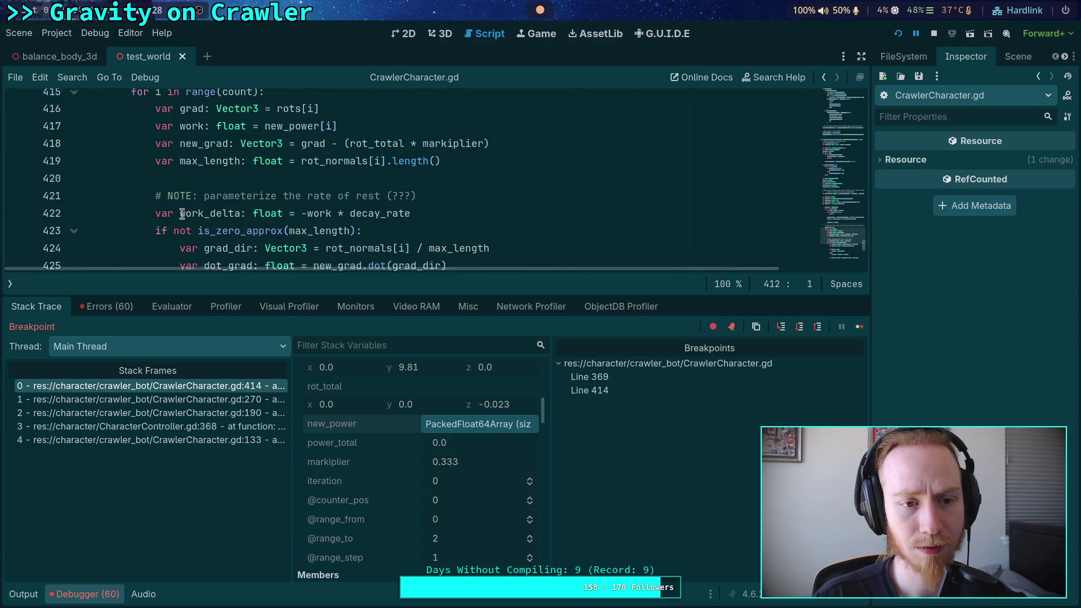
pyautogui.scroll(-3, 182, 214)
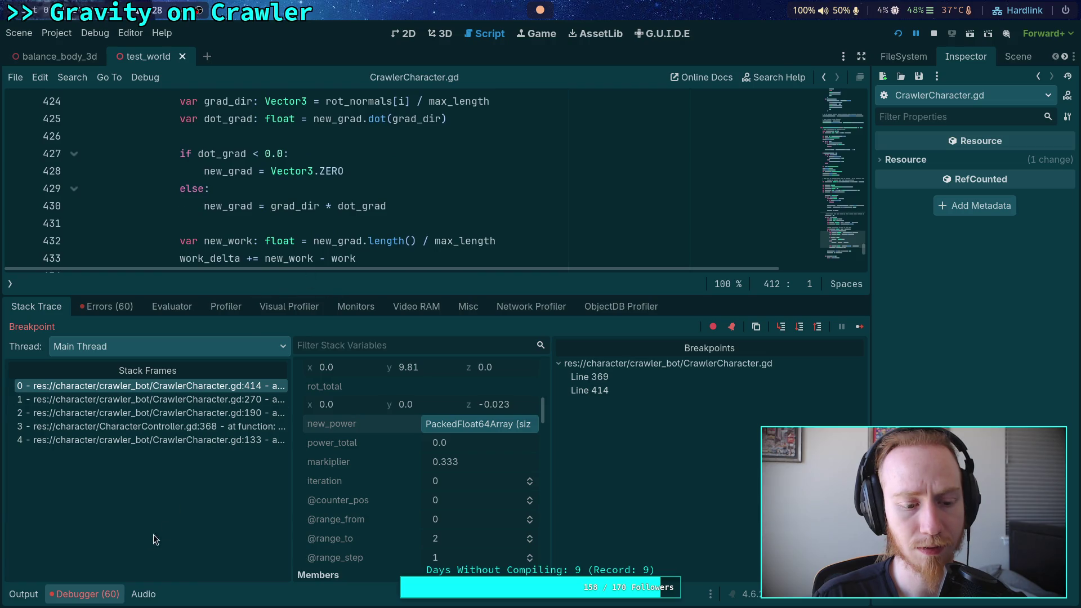
pyautogui.click(110, 594)
pyautogui.scroll(2, 228, 394)
pyautogui.click(184, 398)
pyautogui.scroll(4, 193, 388)
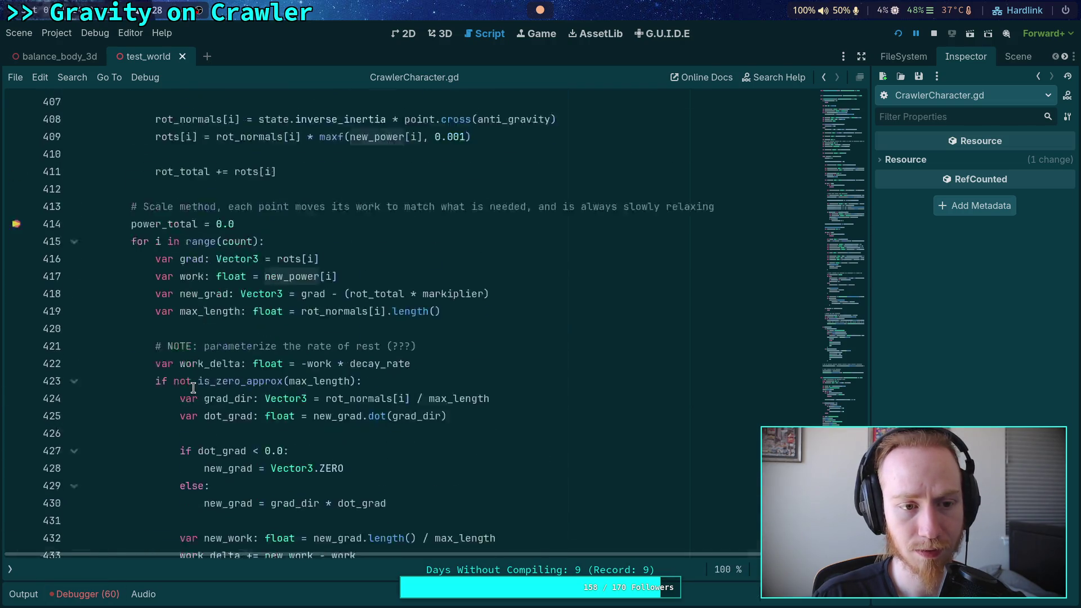
# - Scroll through the paused leg-gravity code, briefly showing and hiding the debugger panel
pyautogui.scroll(6, 193, 388)
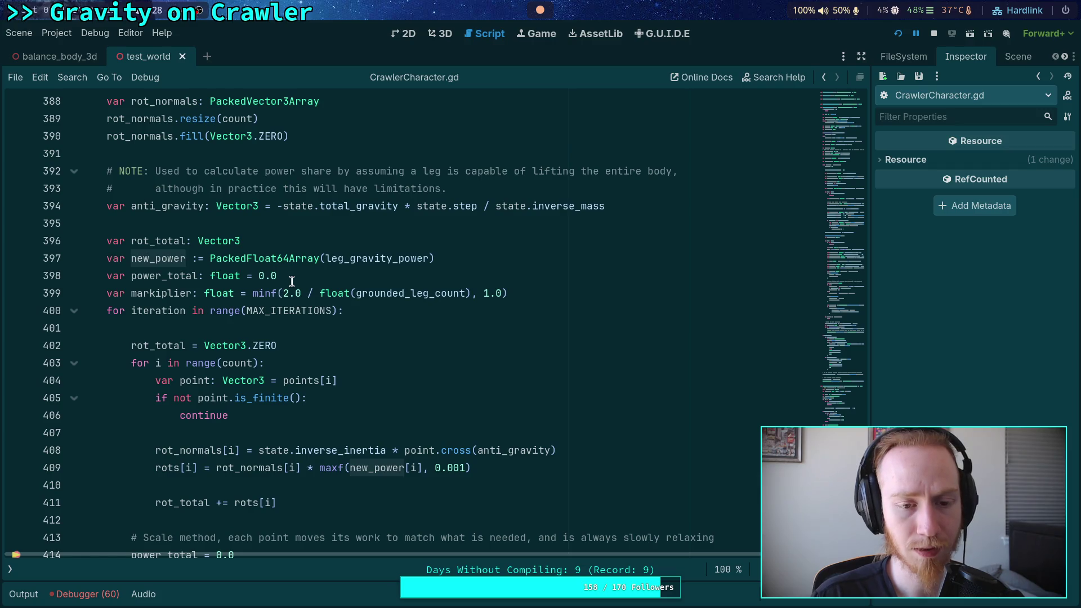
pyautogui.scroll(-6, 273, 463)
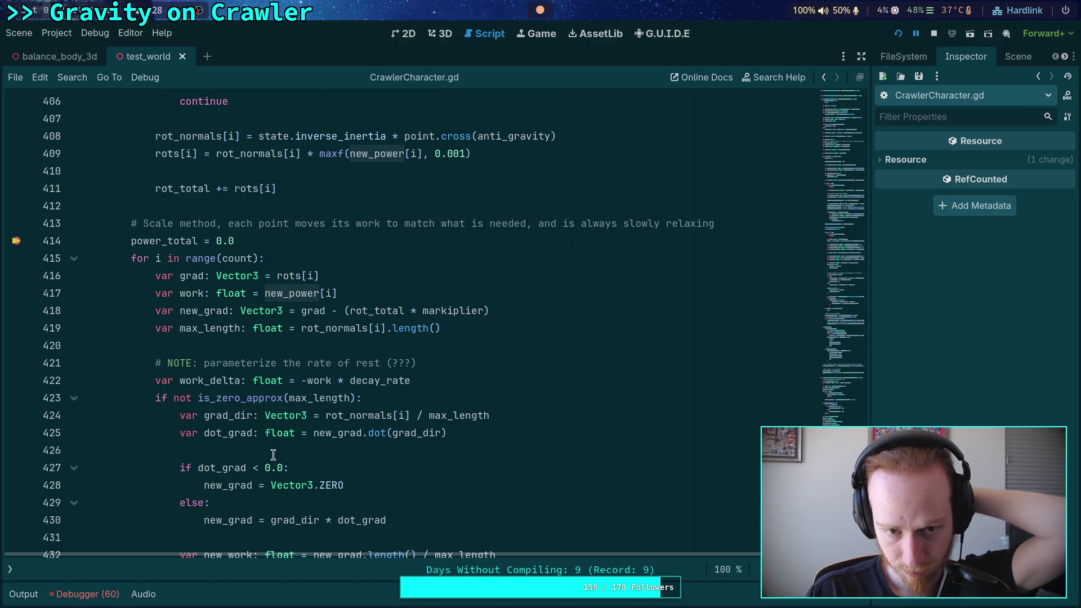
pyautogui.scroll(-4, 273, 455)
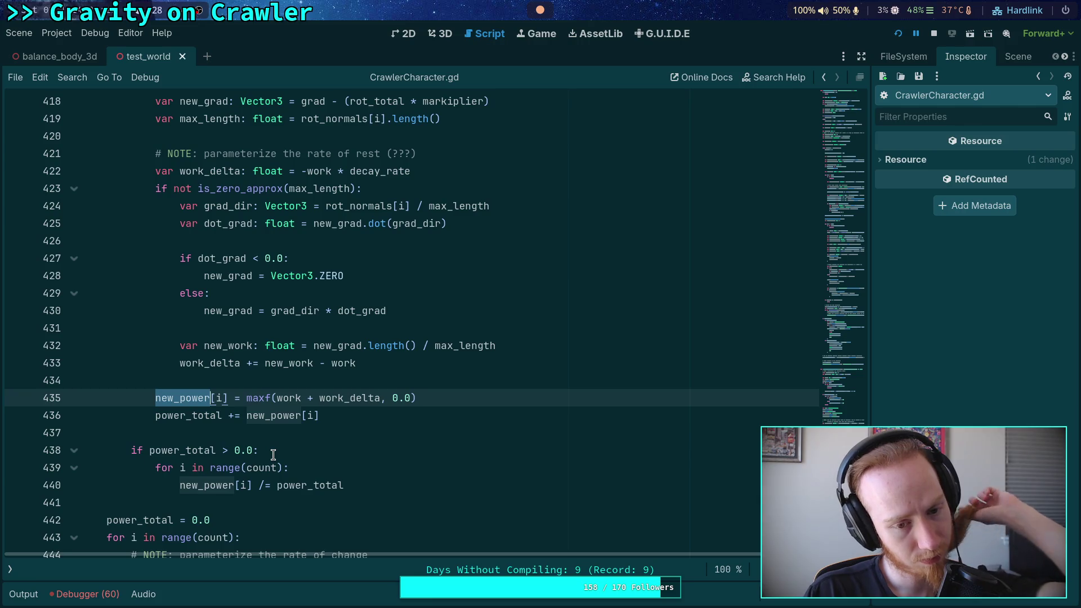
pyautogui.click(87, 594)
pyautogui.click(84, 593)
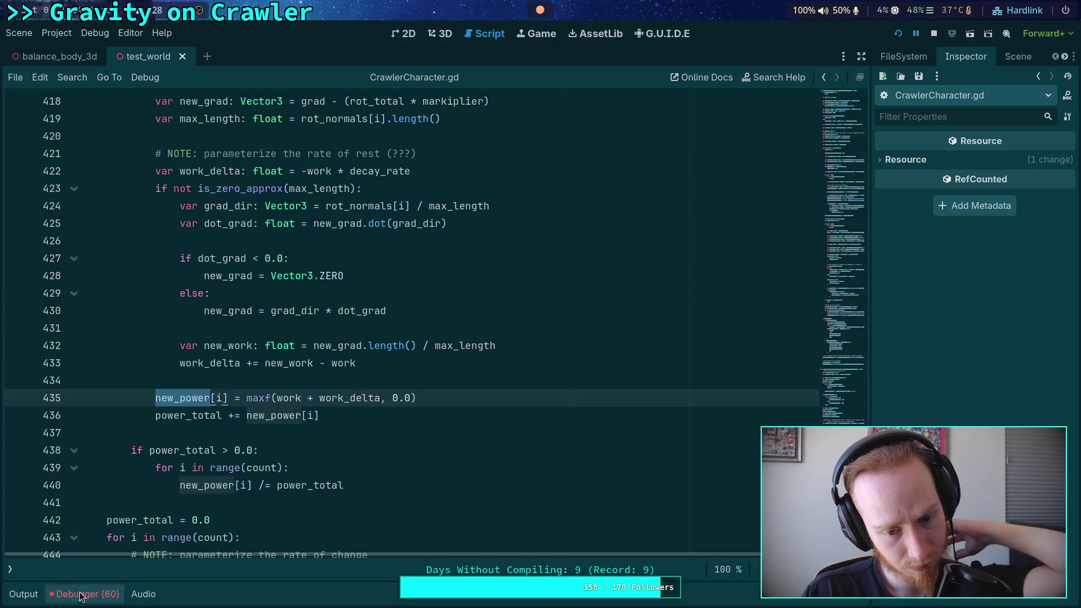
pyautogui.moveTo(183, 396)
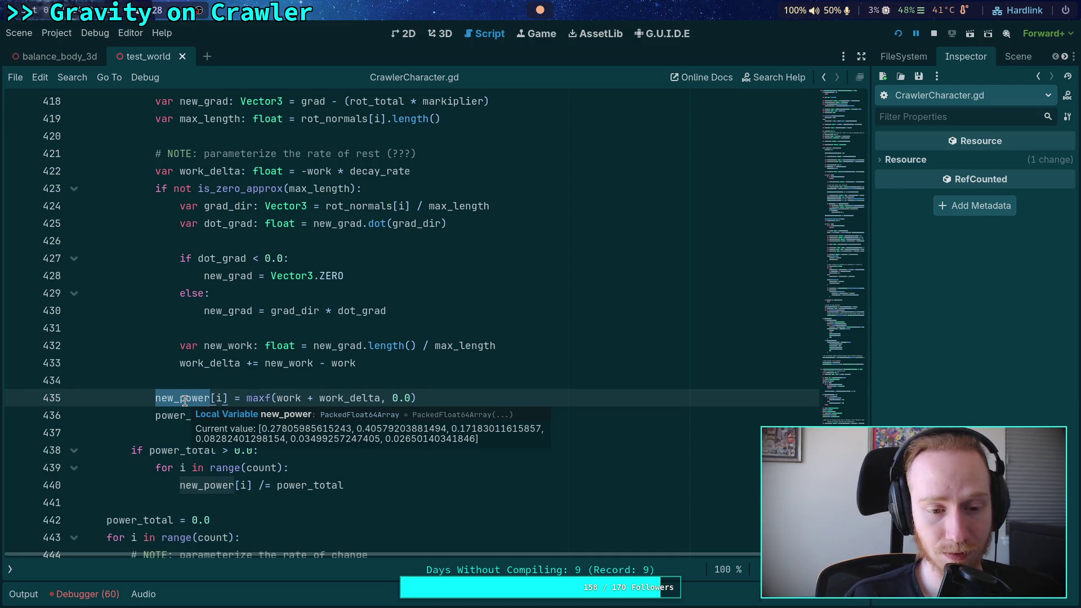
pyautogui.scroll(9, 186, 400)
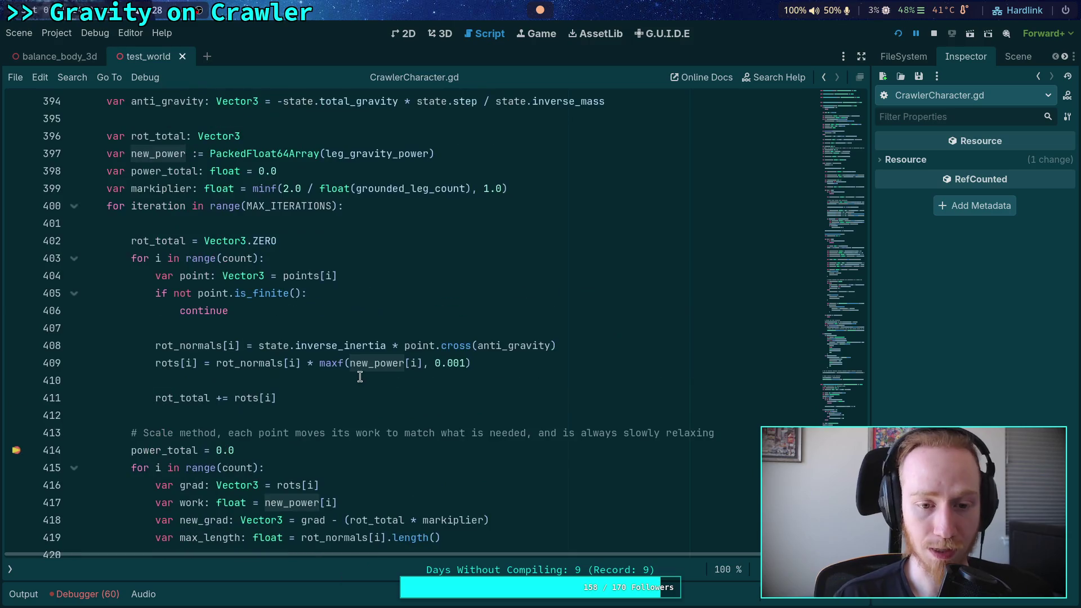
# - Highlight every use of anti_gravity and point in the loop, then stop the running game
pyautogui.doubleClick(509, 394)
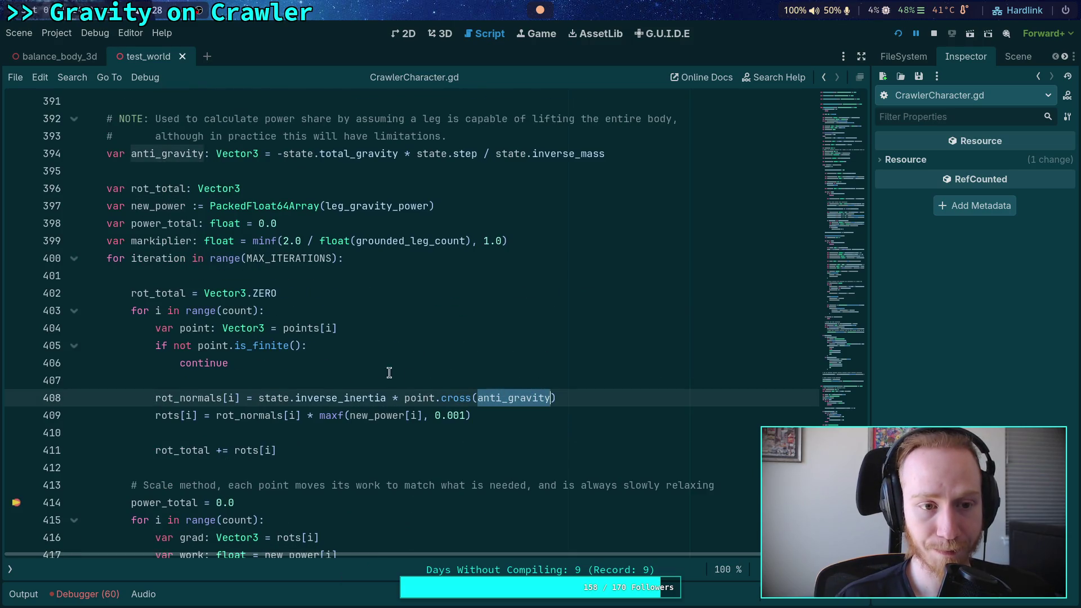
pyautogui.scroll(1, 339, 361)
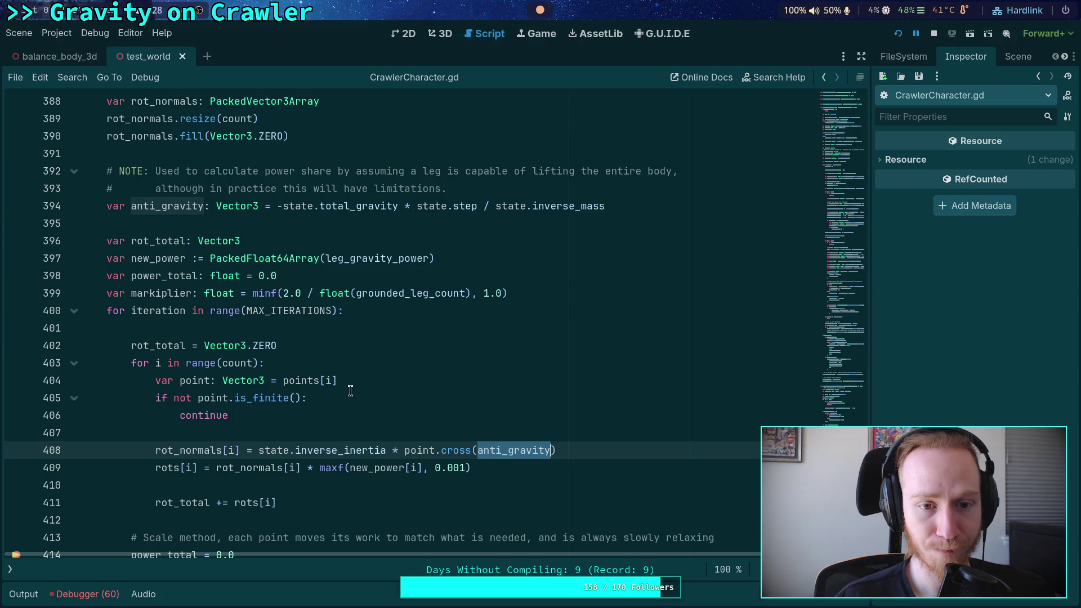
pyautogui.doubleClick(417, 450)
pyautogui.scroll(1, 364, 417)
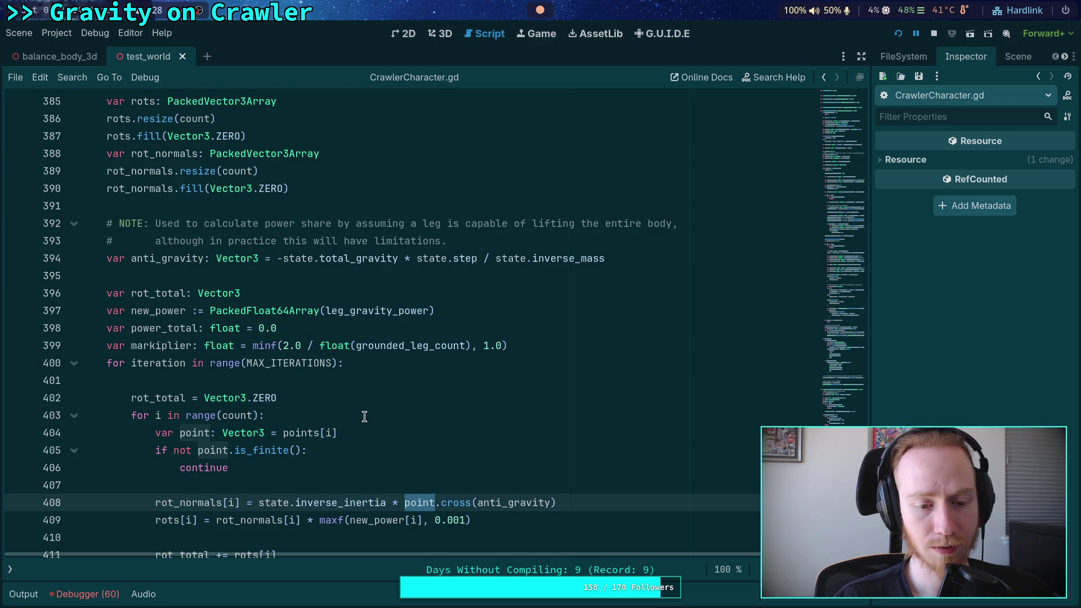
pyautogui.scroll(8, 364, 417)
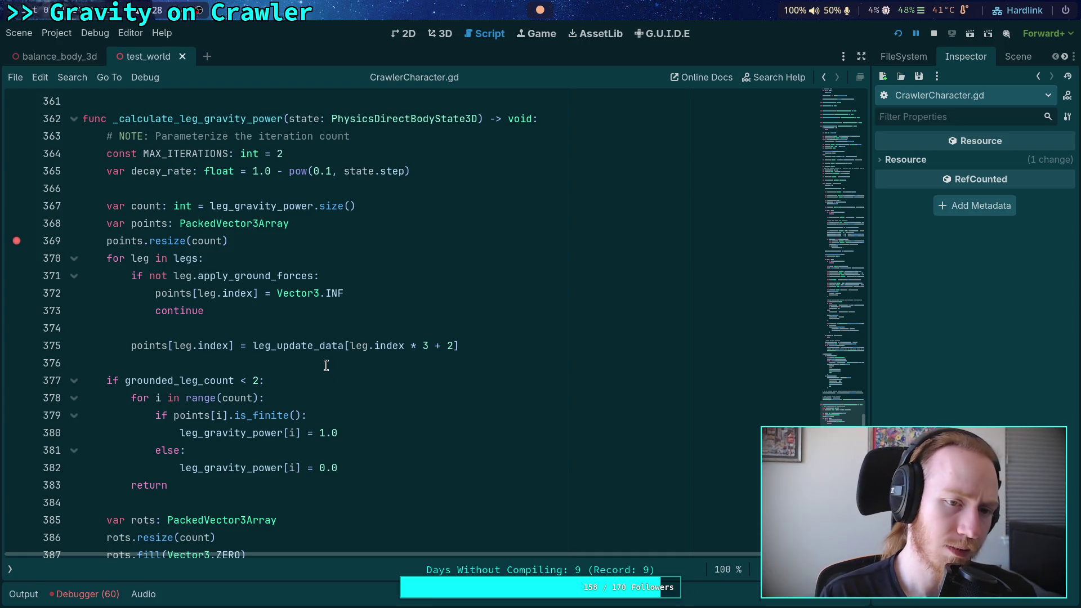
pyautogui.scroll(-10, 326, 365)
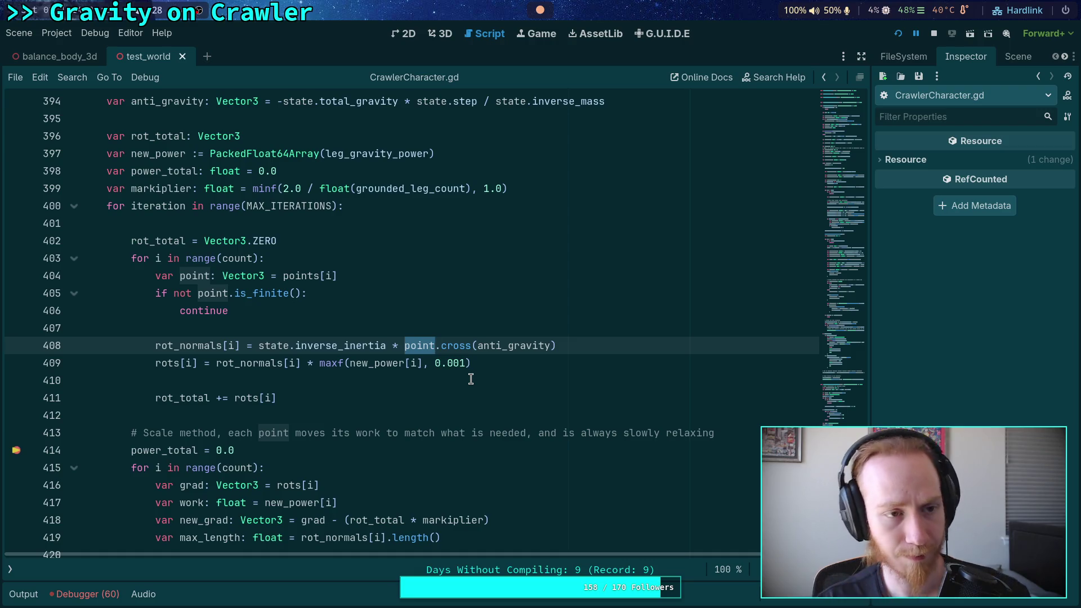
pyautogui.click(935, 35)
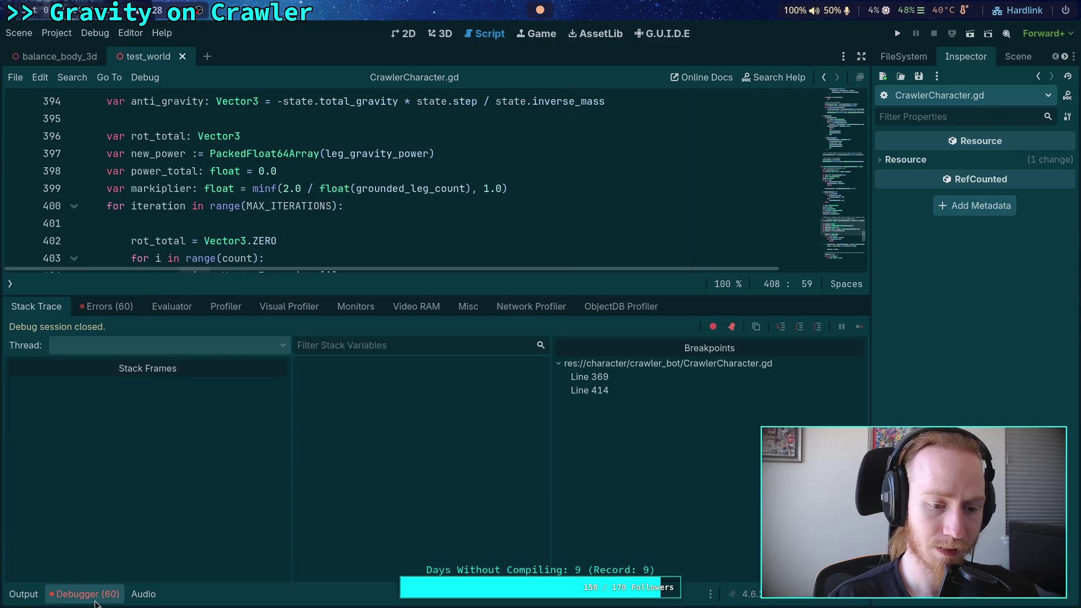
# - Collapse the debugger output and open balance_body_3d.gd from the script list
pyautogui.click(94, 600)
pyautogui.click(10, 569)
pyautogui.click(92, 123)
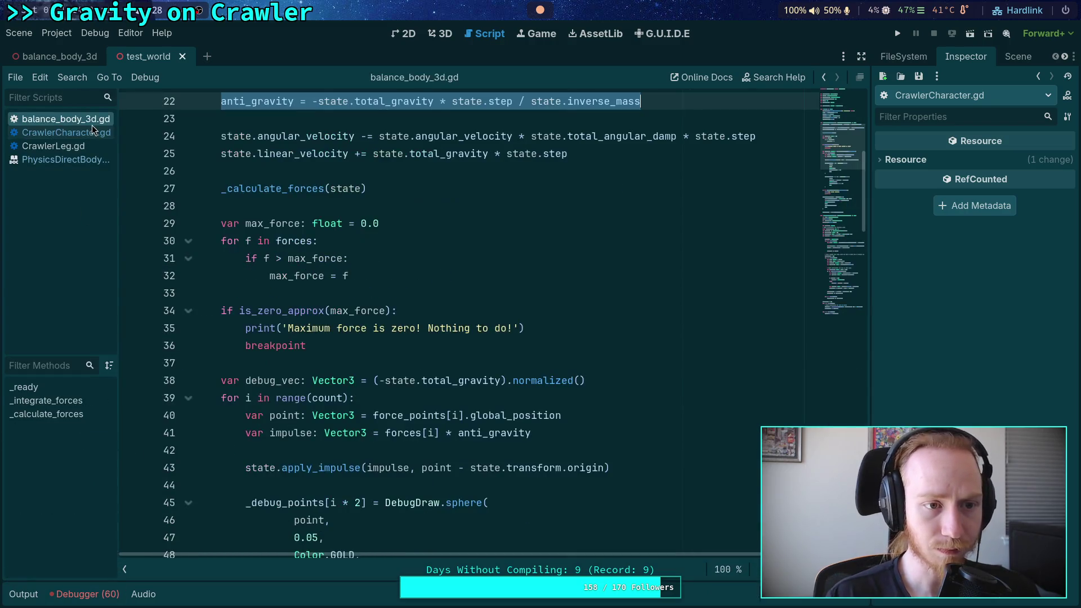
pyautogui.scroll(3, 345, 329)
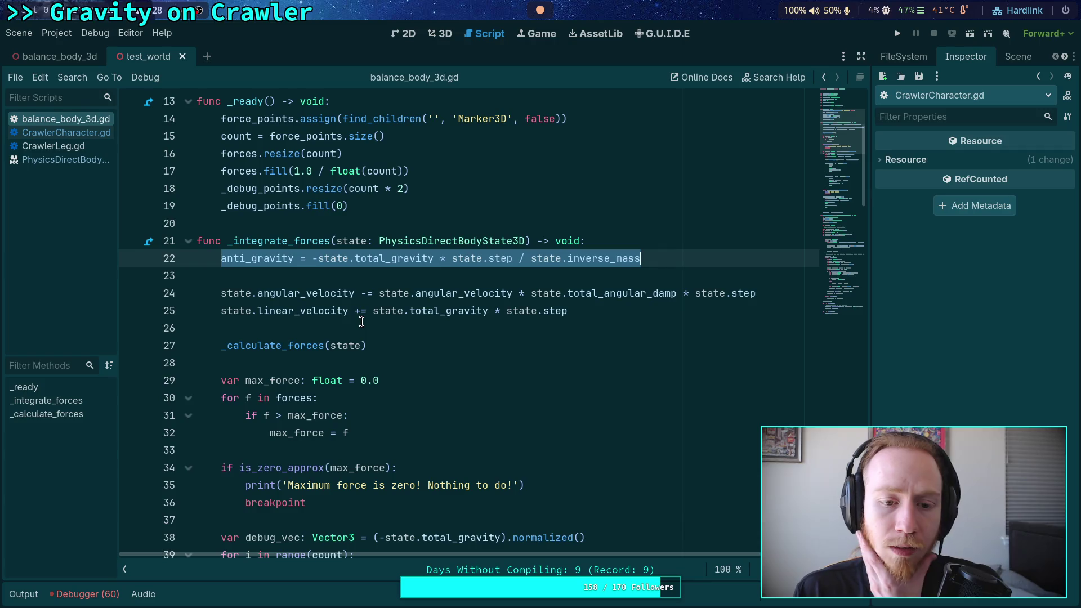
# - Select _calculate_forces and read through its force solver, then return to CrawlerCharacter.gd
pyautogui.click(296, 350)
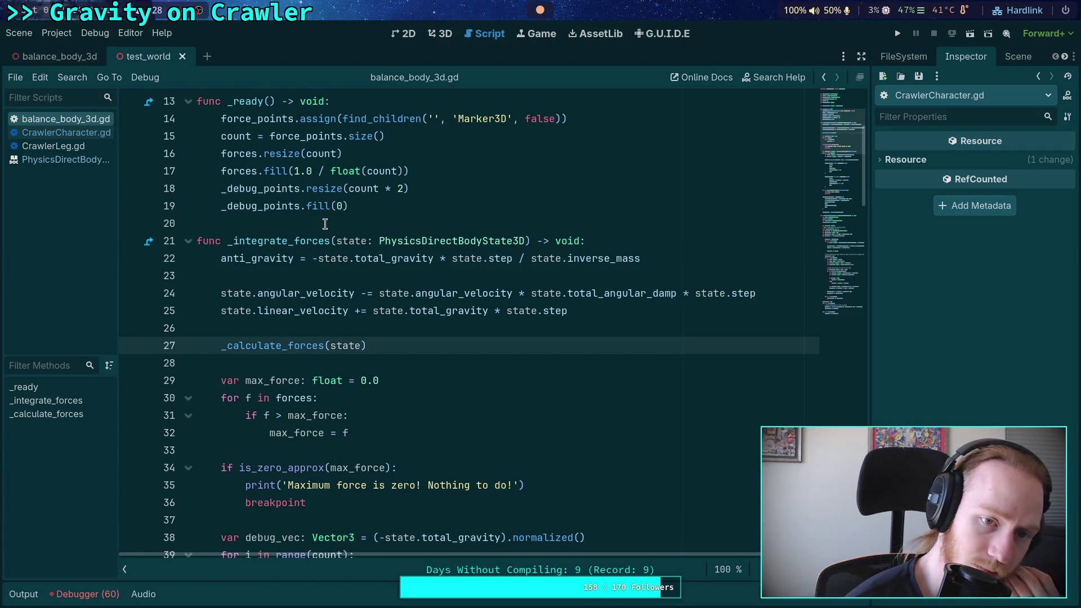
pyautogui.doubleClick(289, 347)
pyautogui.scroll(-2, 437, 424)
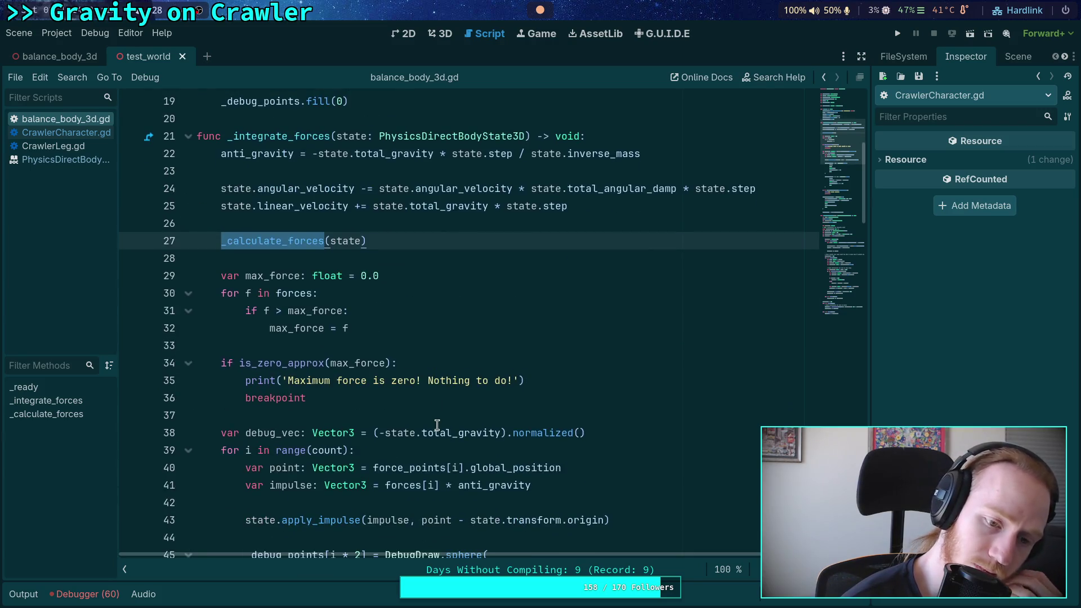
pyautogui.scroll(-6, 436, 425)
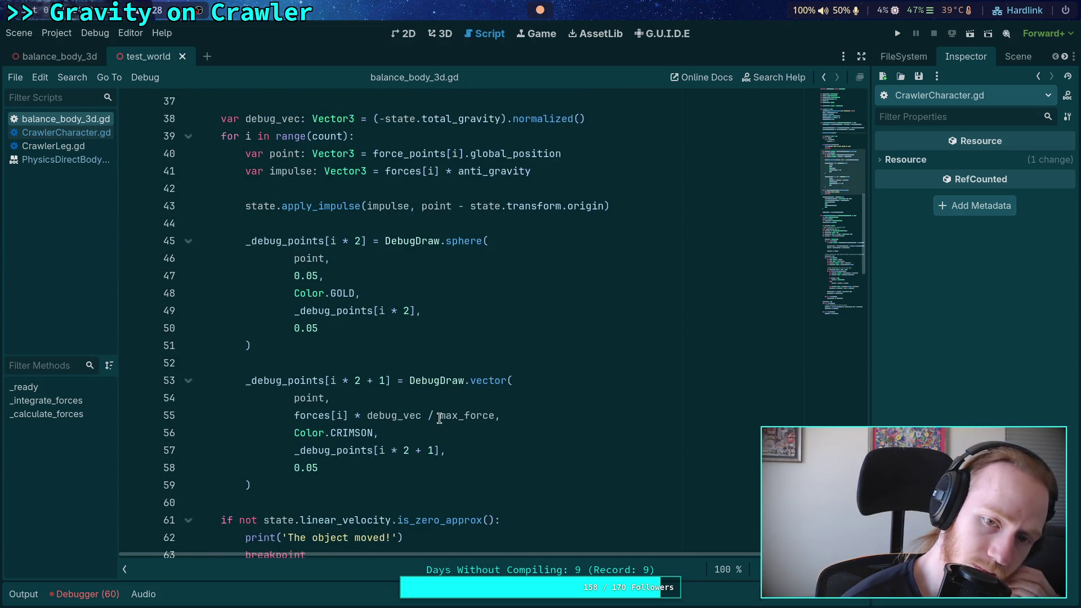
pyautogui.scroll(-3, 439, 417)
pyautogui.scroll(-3, 439, 418)
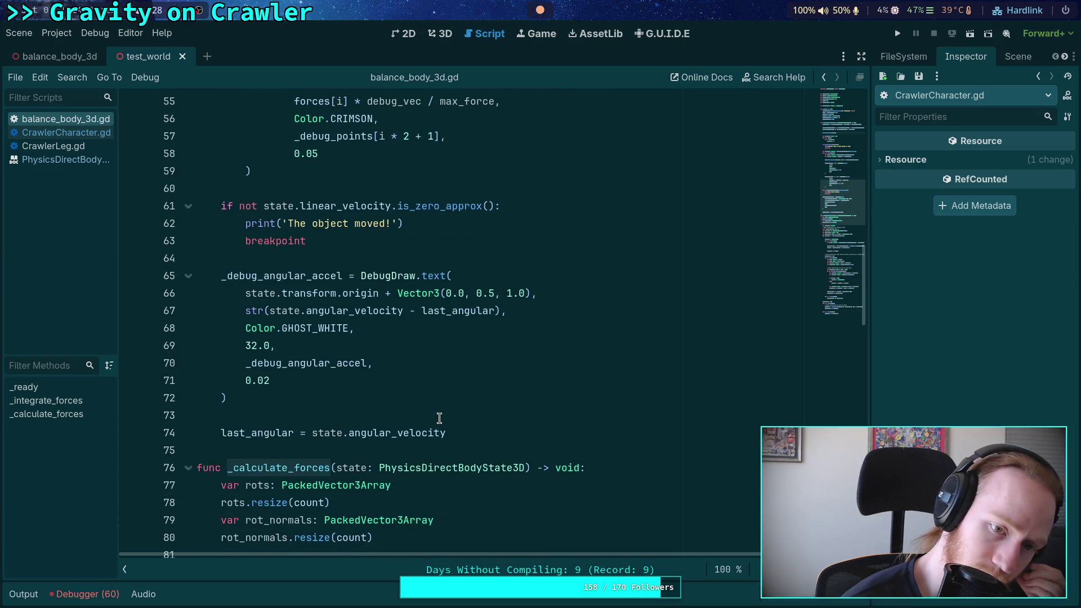
pyautogui.scroll(-5, 439, 418)
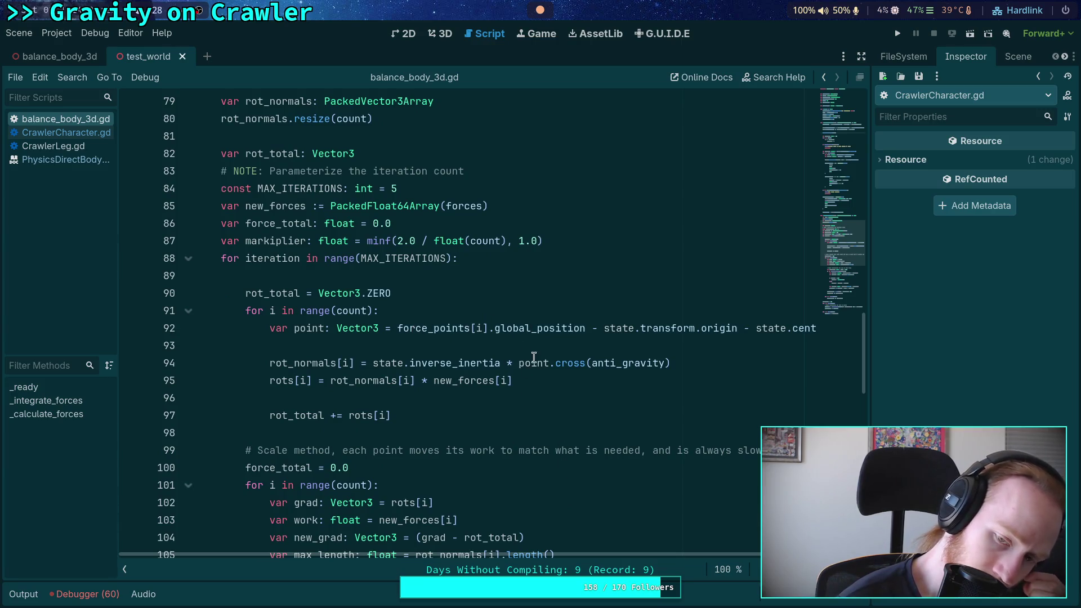
pyautogui.moveTo(655, 556); pyautogui.dragTo(757, 553)
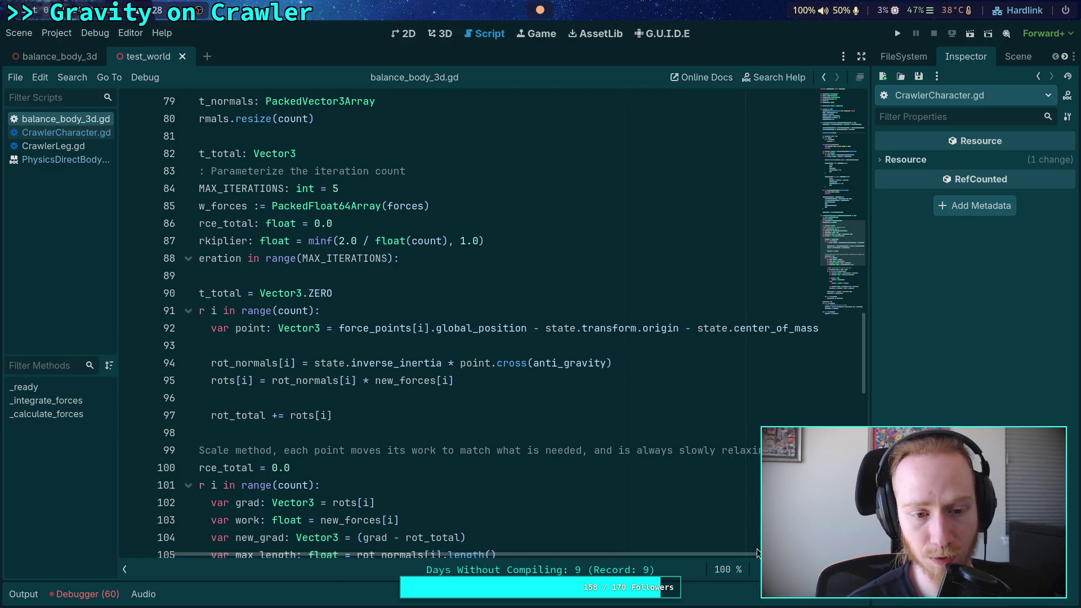
pyautogui.moveTo(741, 557); pyautogui.dragTo(701, 557)
pyautogui.click(66, 133)
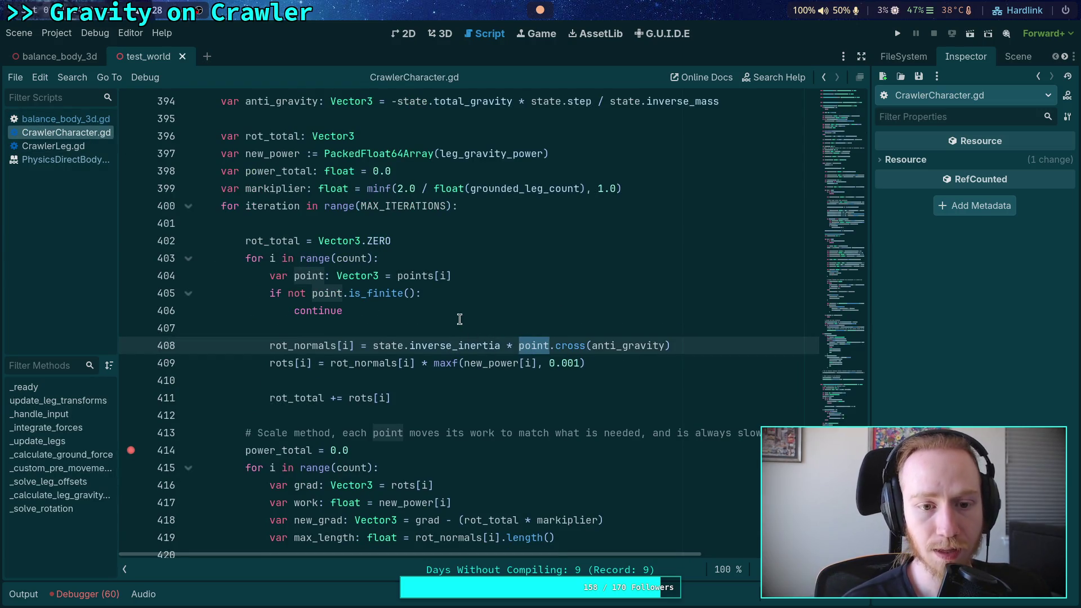
# - Search the script for 'points' and step through its matches, ending back at line 404
pyautogui.doubleClick(308, 277)
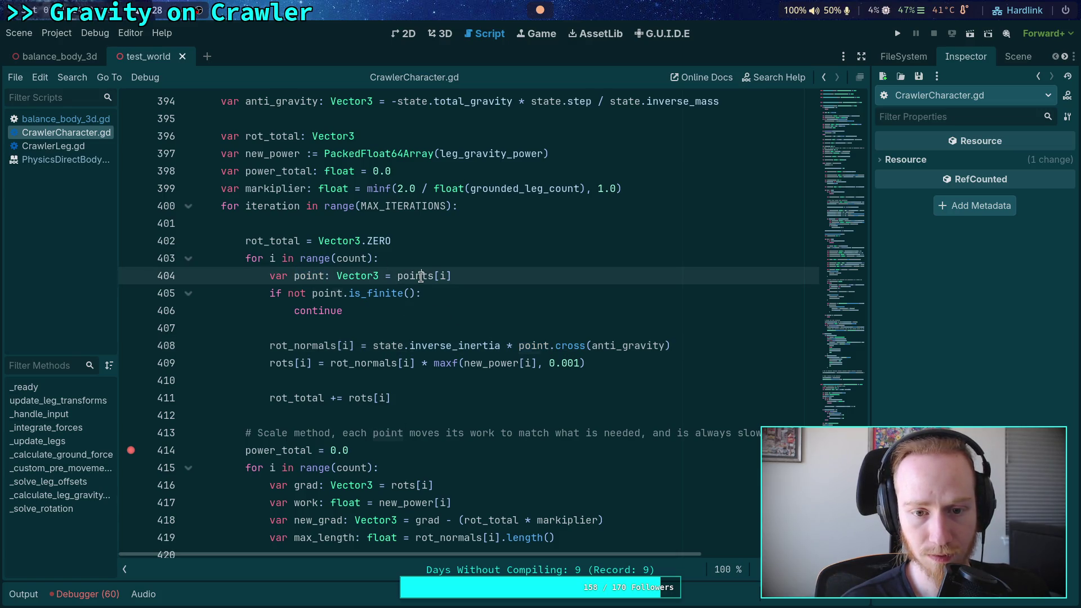
pyautogui.doubleClick(418, 276)
pyautogui.hotkey('ctrl', 'f')
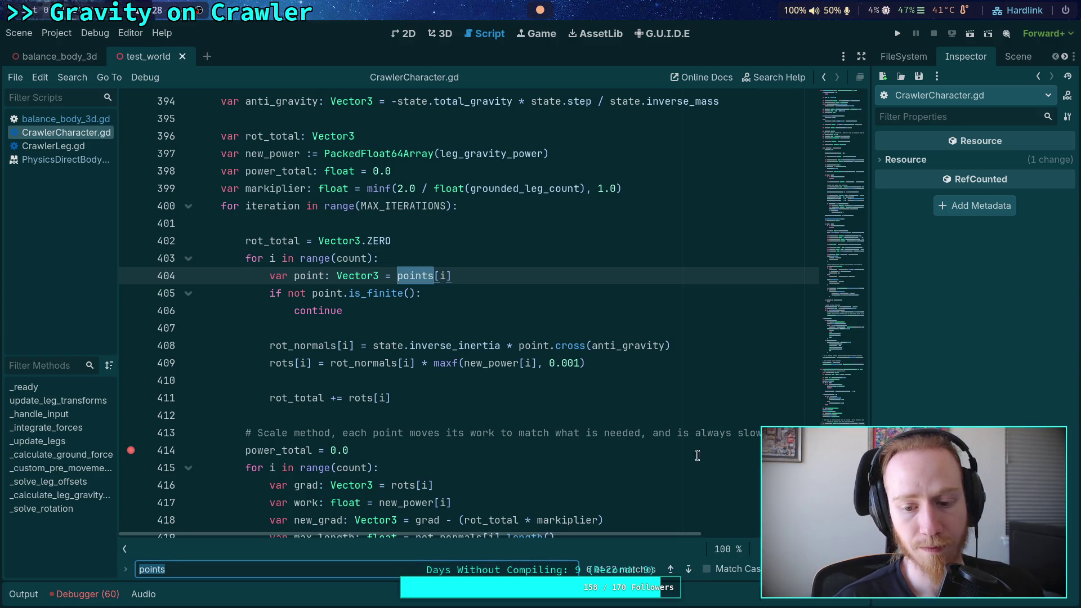
pyautogui.click(695, 570)
pyautogui.click(695, 570)
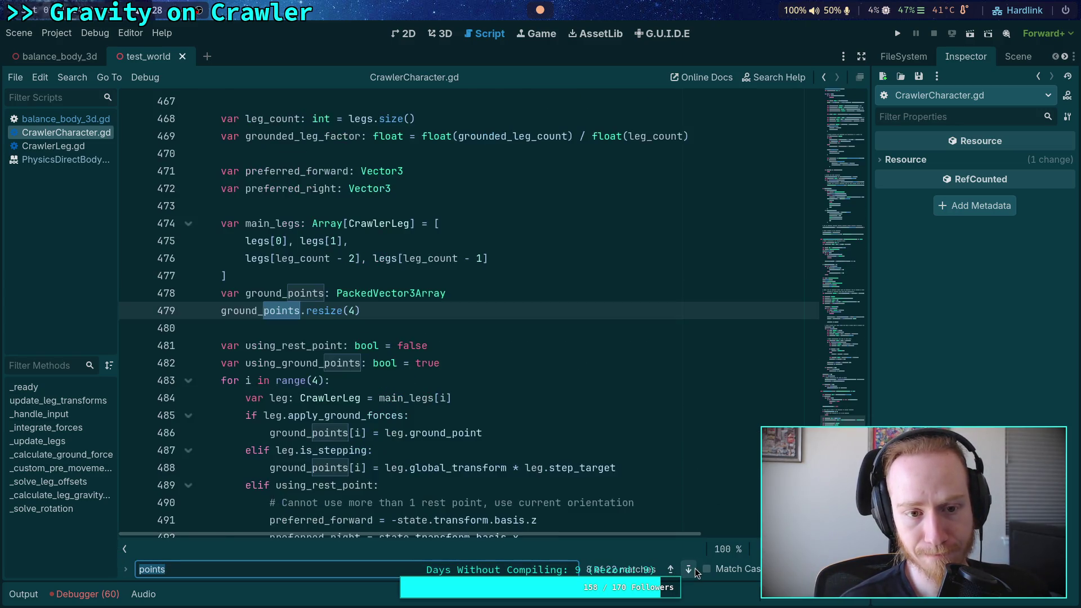
pyautogui.click(672, 570)
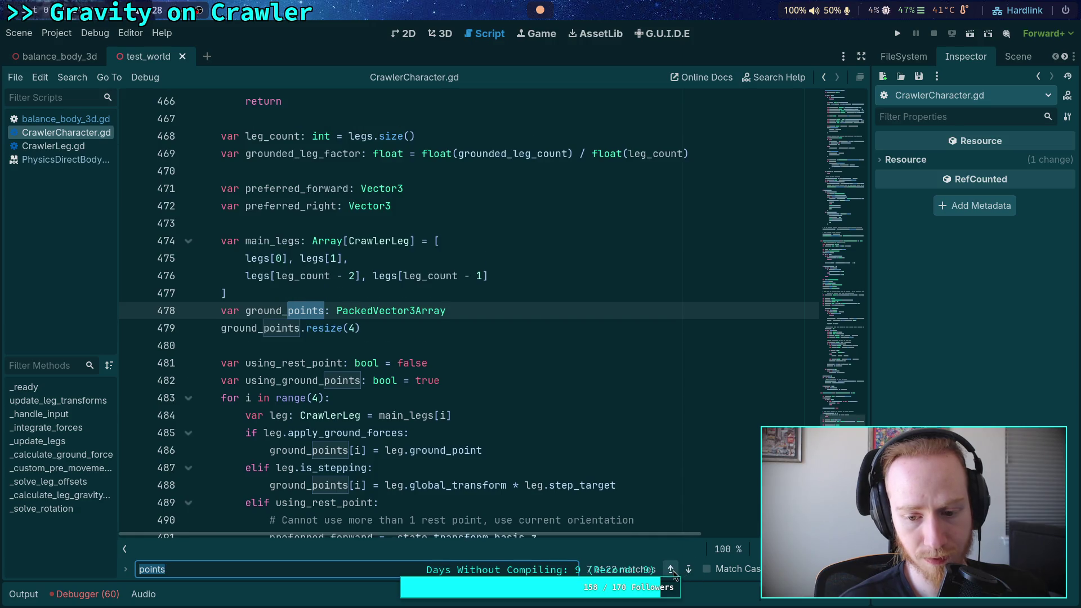
pyautogui.click(670, 570)
pyautogui.scroll(5, 565, 461)
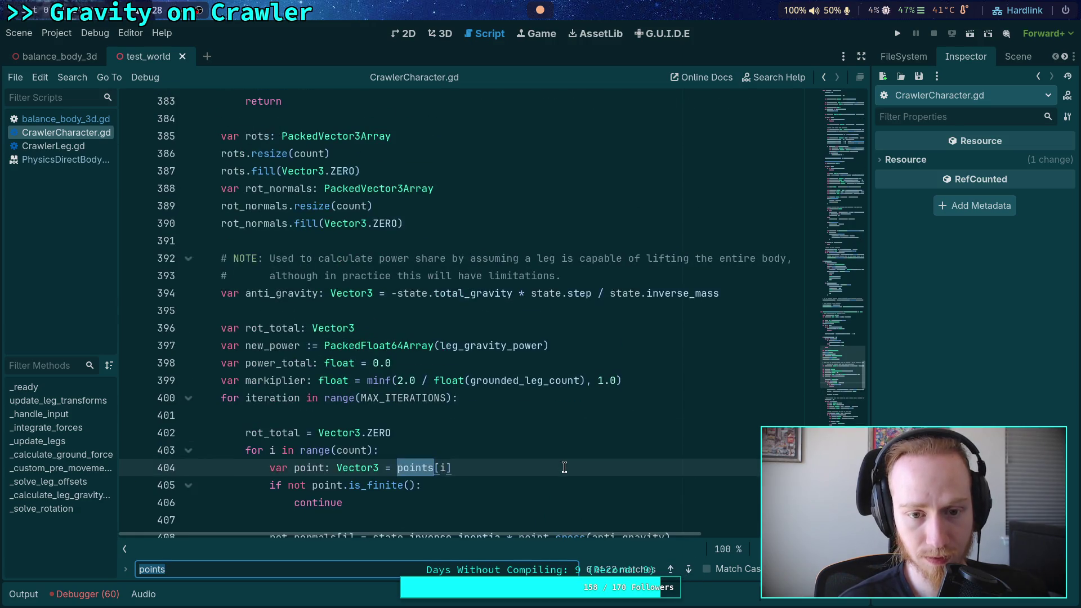
pyautogui.scroll(-5, 564, 461)
pyautogui.scroll(-4, 565, 461)
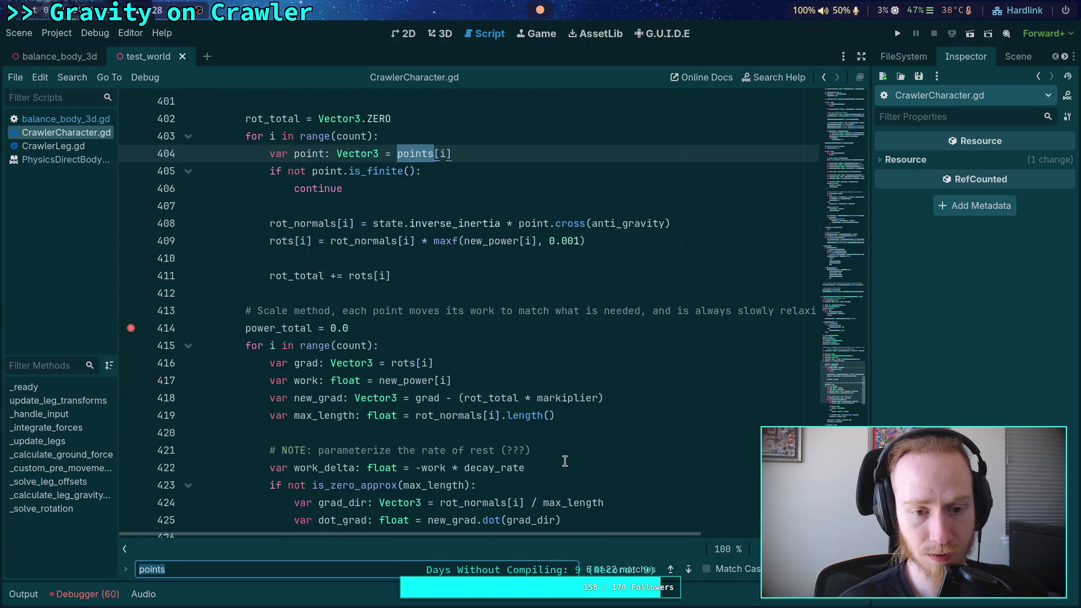
pyautogui.scroll(12, 540, 449)
pyautogui.scroll(1, 436, 365)
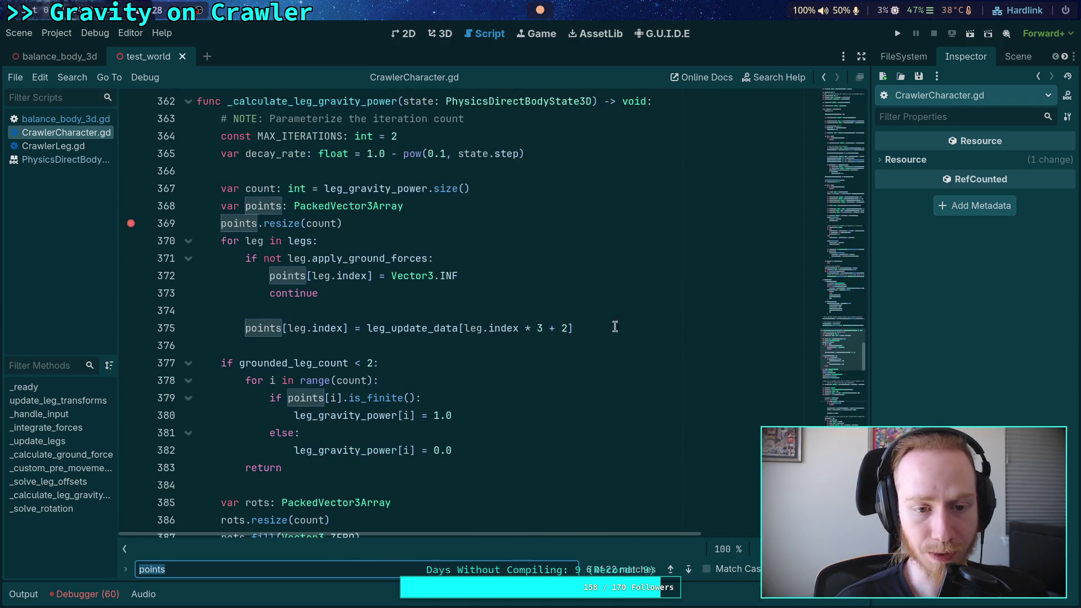
# - Append ' - state.center_of_mass' on line 375, remove the line-369 breakpoint, and run the game
pyautogui.click(668, 330)
pyautogui.write('- state.cent')
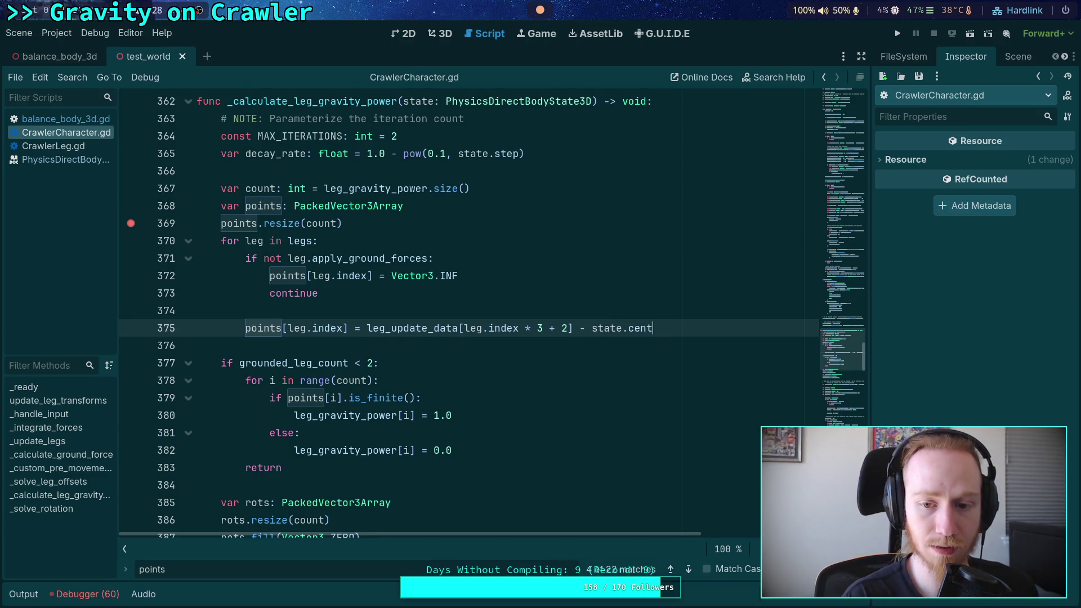
pyautogui.press('Return')
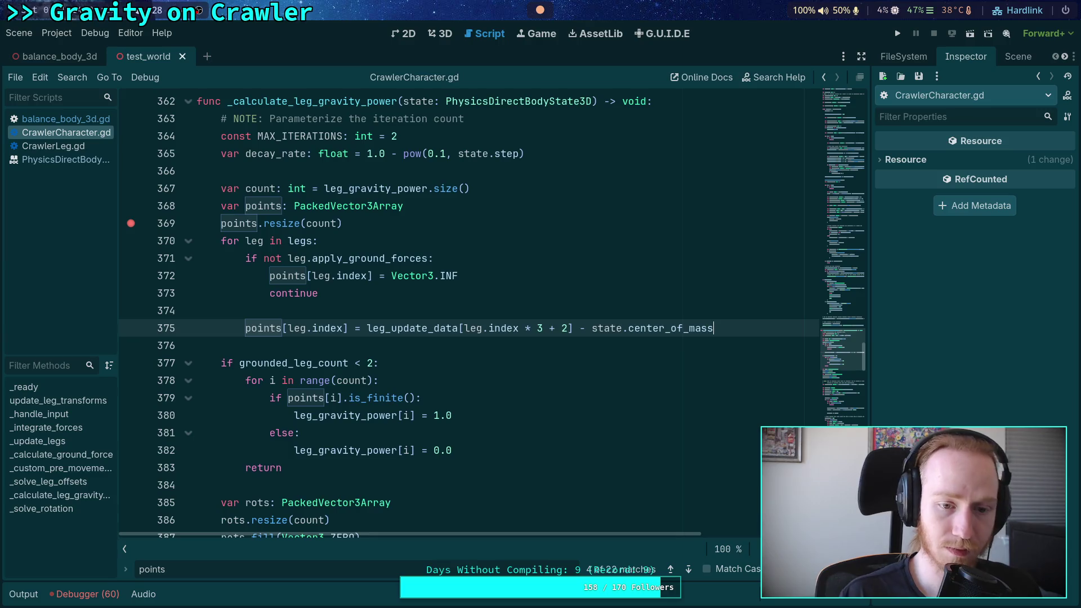
pyautogui.click(131, 224)
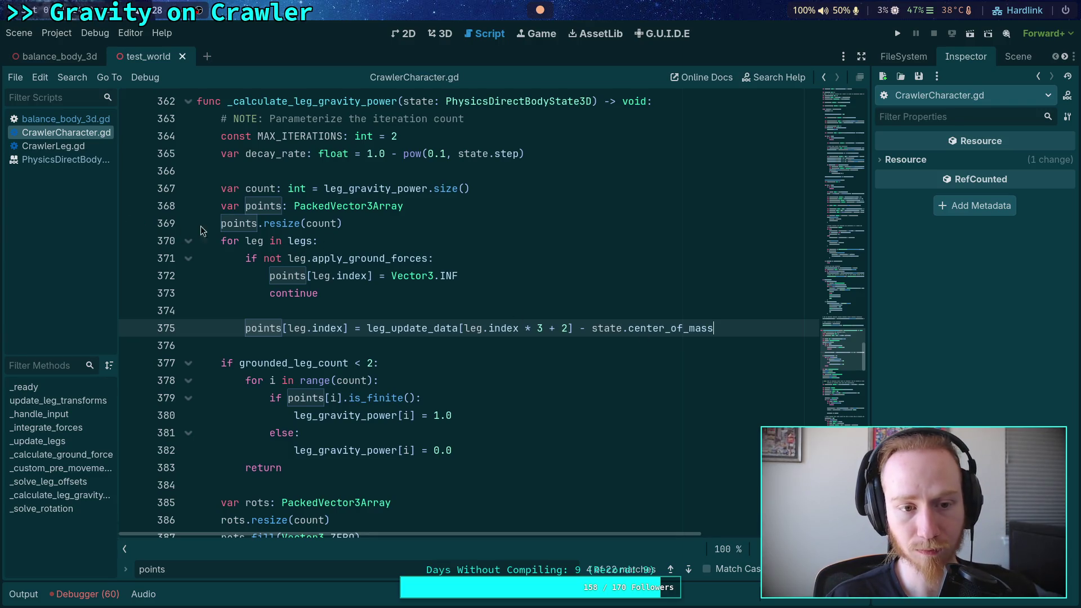
pyautogui.click(900, 31)
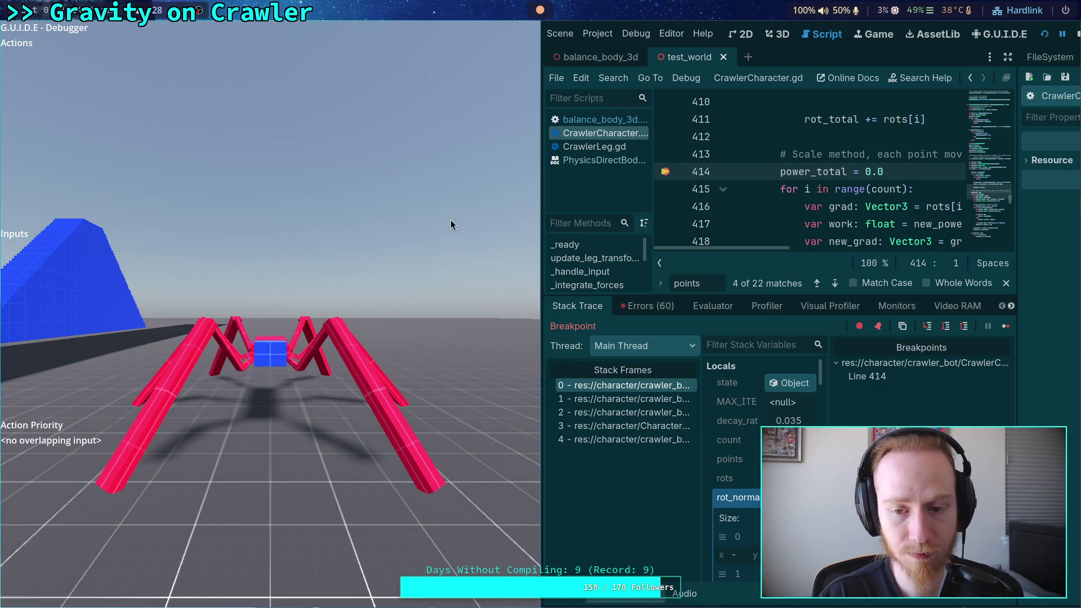
# - Remove the line-414 breakpoint, continue execution, and watch the crawler on the slopes before returning
pyautogui.click(668, 171)
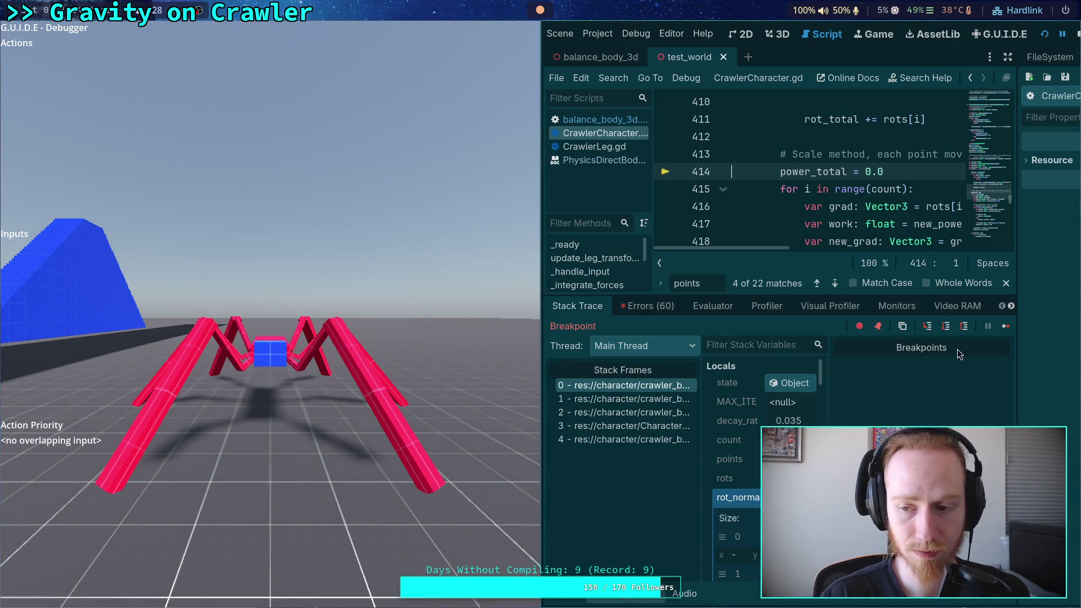
pyautogui.click(1003, 331)
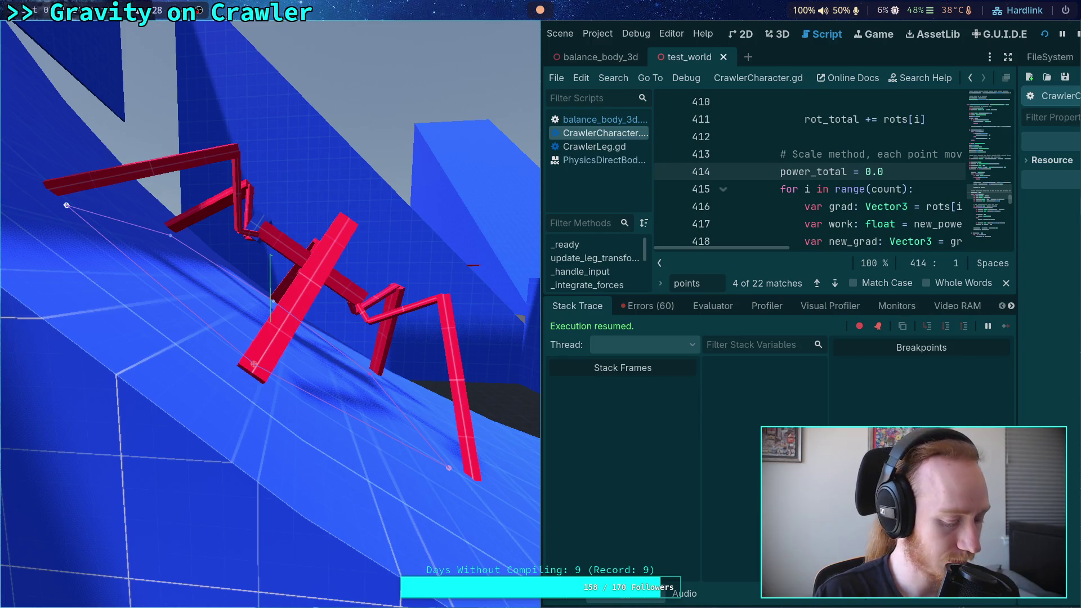
pyautogui.press('super+v')
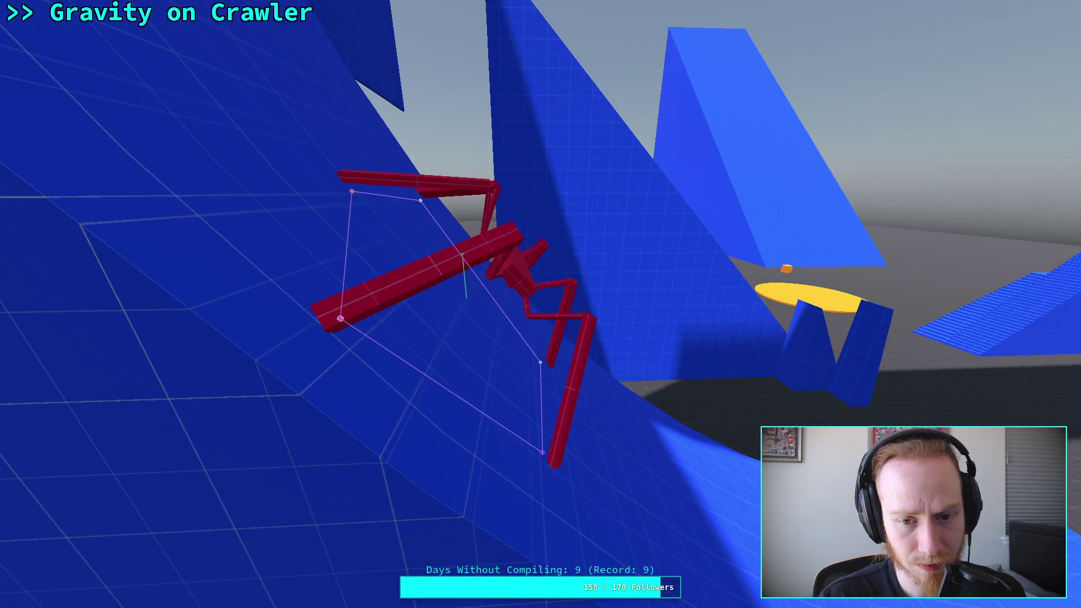
pyautogui.hotkey('alt', 'Tab')
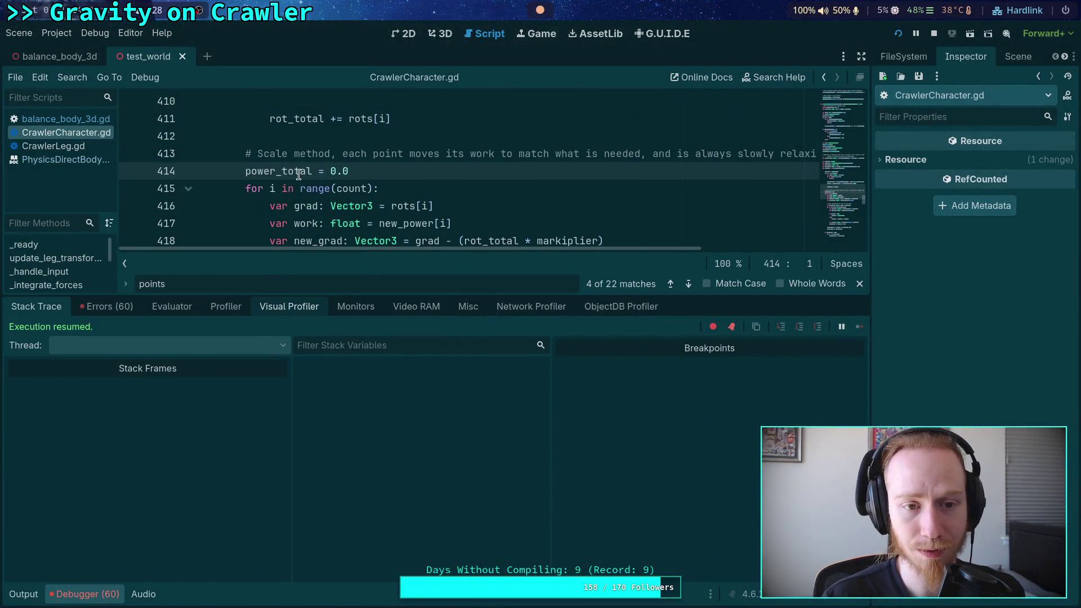
# - Collapse the debugger output and set the breakpoint in the line-414 gutter again
pyautogui.click(78, 596)
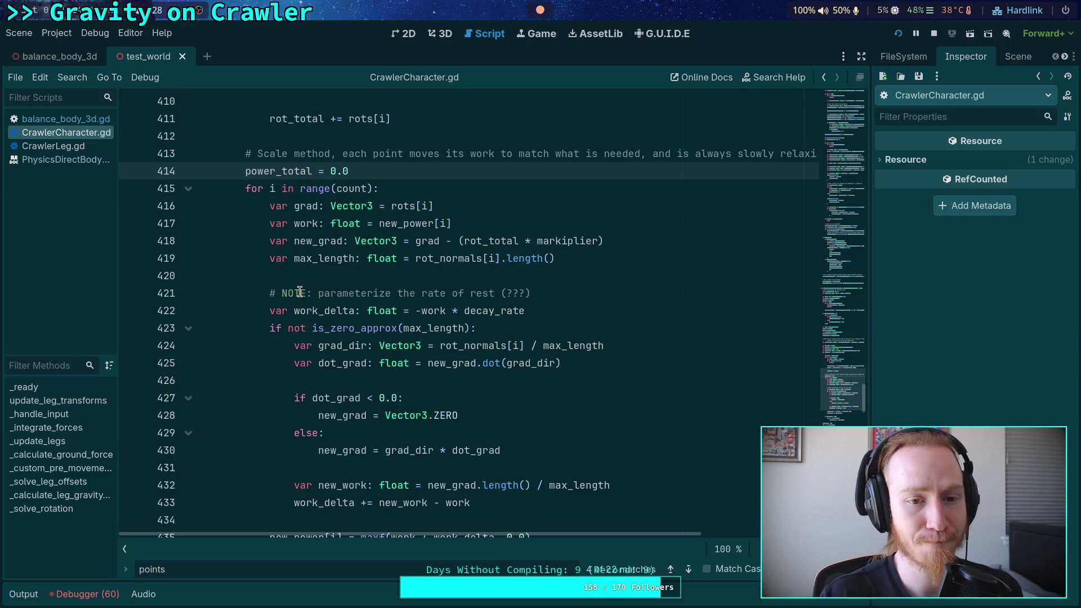
pyautogui.scroll(3, 300, 291)
pyautogui.click(132, 328)
pyautogui.scroll(5, 147, 349)
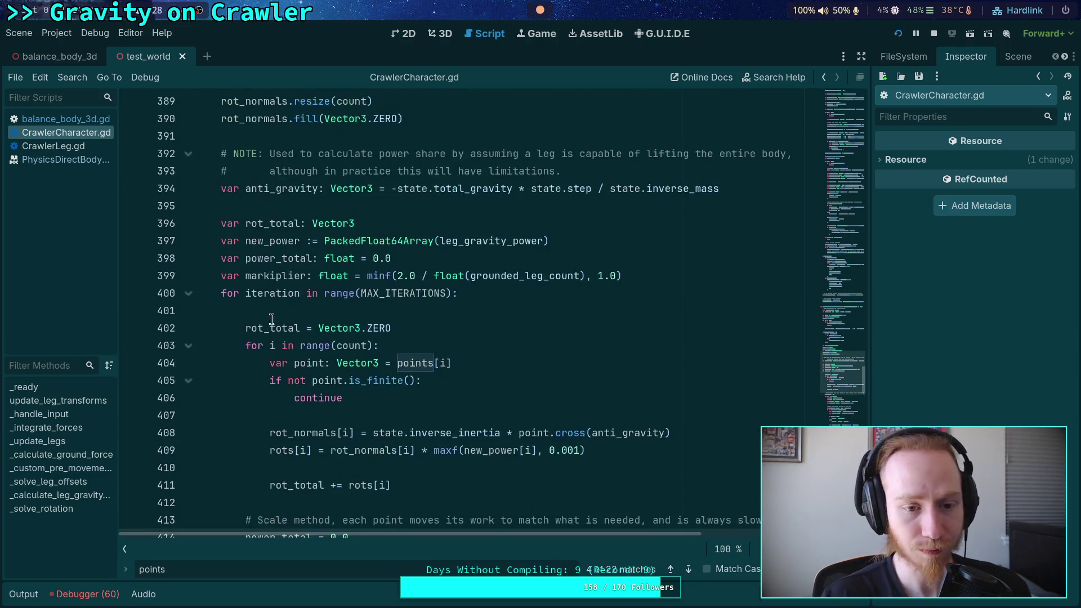
pyautogui.scroll(-3, 163, 401)
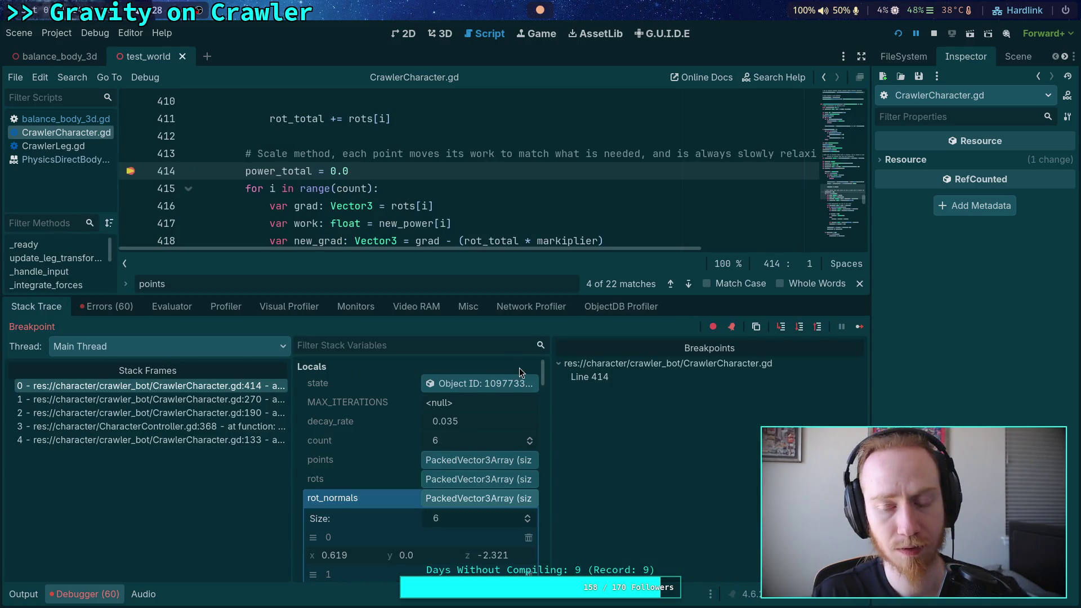
# - Widen the Stack Variables panel and expand leg_gravity_power to show its six values
pyautogui.scroll(-1, 434, 453)
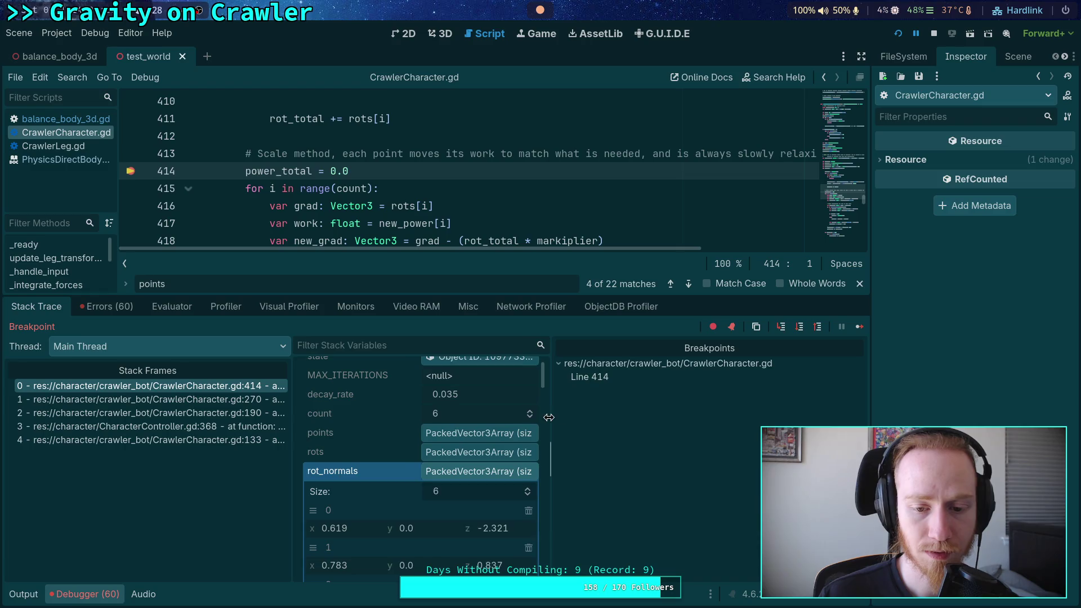
pyautogui.moveTo(549, 417); pyautogui.dragTo(618, 417)
pyautogui.scroll(-10, 461, 450)
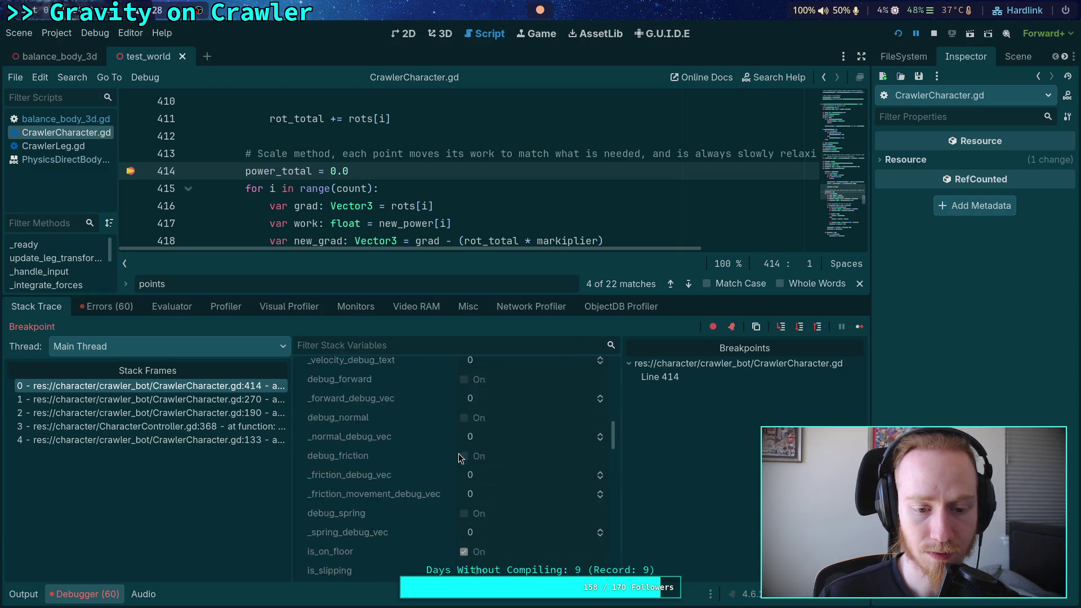
pyautogui.scroll(-10, 458, 454)
pyautogui.click(458, 457)
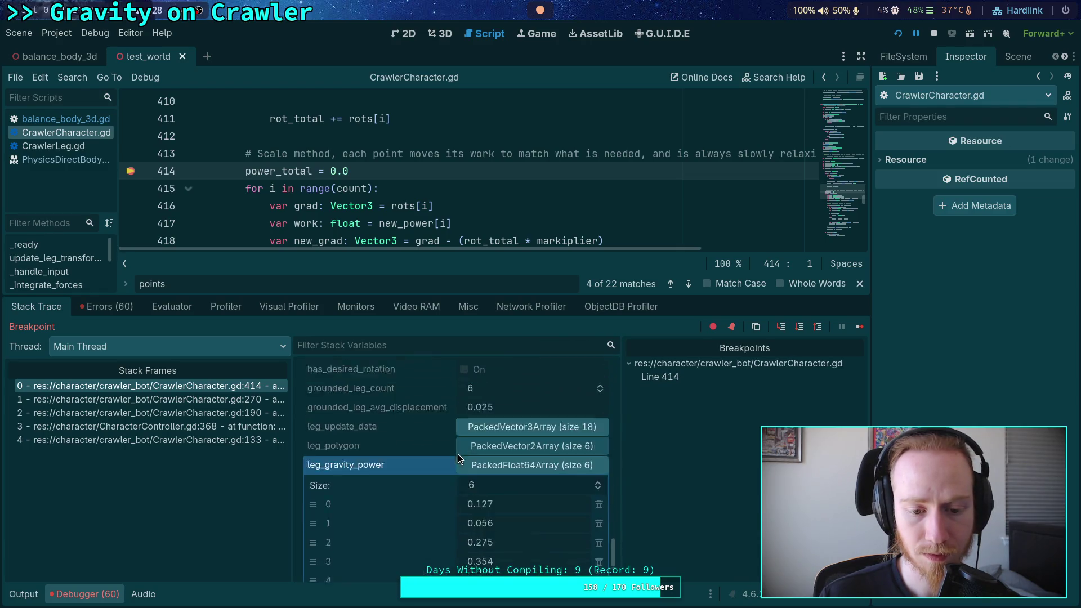
pyautogui.scroll(-4, 459, 459)
pyautogui.scroll(1, 550, 454)
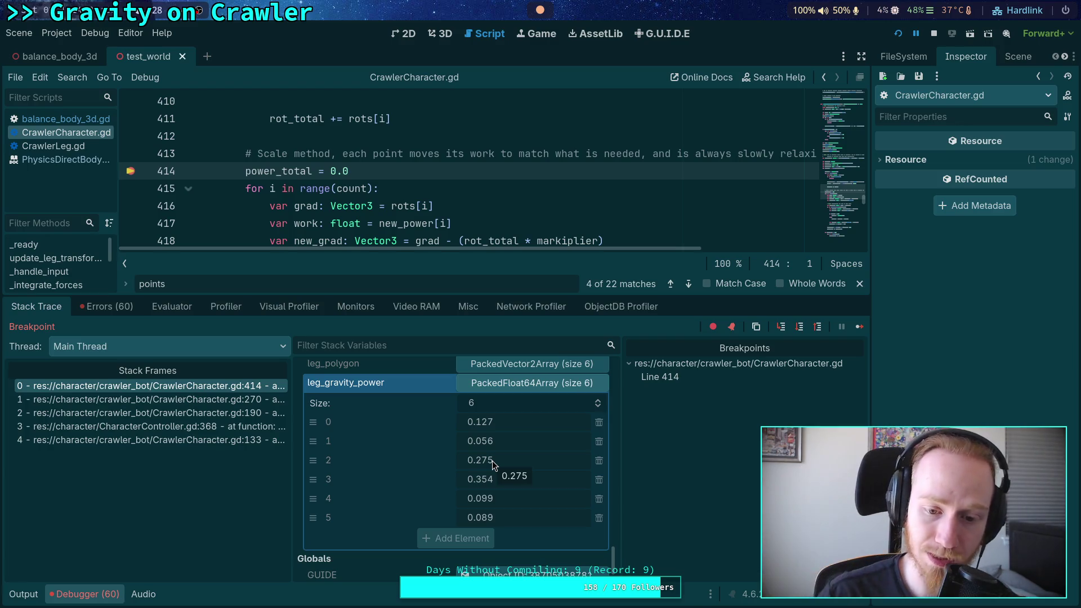
# - Resize the debugger panel and expand rot_normals to list its vectors
pyautogui.scroll(-1, 491, 208)
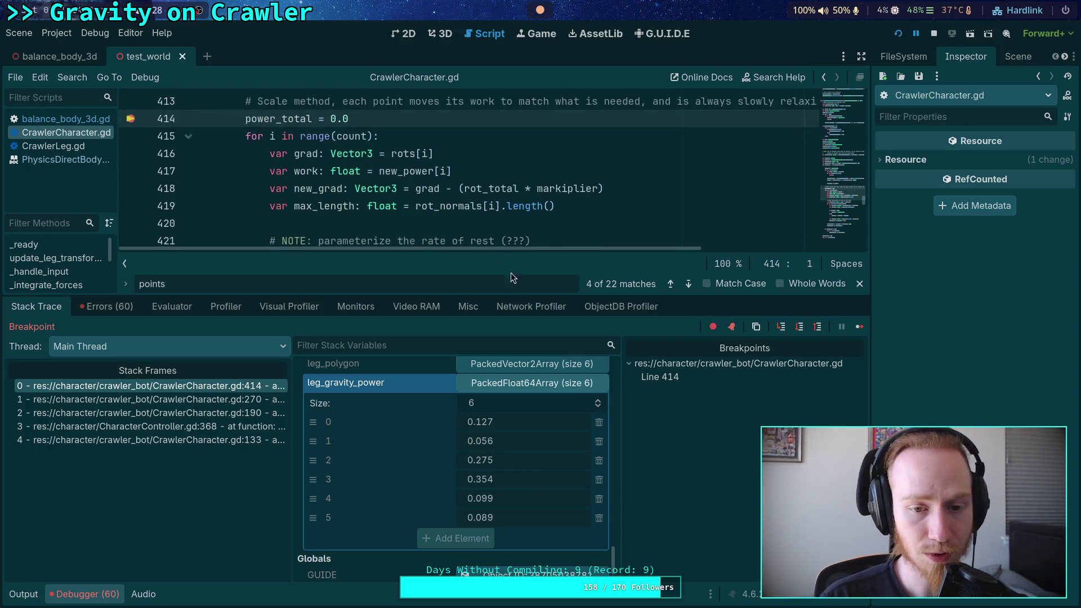
pyautogui.moveTo(363, 294); pyautogui.dragTo(358, 382)
pyautogui.moveTo(440, 385); pyautogui.dragTo(432, 315)
pyautogui.scroll(4, 470, 416)
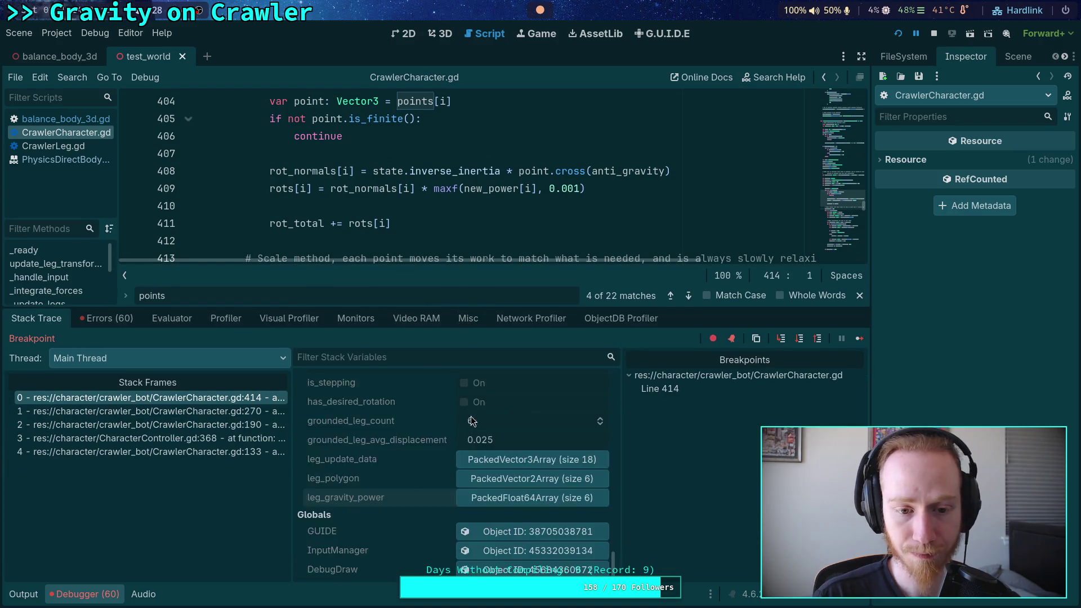
pyautogui.scroll(5, 450, 517)
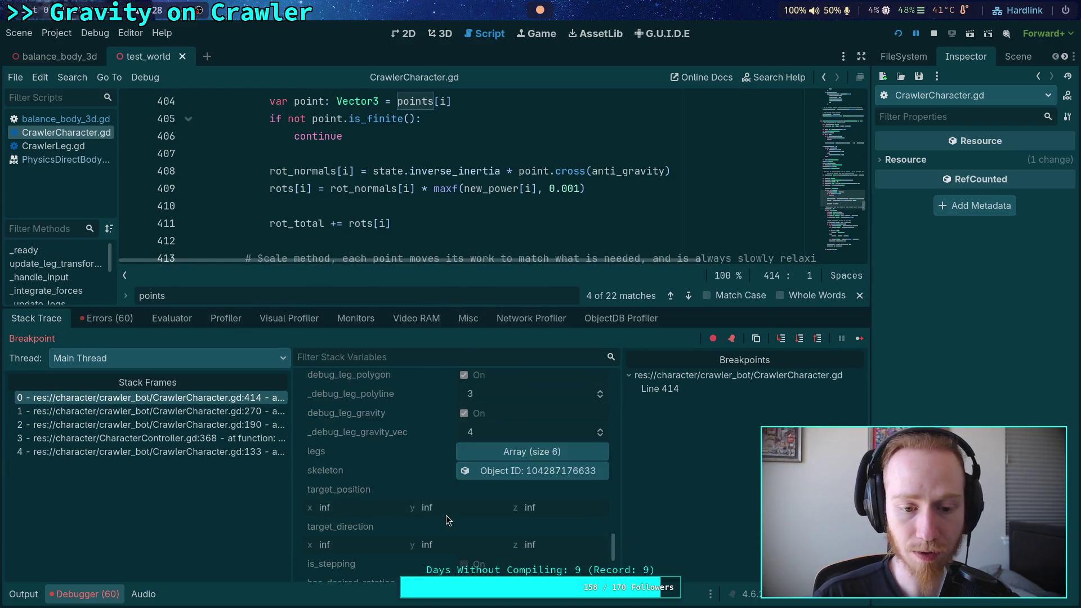
pyautogui.scroll(10, 445, 515)
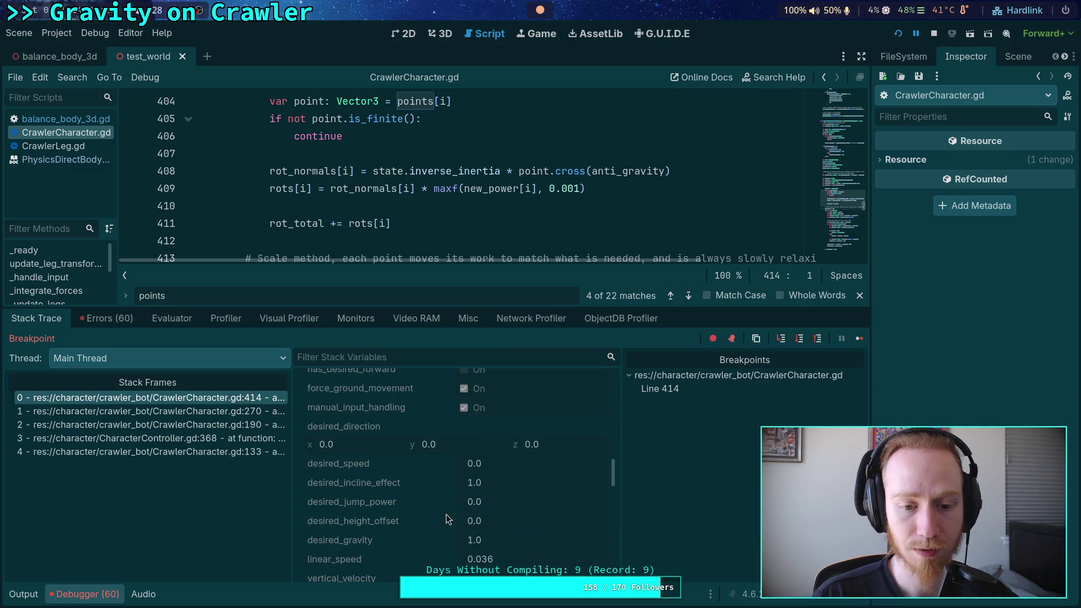
pyautogui.scroll(10, 445, 515)
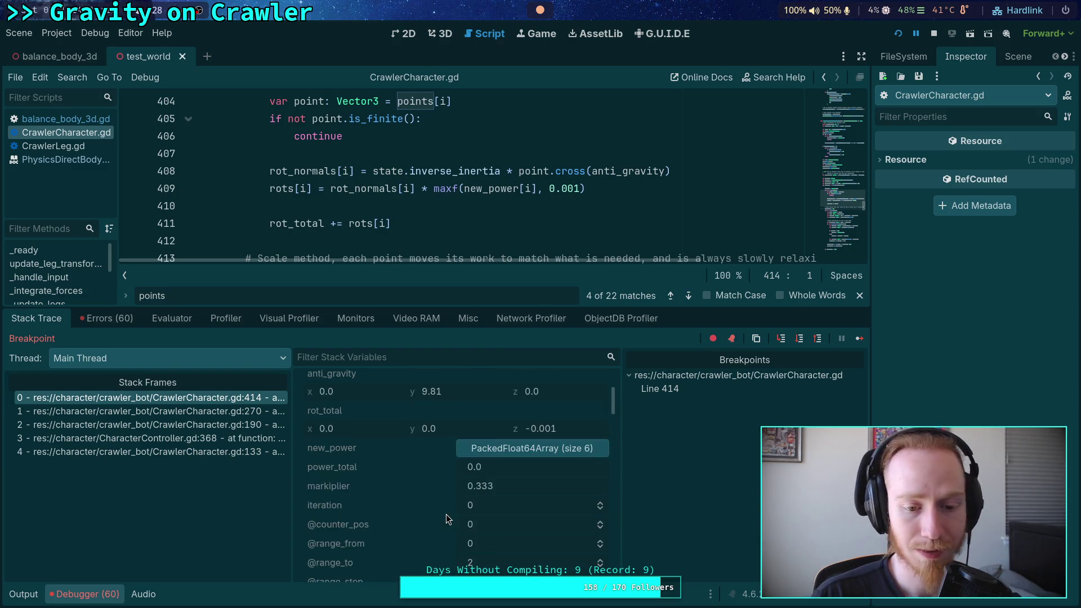
pyautogui.click(501, 477)
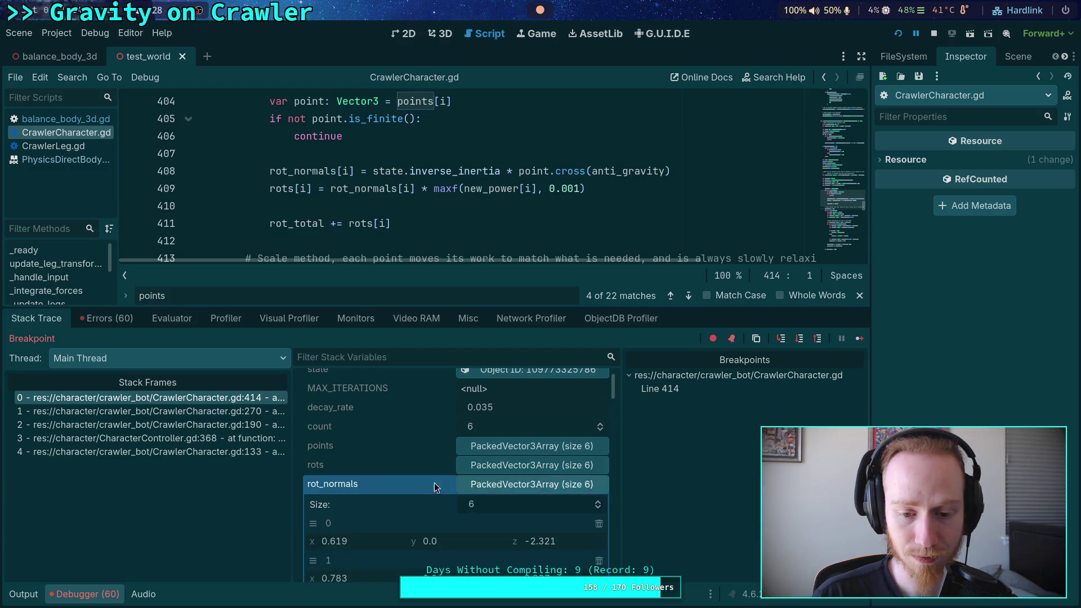
pyautogui.scroll(-2, 430, 481)
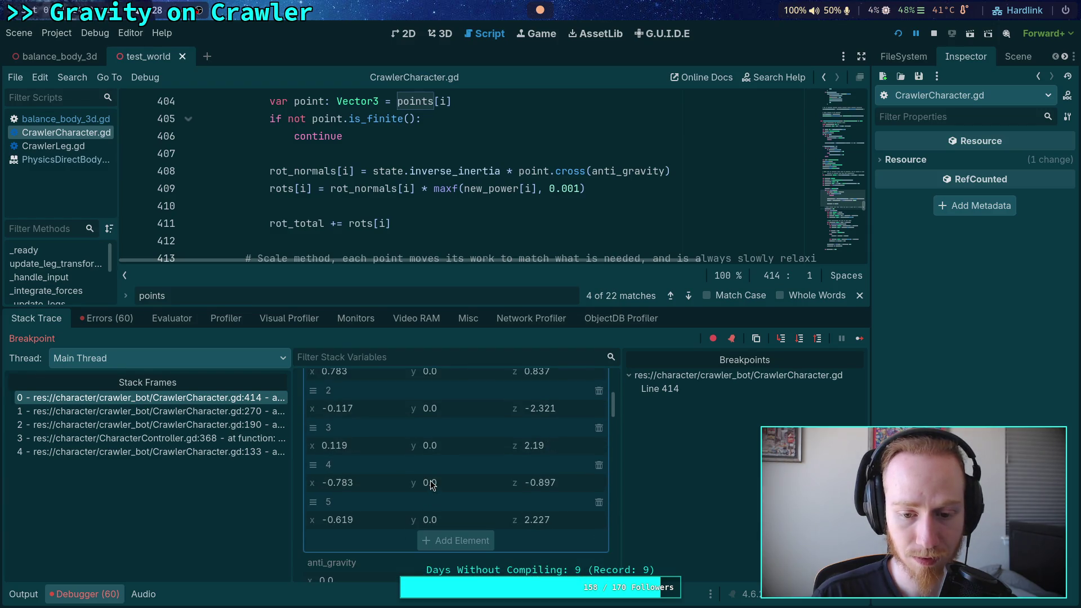
pyautogui.scroll(1, 465, 484)
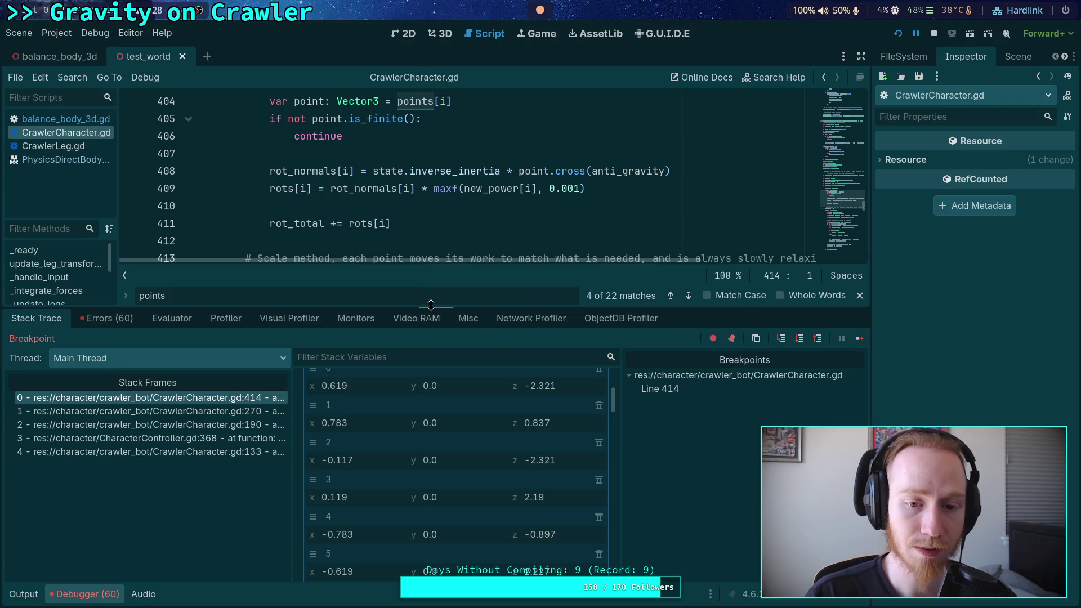
# - Enlarge the code editor, widen Stack Variables and Breakpoints, heighten the debugger, then show the game
pyautogui.moveTo(431, 307); pyautogui.dragTo(431, 442)
pyautogui.scroll(-3, 307, 228)
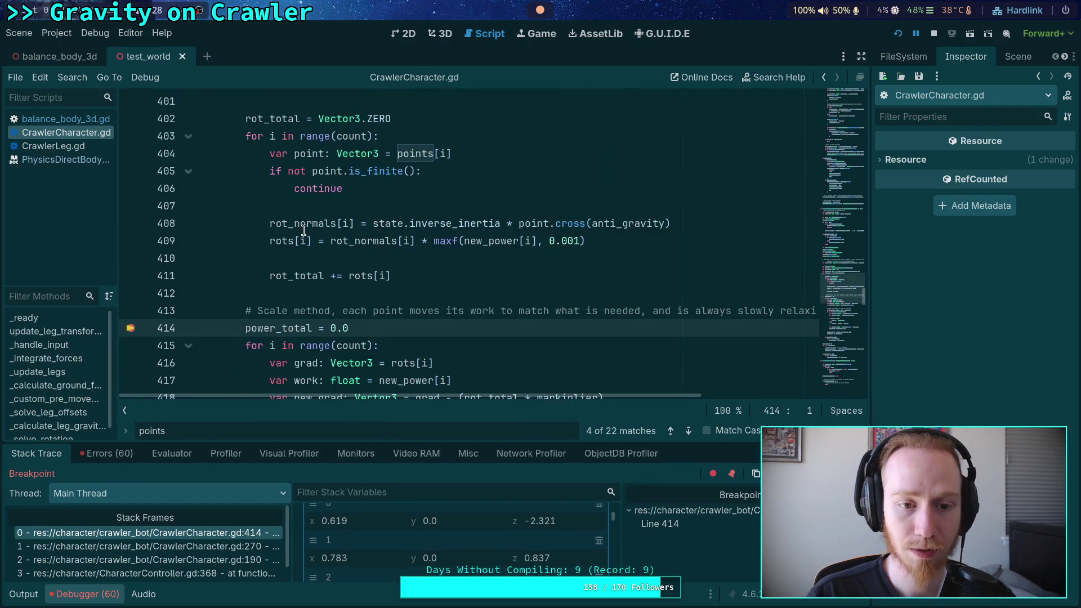
pyautogui.moveTo(307, 228)
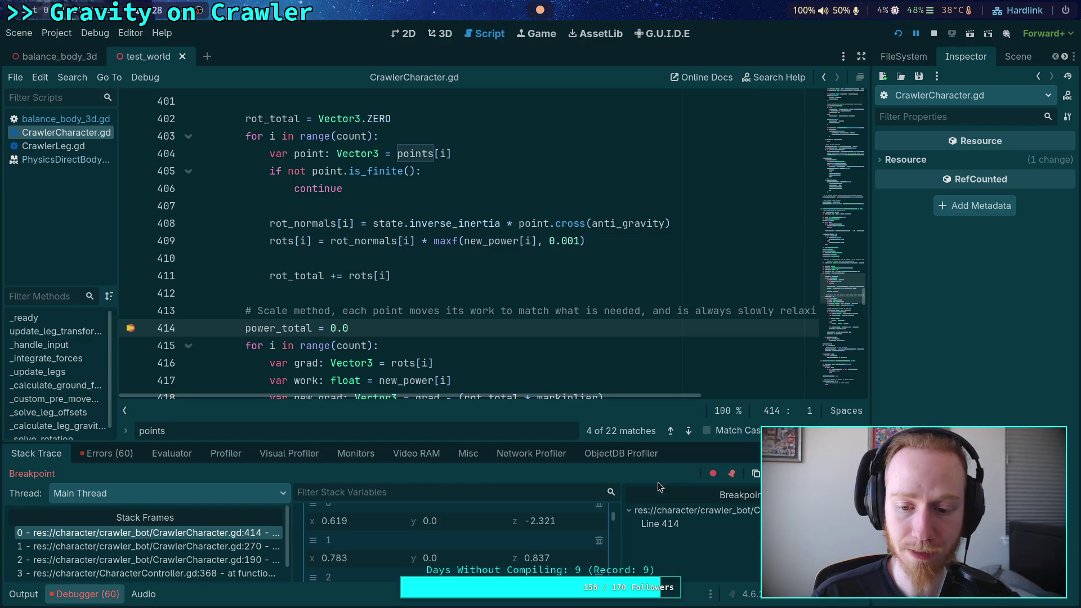
pyautogui.moveTo(619, 509); pyautogui.dragTo(714, 507)
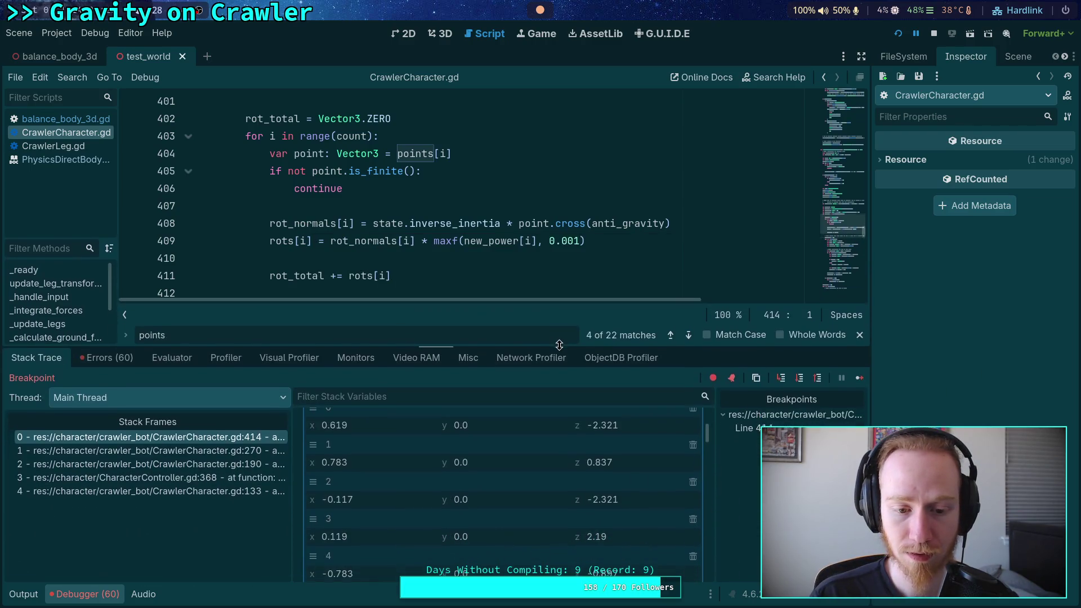
pyautogui.moveTo(710, 436); pyautogui.dragTo(520, 461)
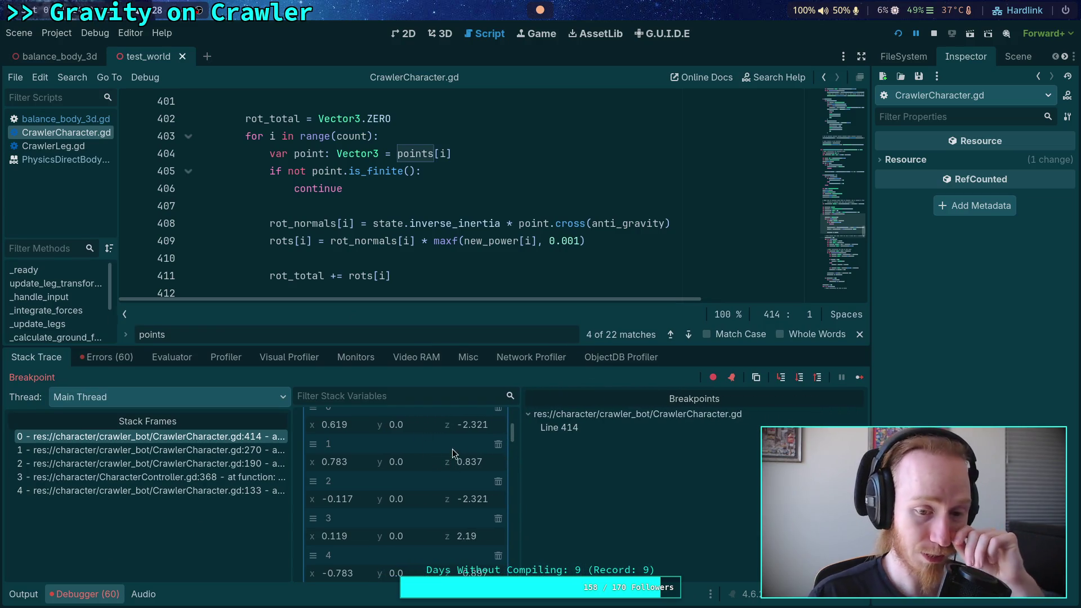
pyautogui.moveTo(485, 351); pyautogui.dragTo(486, 292)
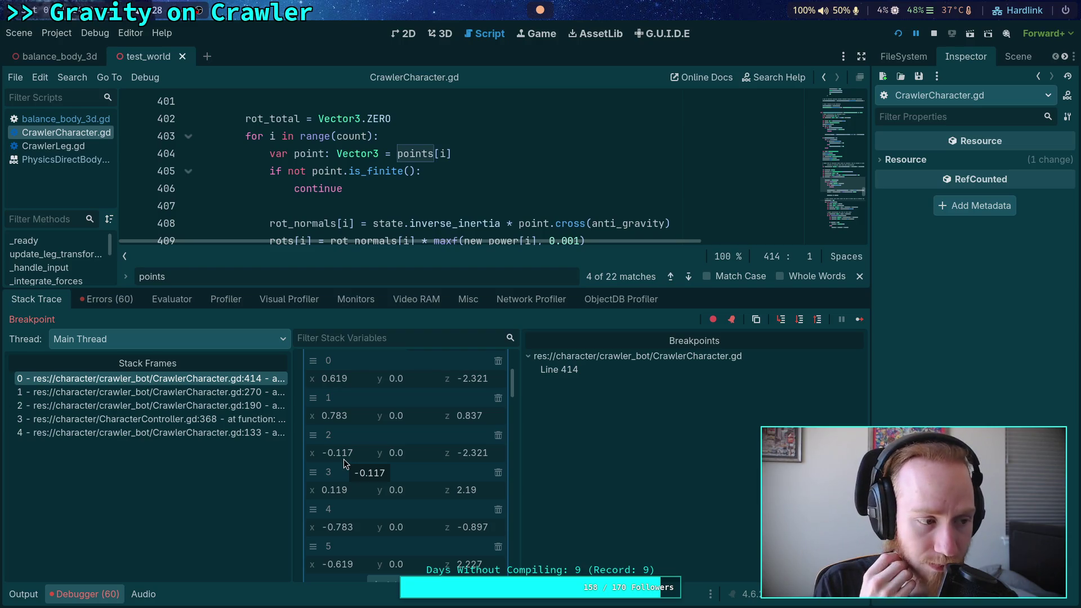
pyautogui.hotkey('alt', 'Tab')
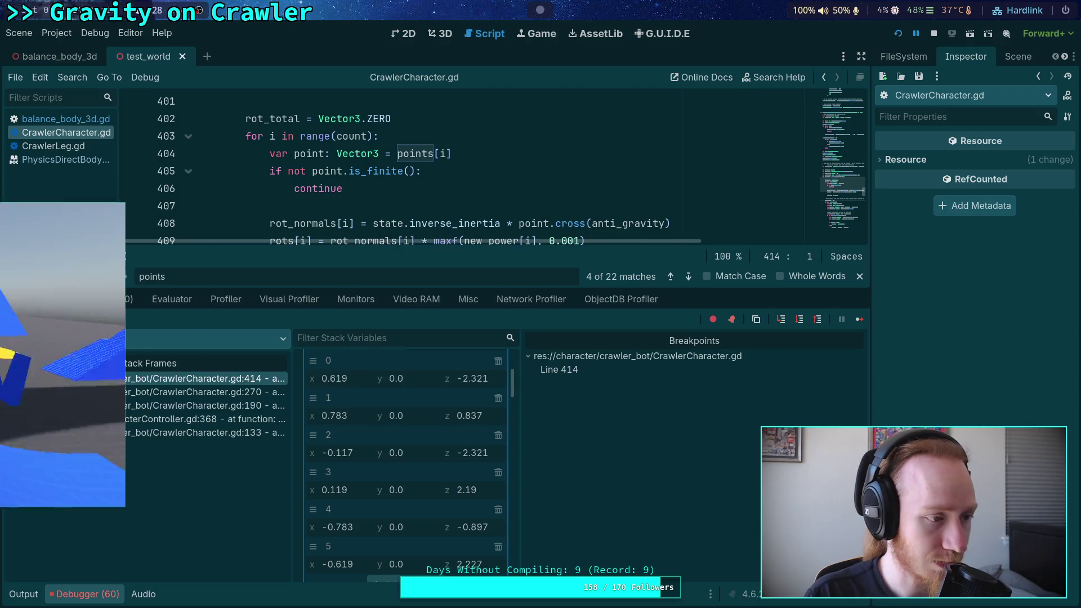
# - Return from the game to the editor and lower the splitter to show lines 401–418
pyautogui.hotkey('alt', 'Tab')
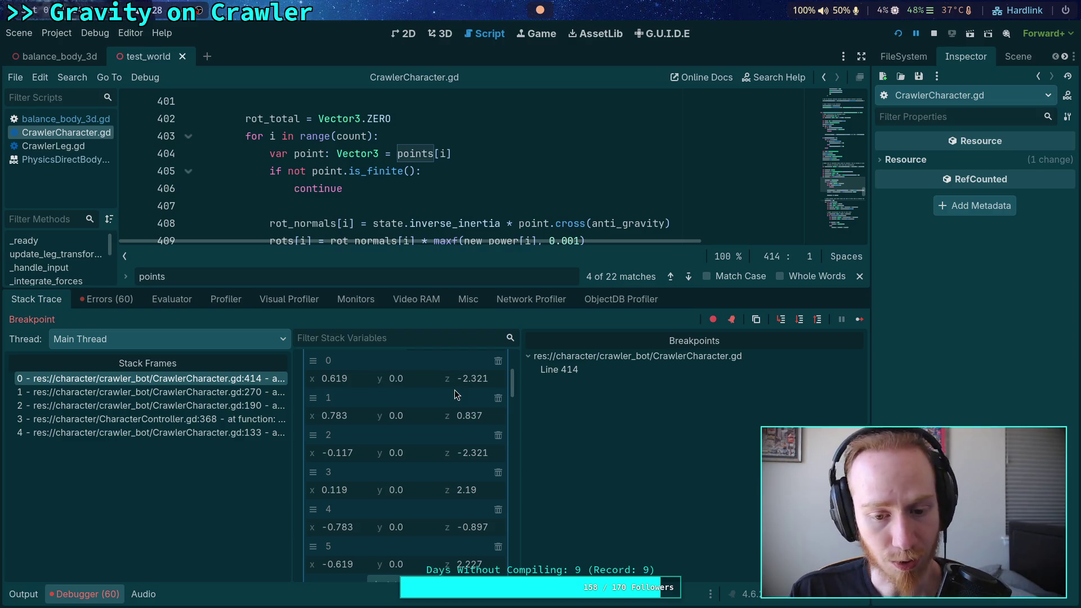
pyautogui.scroll(2, 454, 390)
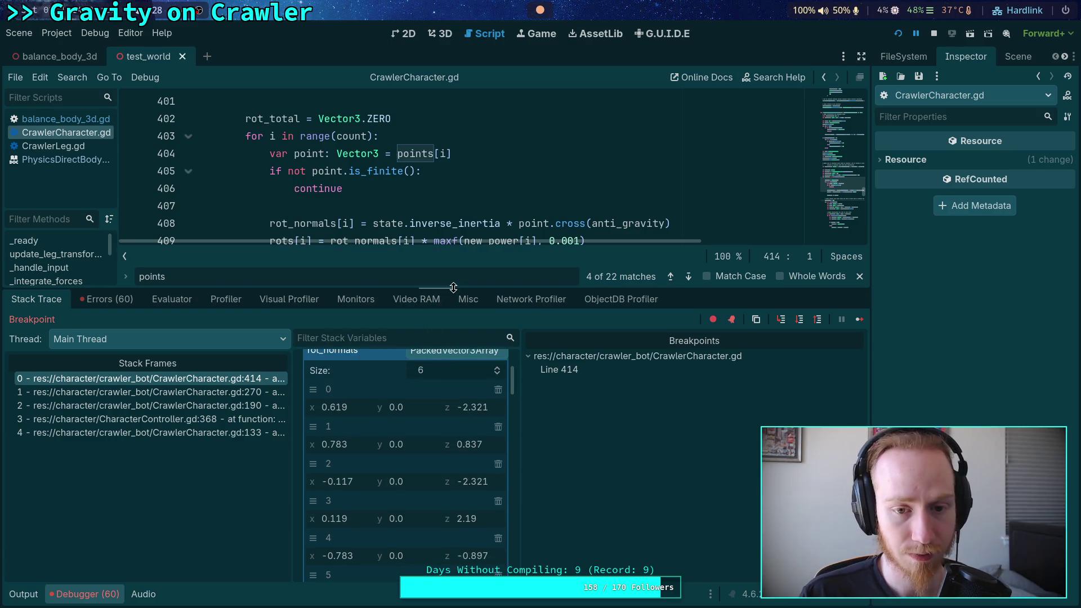
pyautogui.moveTo(399, 288); pyautogui.dragTo(398, 443)
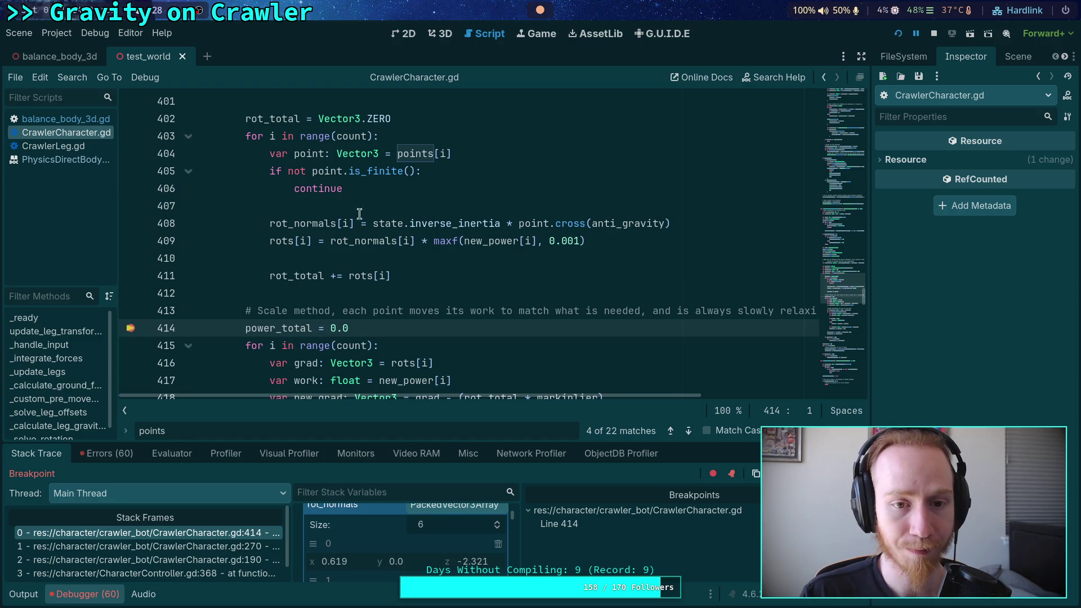
pyautogui.click(413, 154)
pyautogui.scroll(5, 451, 367)
pyautogui.scroll(8, 451, 366)
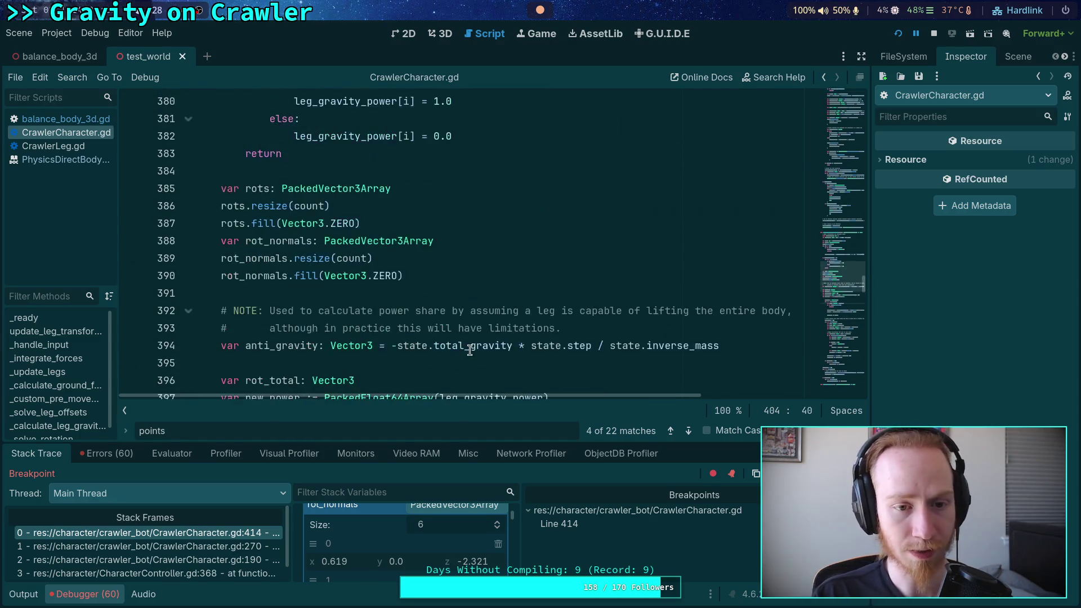
pyautogui.click(429, 330)
pyautogui.doubleClick(429, 330)
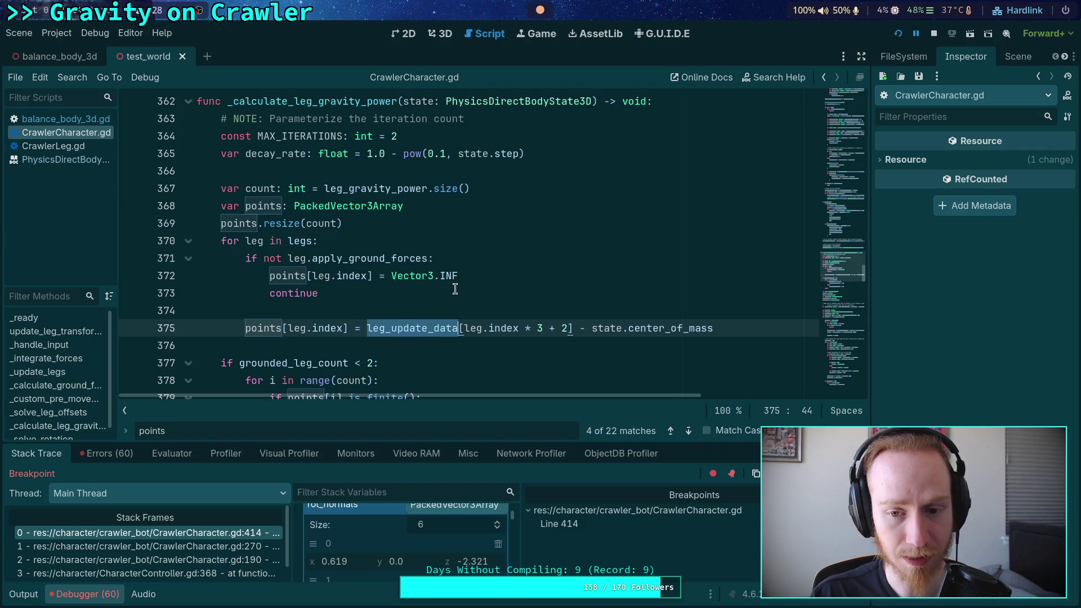
pyautogui.scroll(16, 454, 288)
pyautogui.scroll(8, 455, 288)
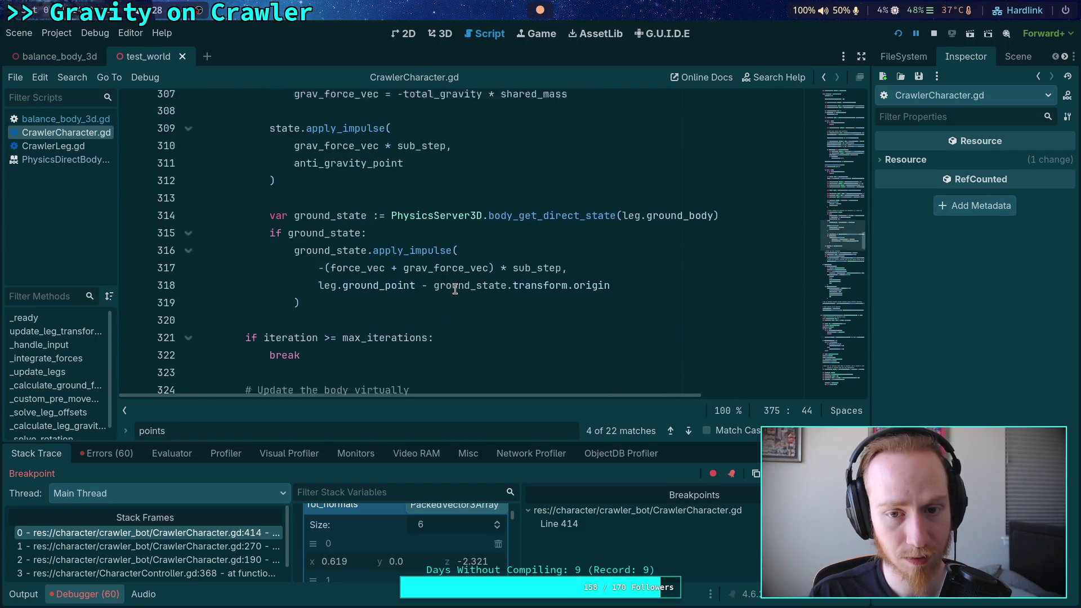
pyautogui.scroll(-3, 455, 288)
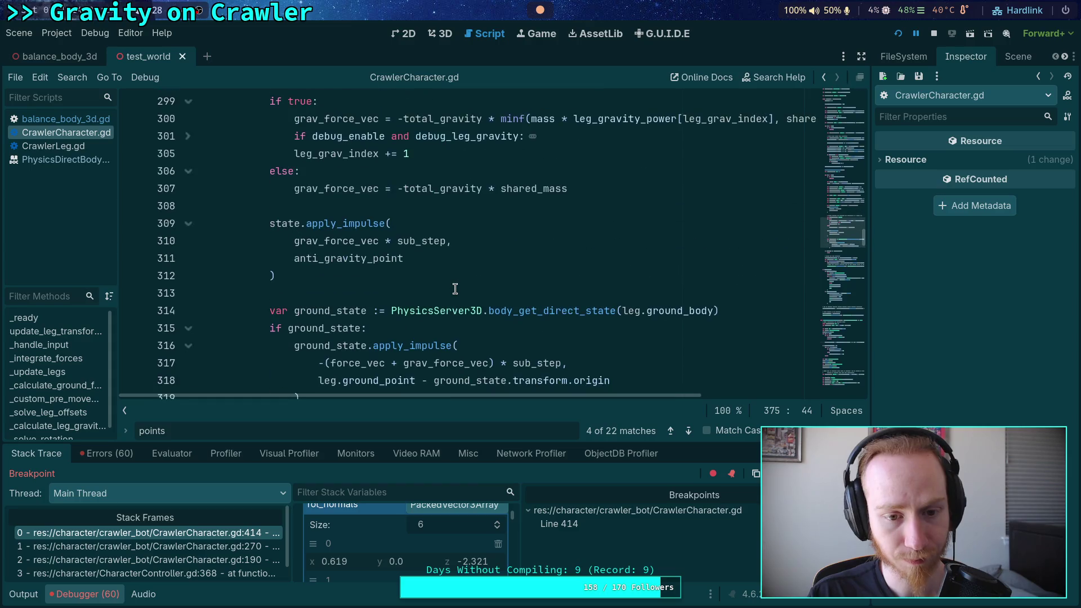
pyautogui.scroll(5, 455, 289)
pyautogui.scroll(11, 455, 289)
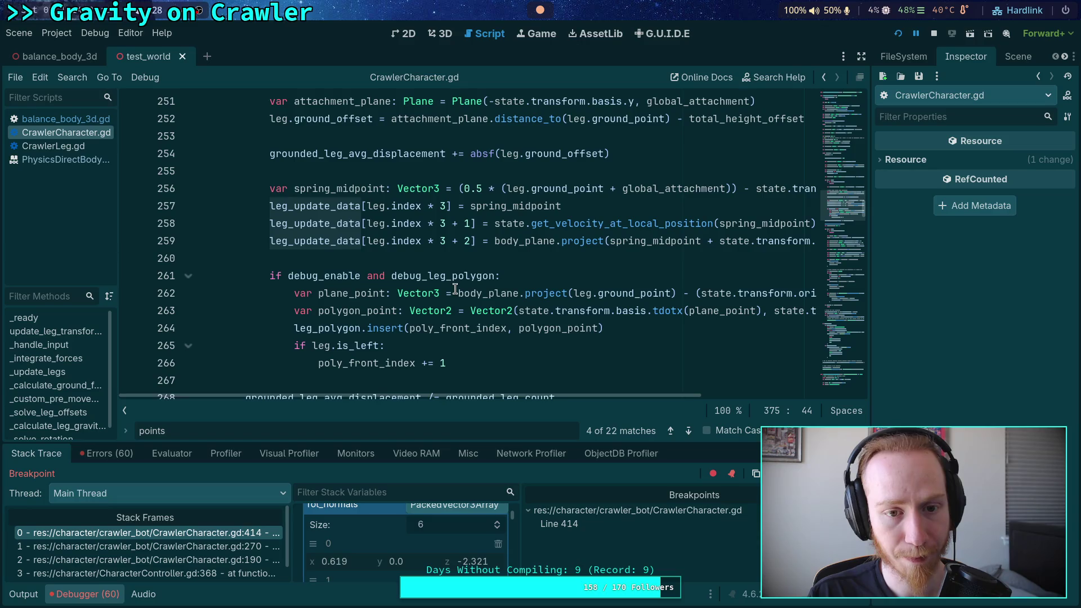
pyautogui.moveTo(617, 397); pyautogui.dragTo(785, 396)
pyautogui.moveTo(684, 303)
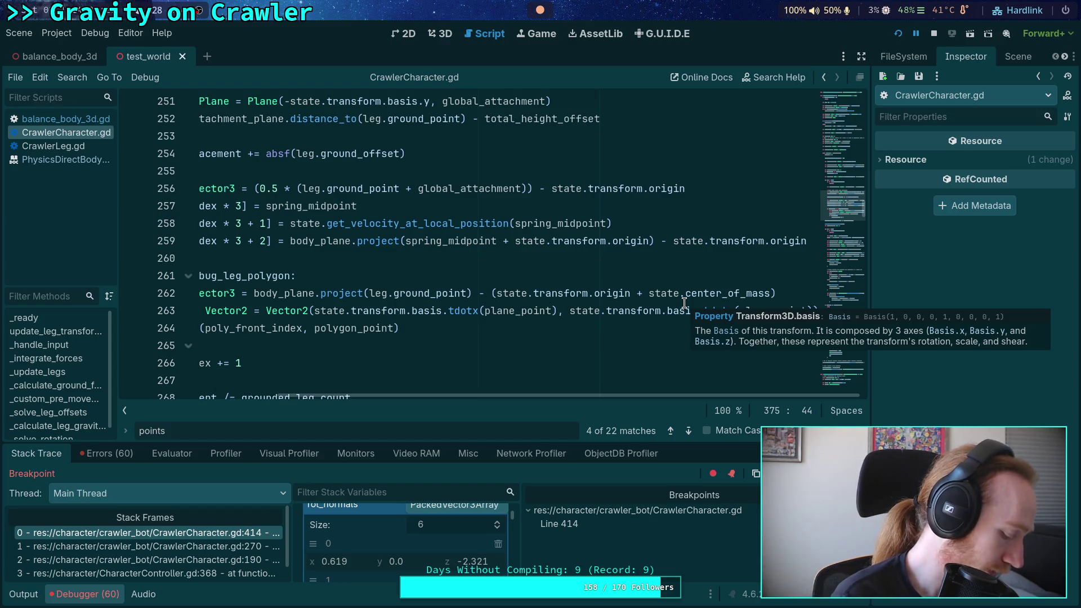
pyautogui.moveTo(564, 396); pyautogui.dragTo(349, 375)
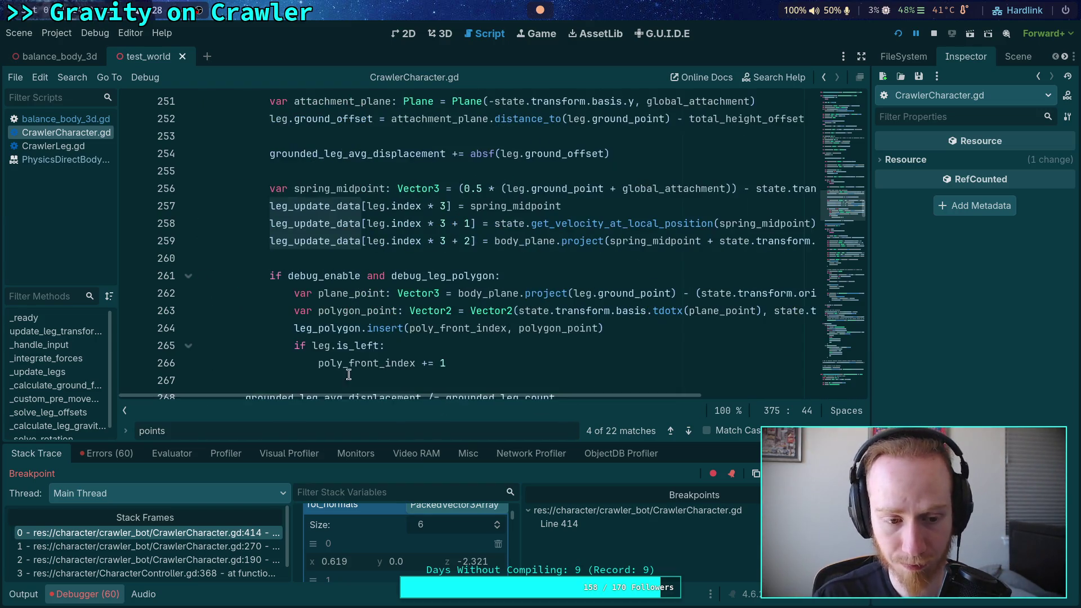
pyautogui.scroll(-20, 461, 258)
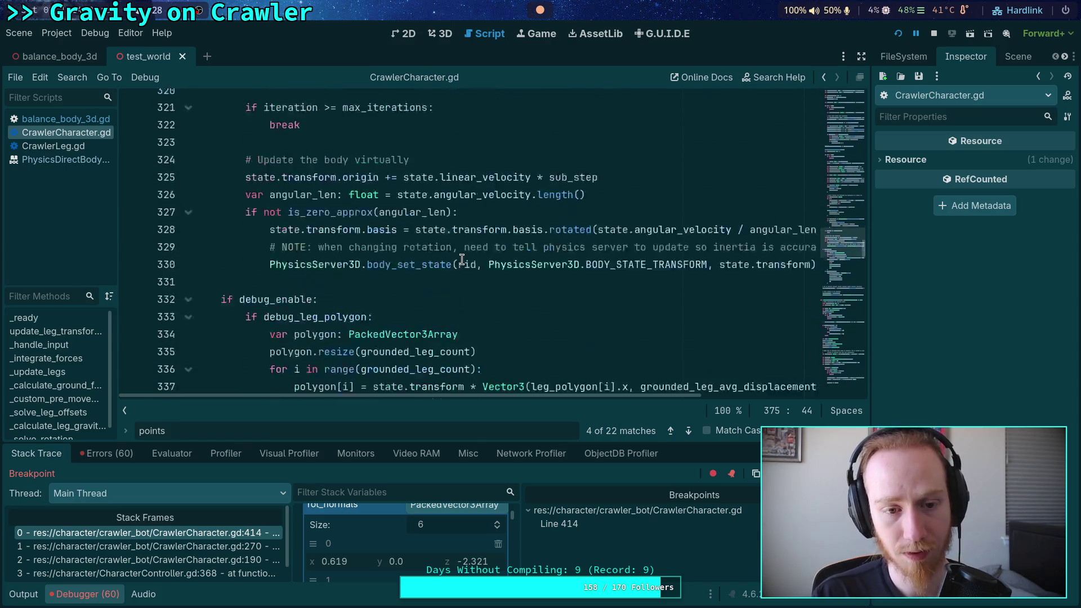
pyautogui.scroll(-16, 462, 258)
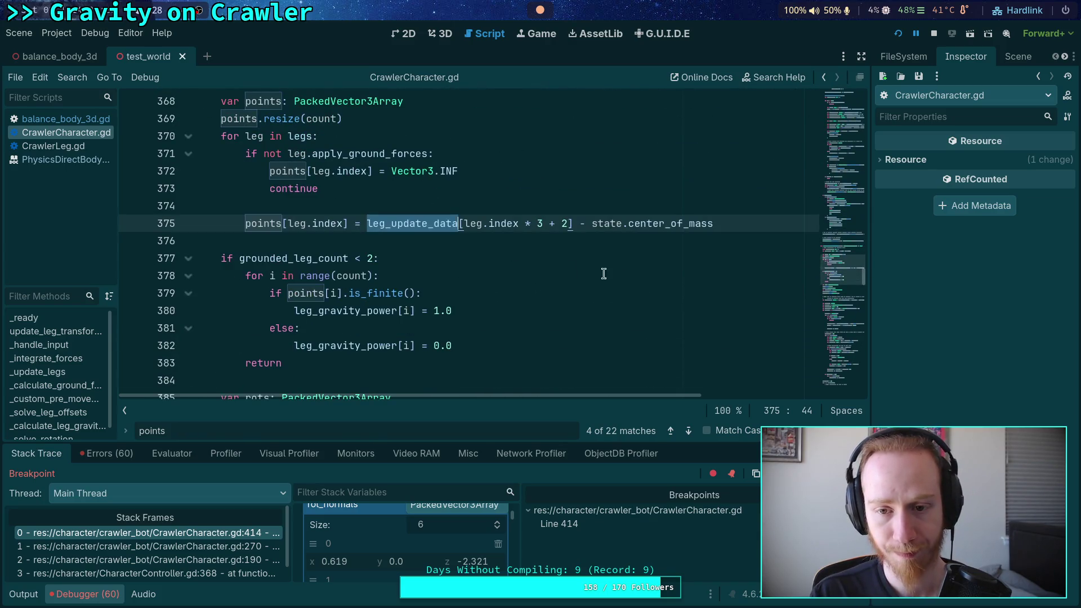
pyautogui.scroll(-1, 538, 261)
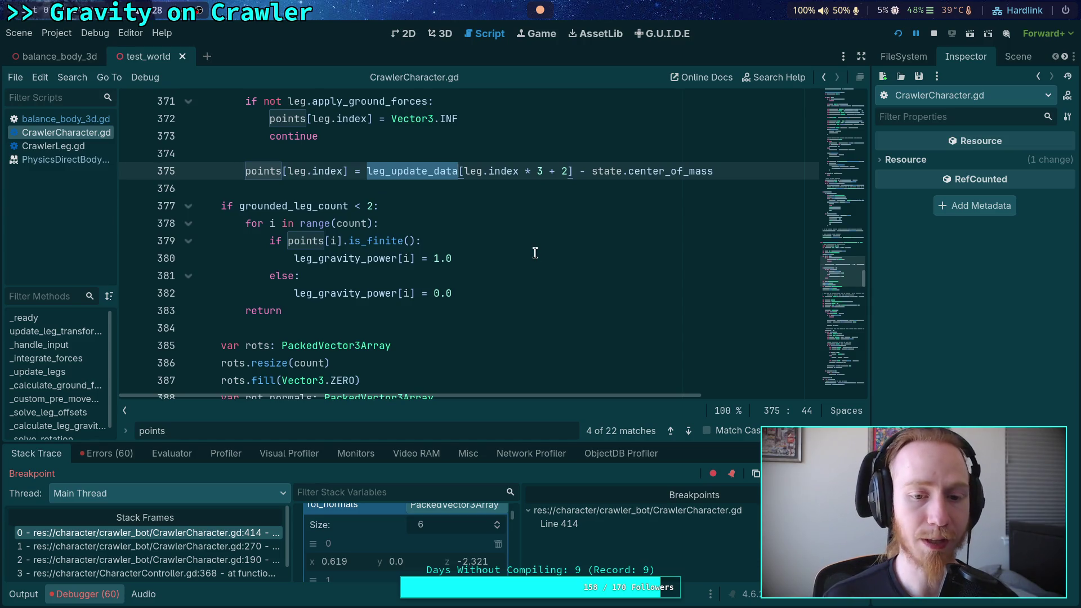
pyautogui.scroll(-10, 534, 253)
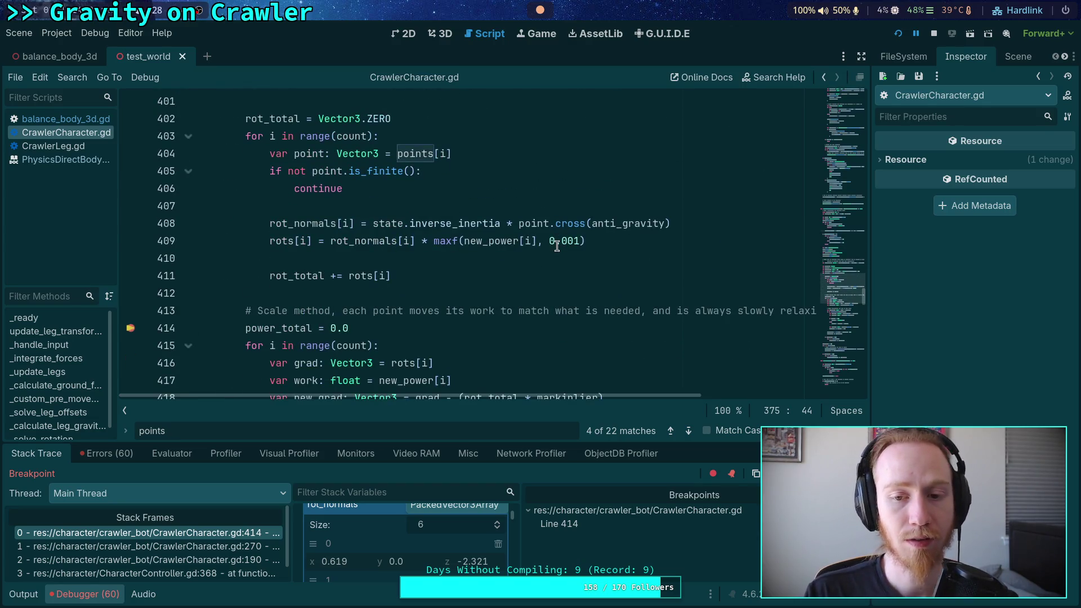
# - Raise the debugger splitter and collapse the rot_normals array in Stack Variables
pyautogui.scroll(-1, 542, 274)
pyautogui.scroll(-2, 543, 274)
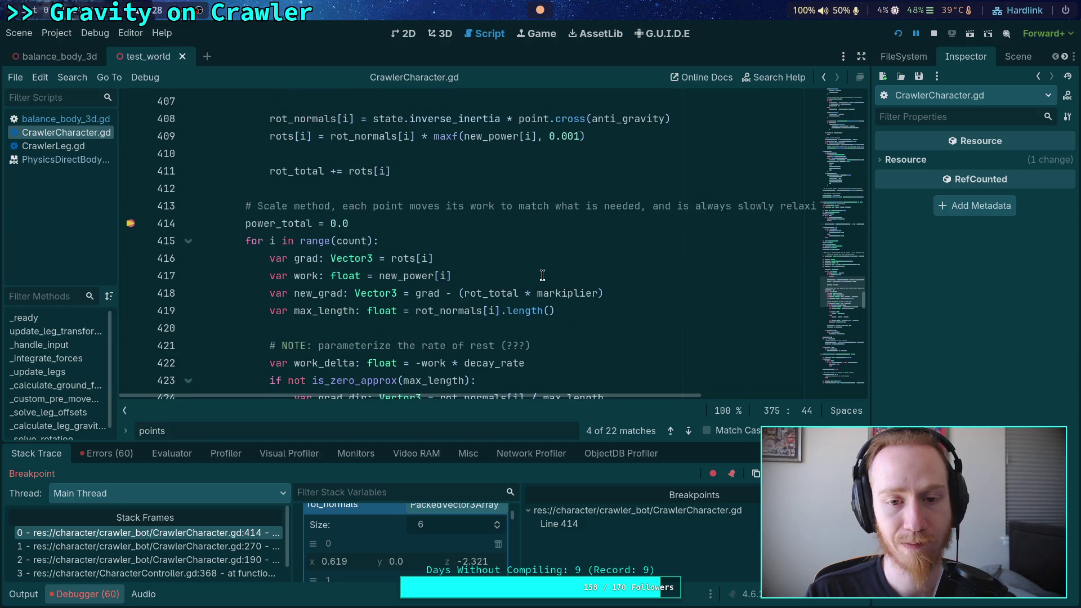
pyautogui.moveTo(465, 441); pyautogui.dragTo(466, 295)
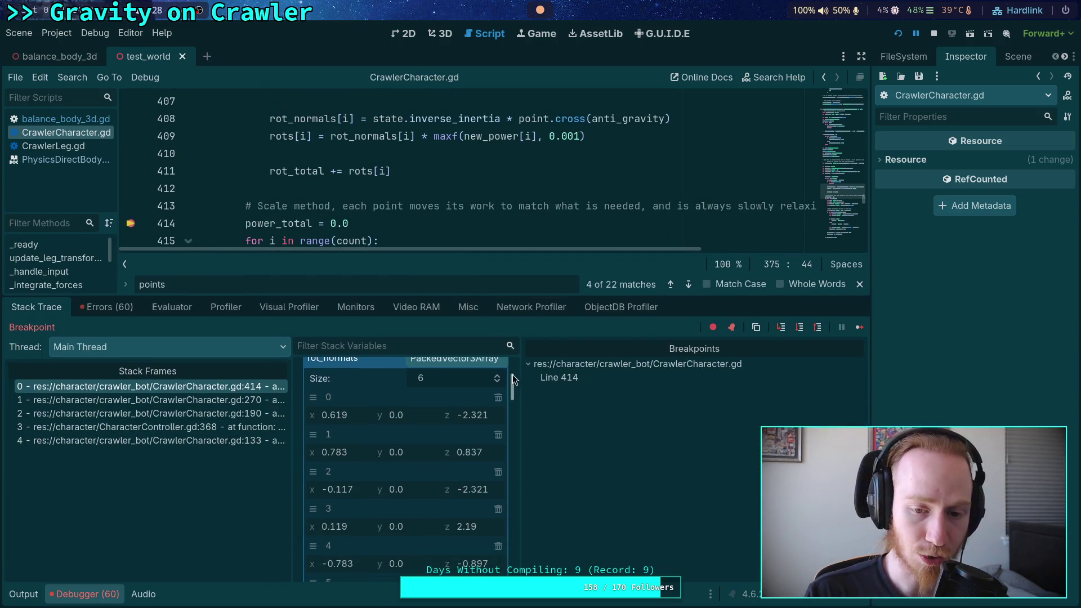
pyautogui.scroll(2, 484, 427)
pyautogui.click(485, 414)
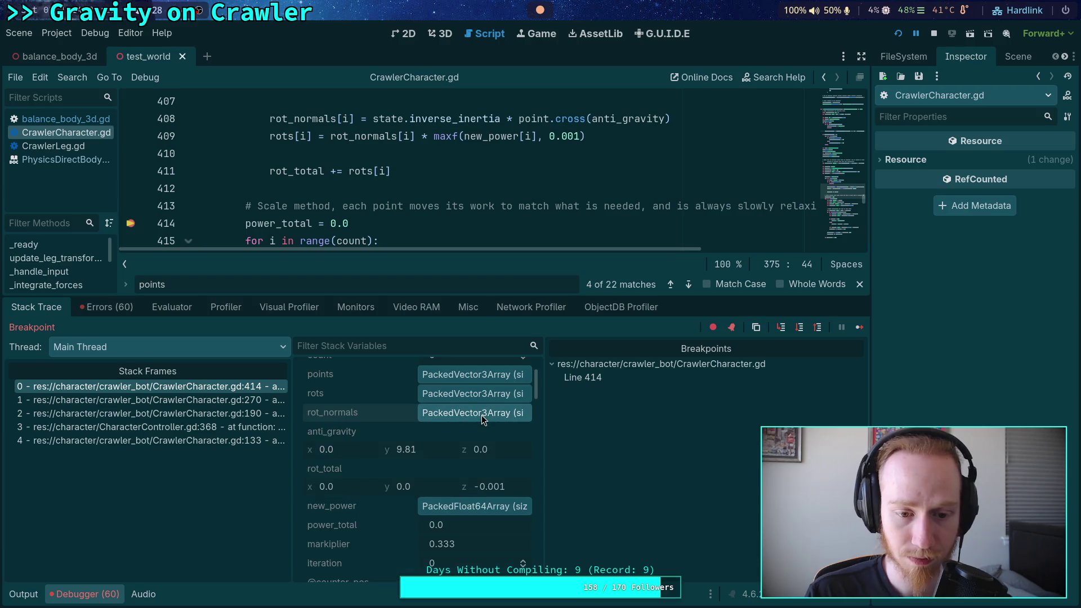
pyautogui.scroll(-2, 439, 478)
pyautogui.scroll(4, 422, 476)
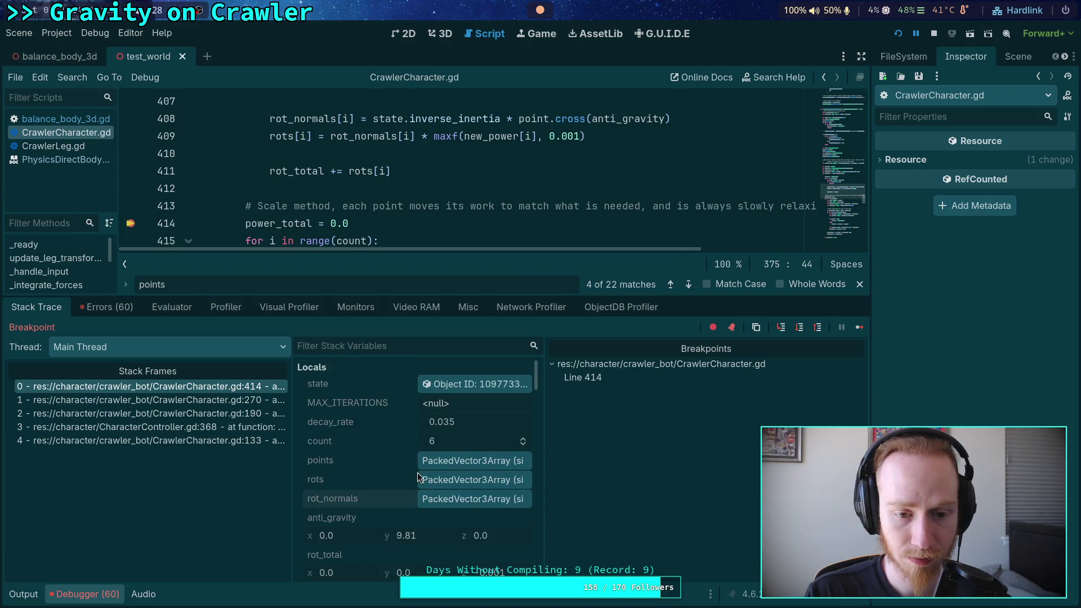
pyautogui.scroll(-3, 391, 455)
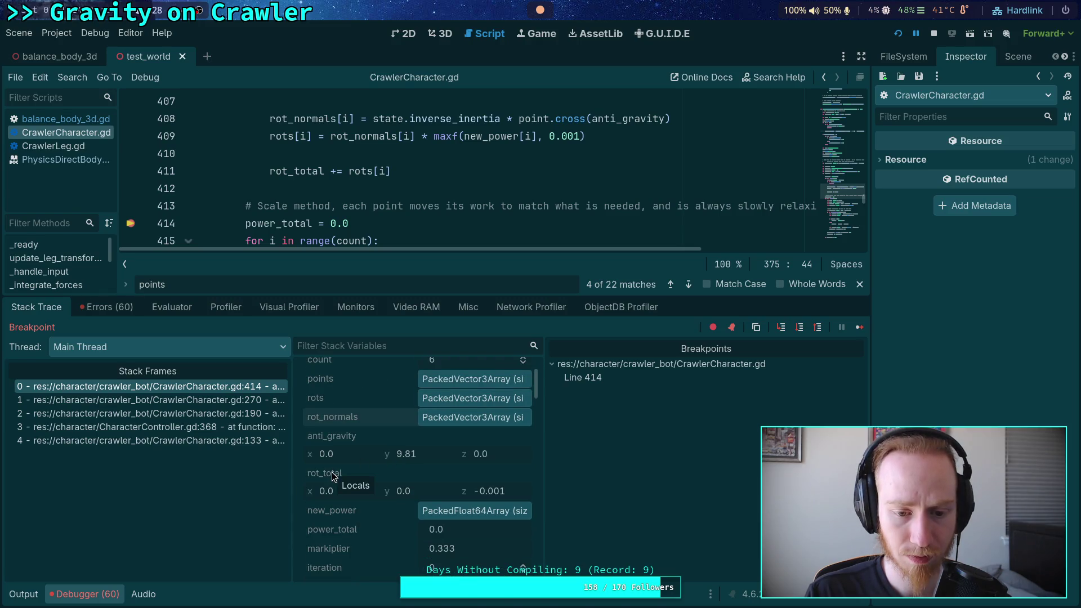
# - Check rot_total at about (0.0, 0.0, -0.001), lower the splitter partway, and select the state object
pyautogui.moveTo(294, 171)
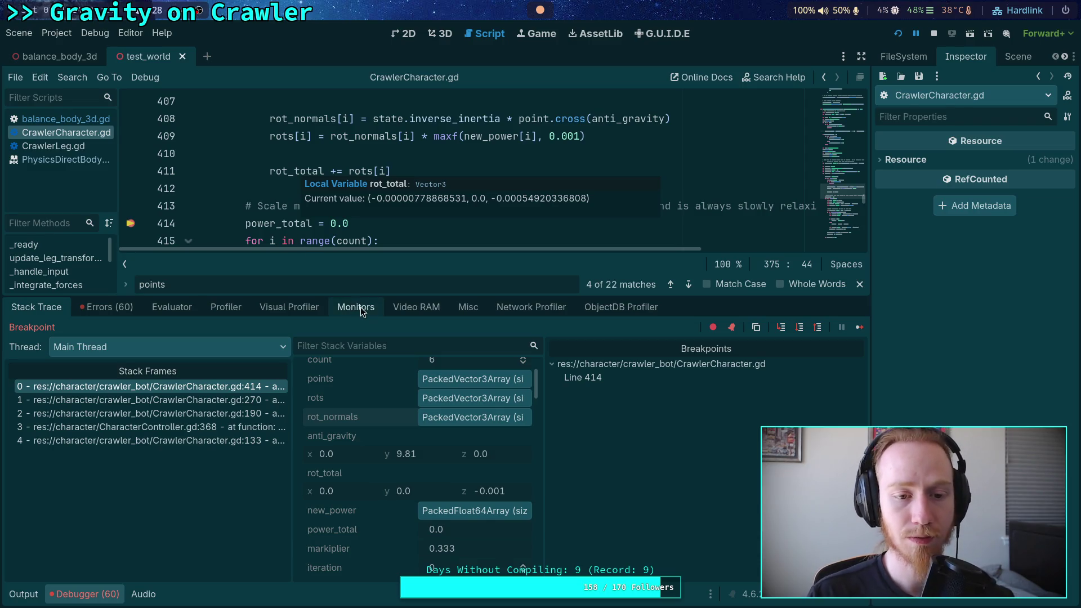
pyautogui.moveTo(374, 295); pyautogui.dragTo(360, 344)
pyautogui.scroll(-1, 468, 240)
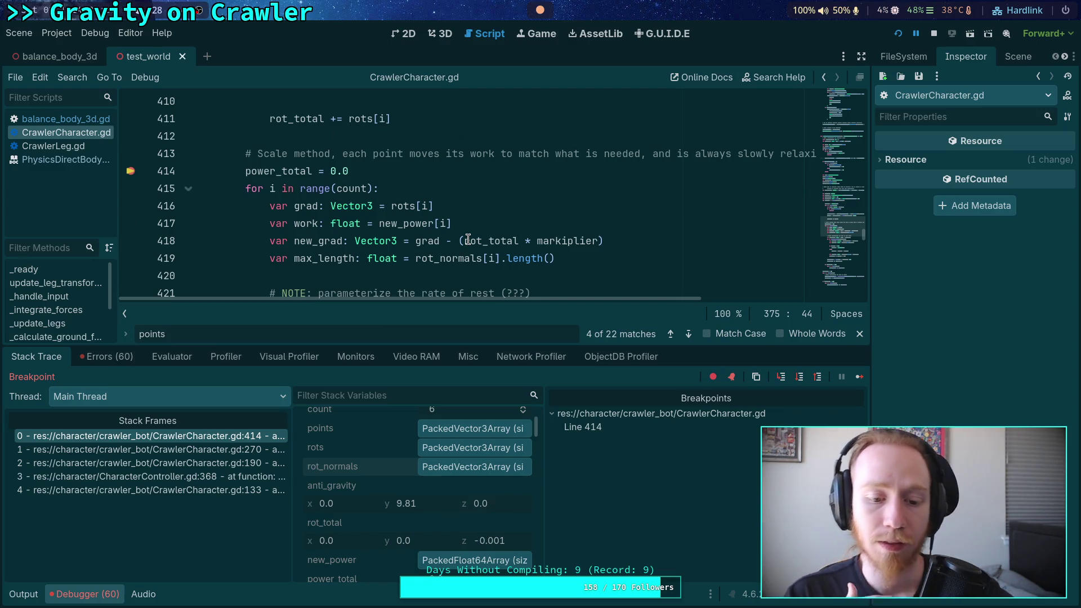
pyautogui.scroll(2, 450, 522)
pyautogui.click(474, 434)
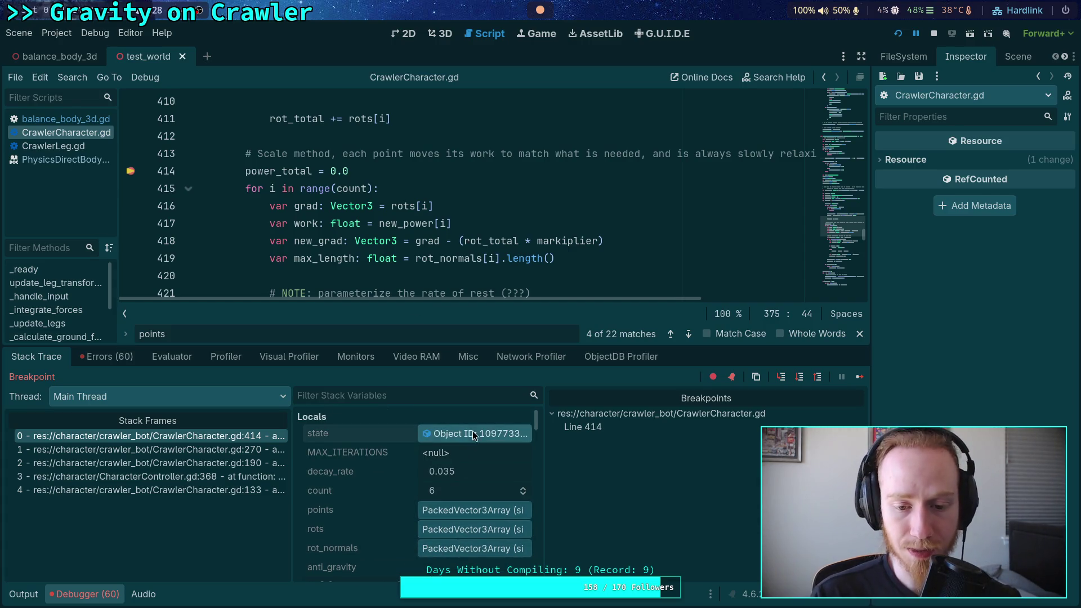
# - Scroll the Inspector to Total Gravity (0.0, -9.81, 0.0) and Center of Mass Local (0.0, 0.9, 0.0)
pyautogui.scroll(-5, 971, 281)
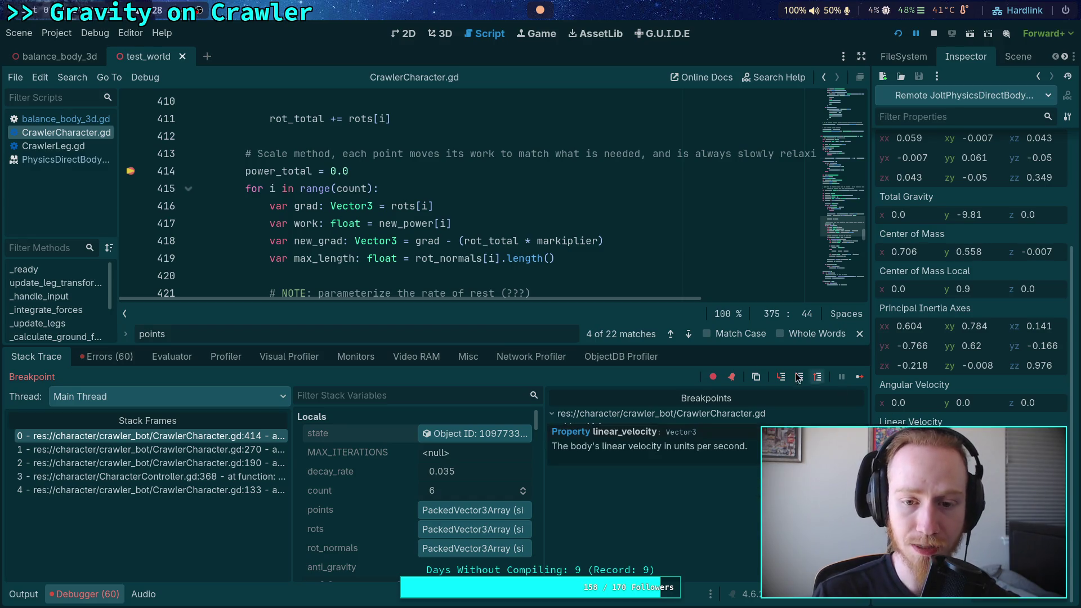
pyautogui.scroll(-2, 640, 290)
pyautogui.scroll(1, 640, 290)
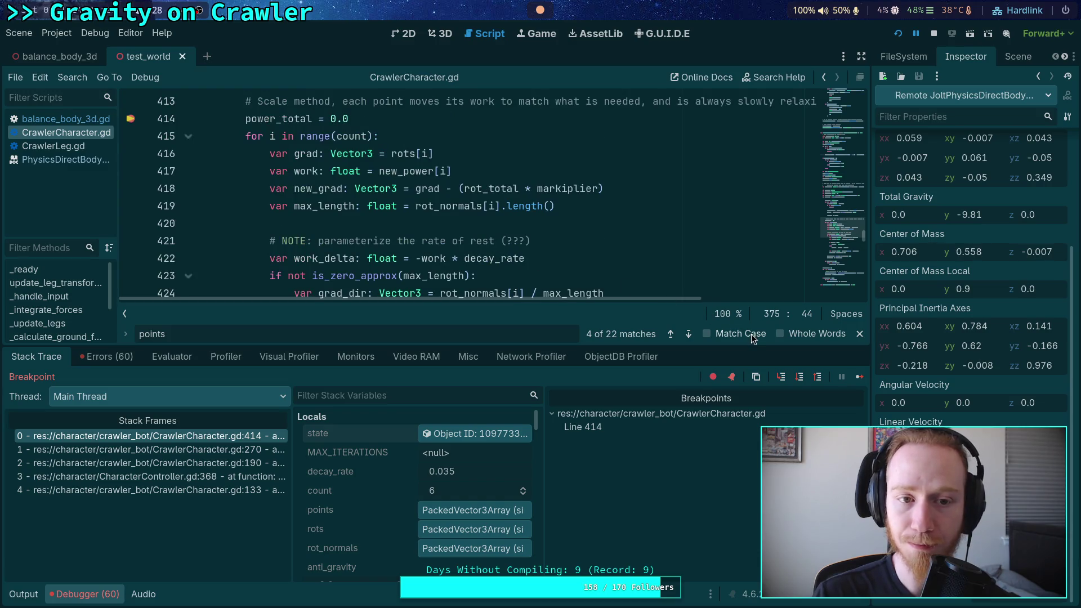
# - Step Over through the leg-gravity loop from the line 414 breakpoint to line 423, where markiplier is 0.333
pyautogui.click(800, 378)
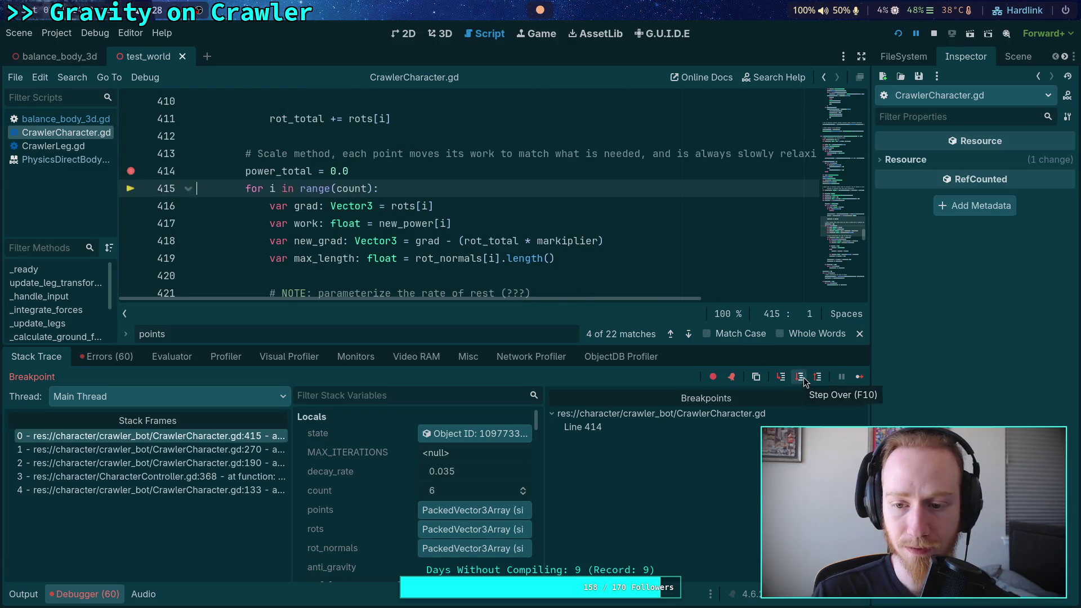
pyautogui.click(799, 378)
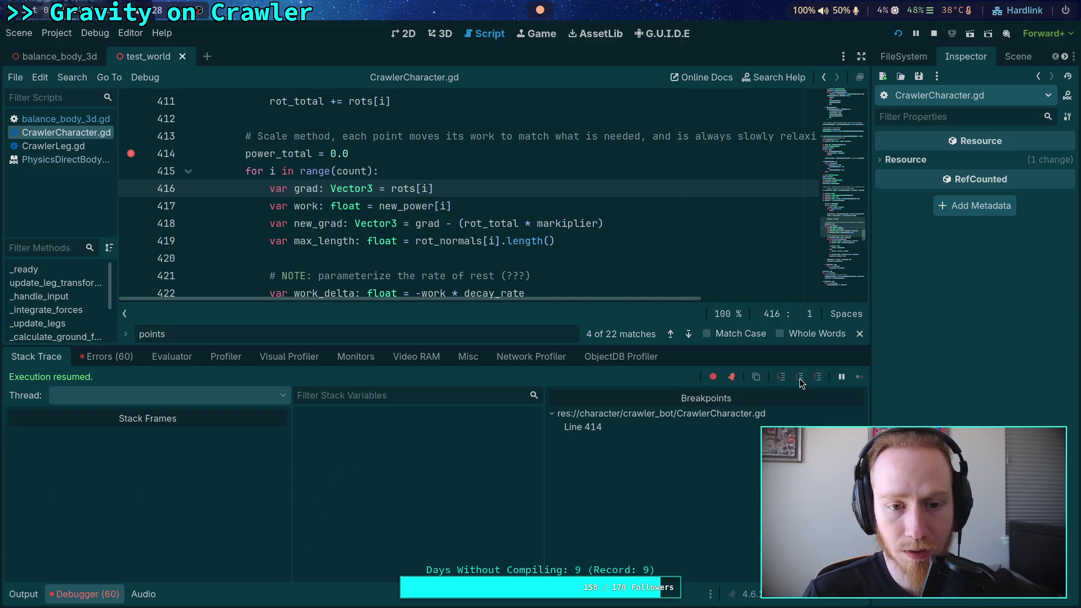
pyautogui.click(796, 377)
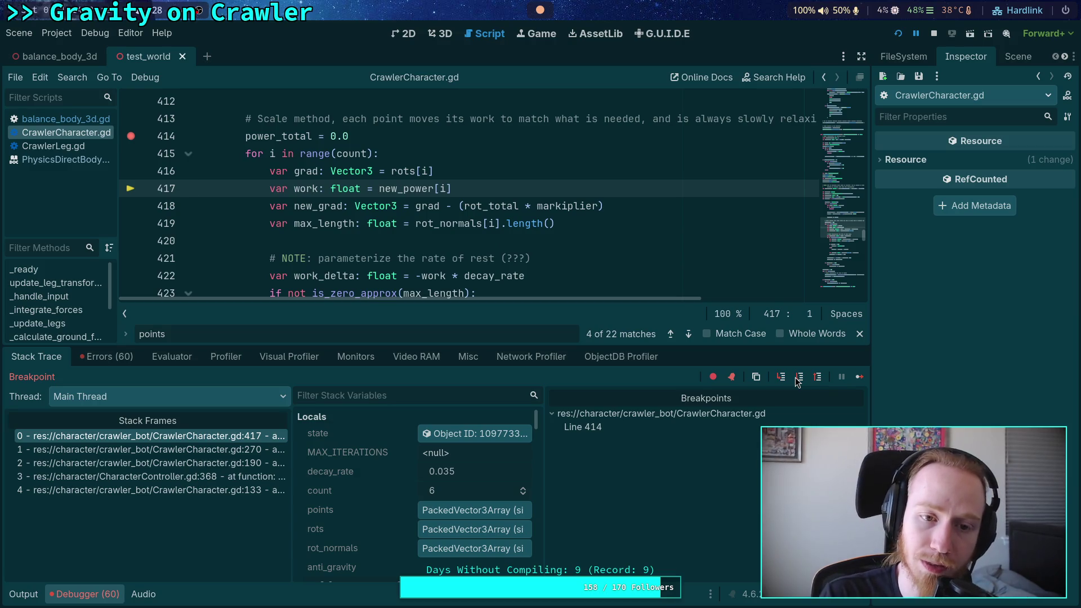
pyautogui.click(800, 377)
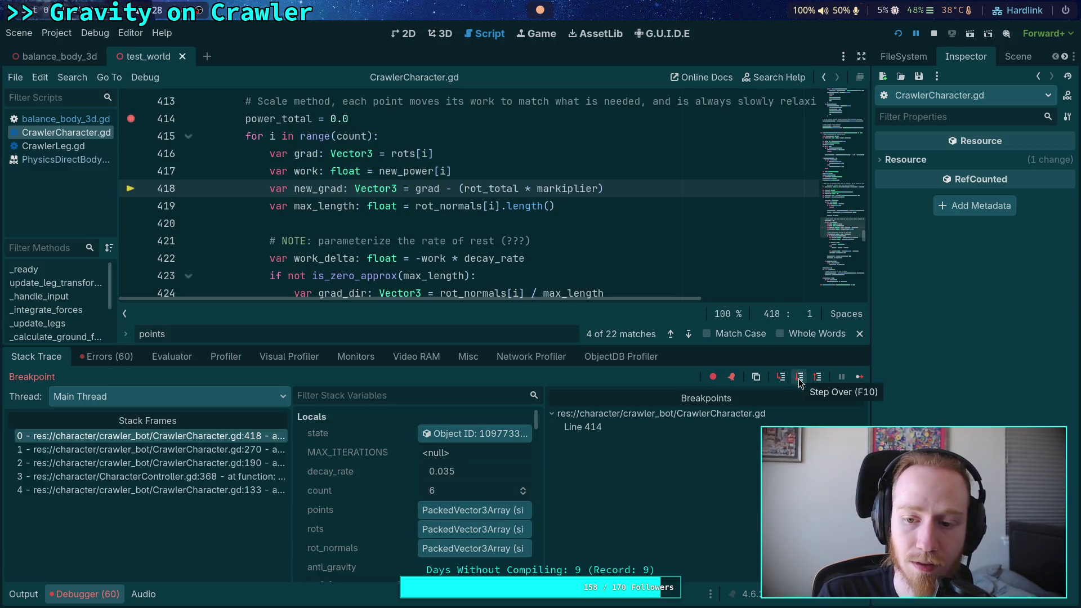
pyautogui.click(799, 377)
pyautogui.click(800, 377)
pyautogui.click(805, 376)
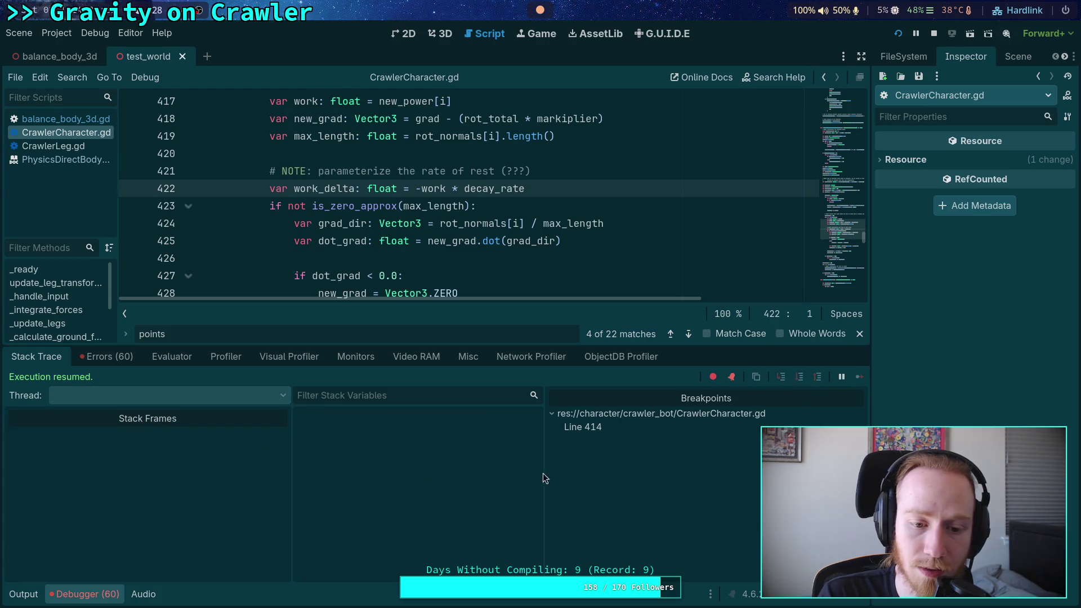
pyautogui.scroll(-5, 388, 484)
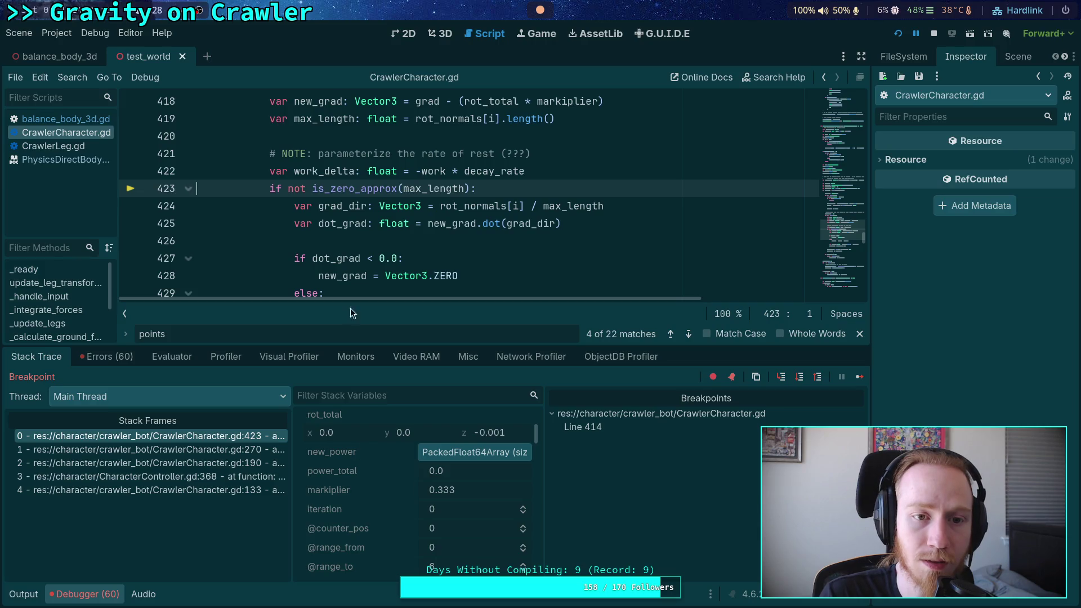
pyautogui.scroll(2, 350, 282)
pyautogui.scroll(-1, 397, 505)
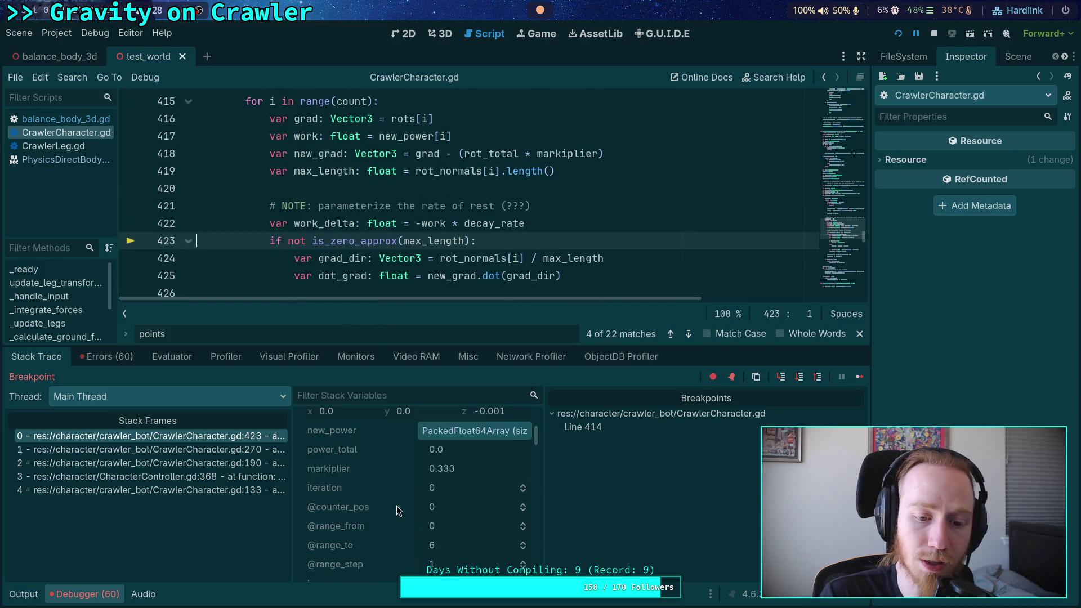
pyautogui.scroll(-5, 397, 506)
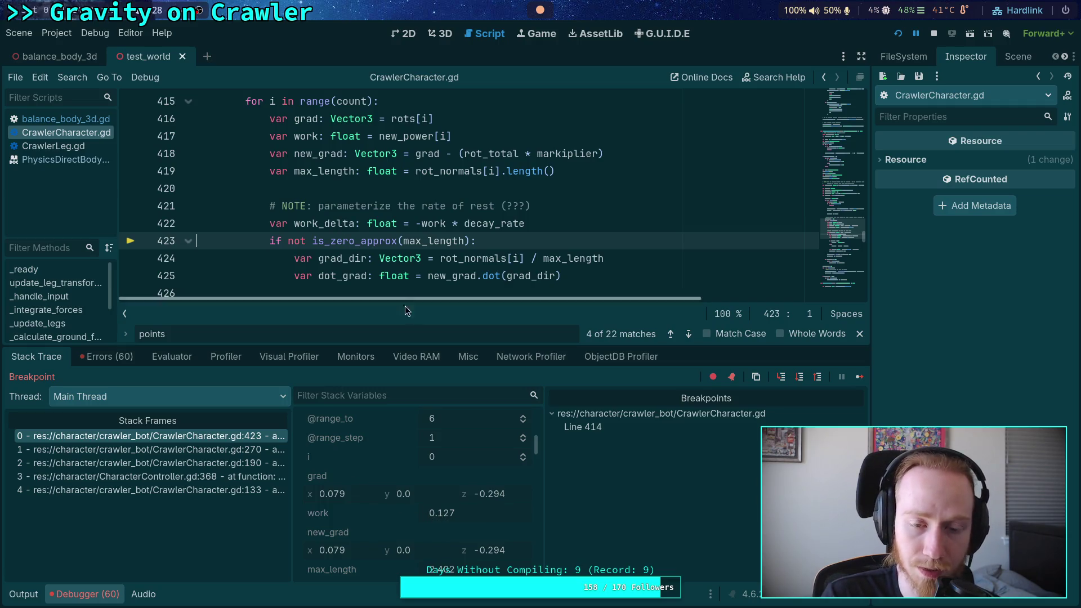
pyautogui.scroll(-3, 427, 512)
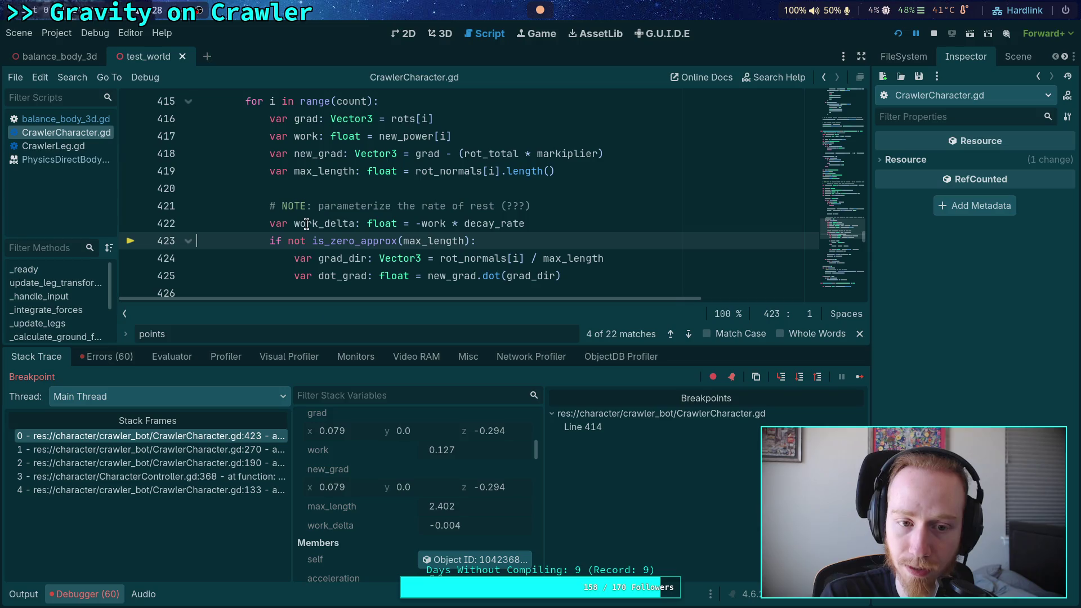
pyautogui.moveTo(307, 224)
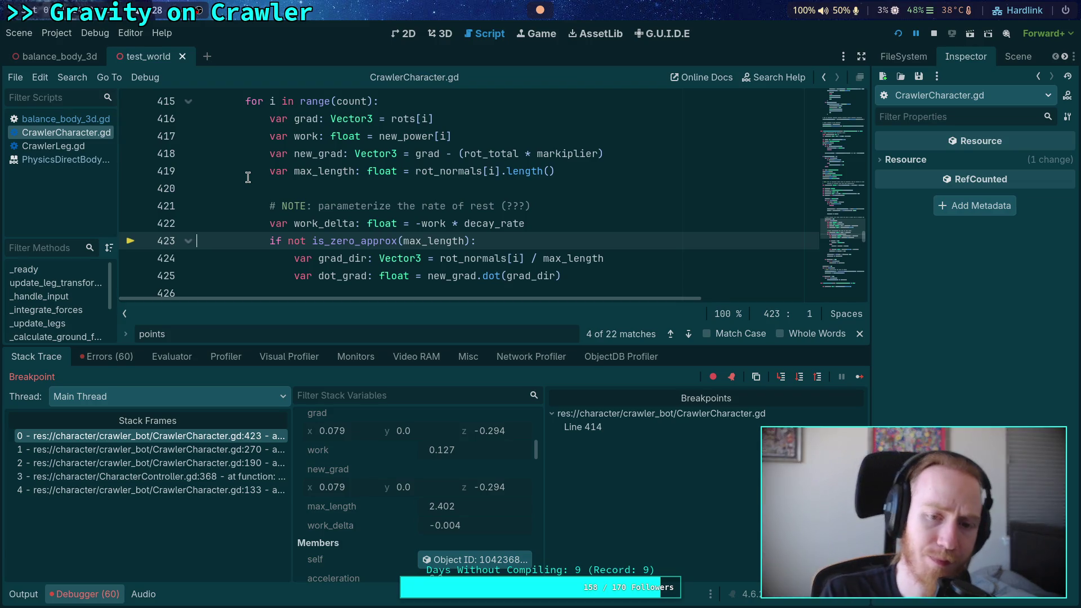
pyautogui.scroll(5, 383, 248)
pyautogui.scroll(13, 384, 248)
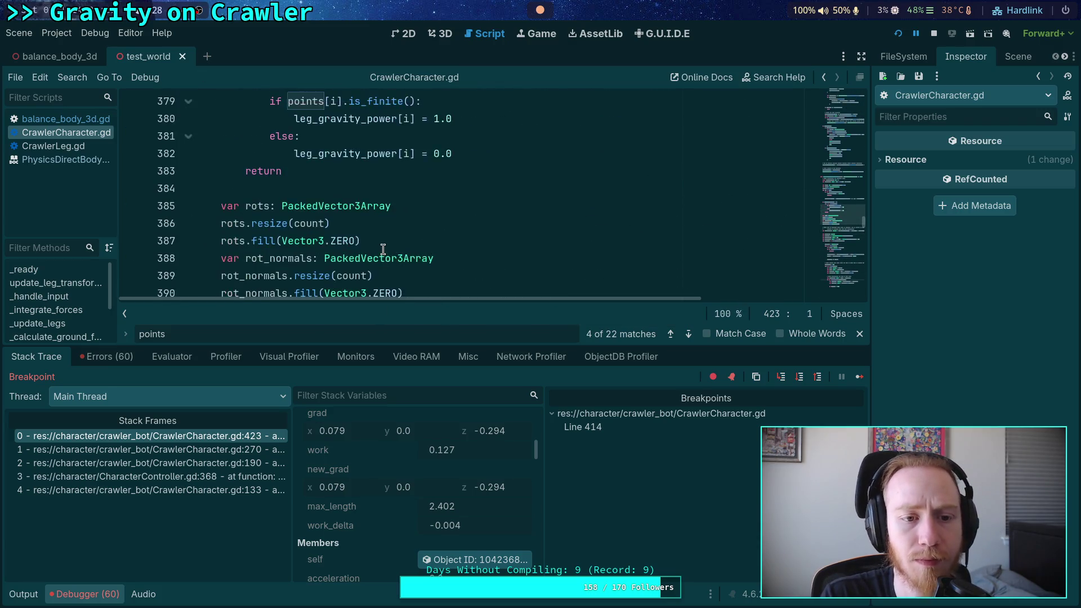
pyautogui.scroll(1, 383, 248)
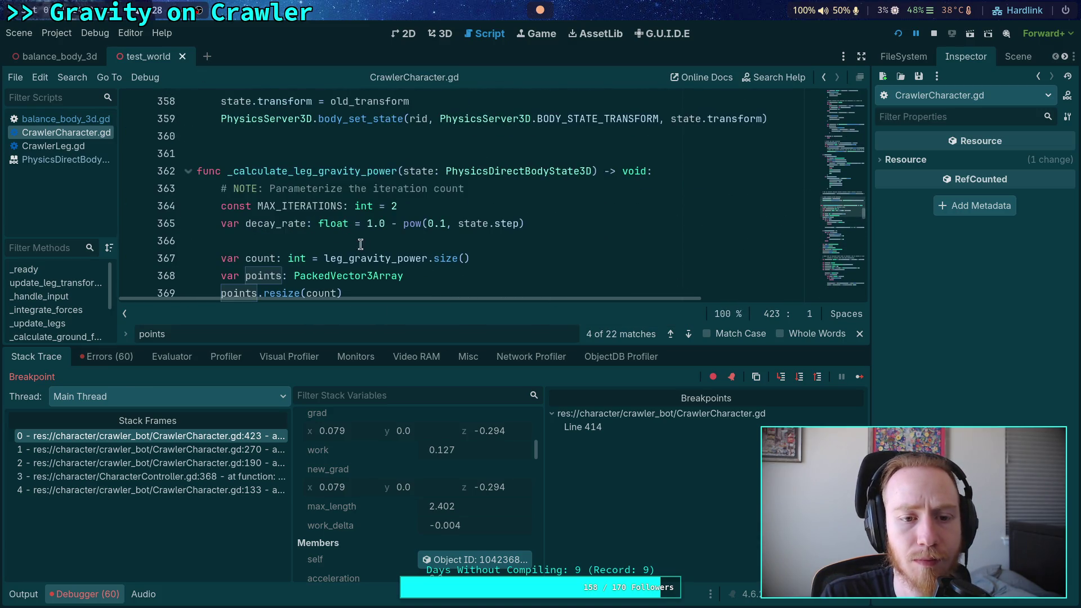
pyautogui.doubleClick(284, 223)
pyautogui.scroll(-16, 289, 246)
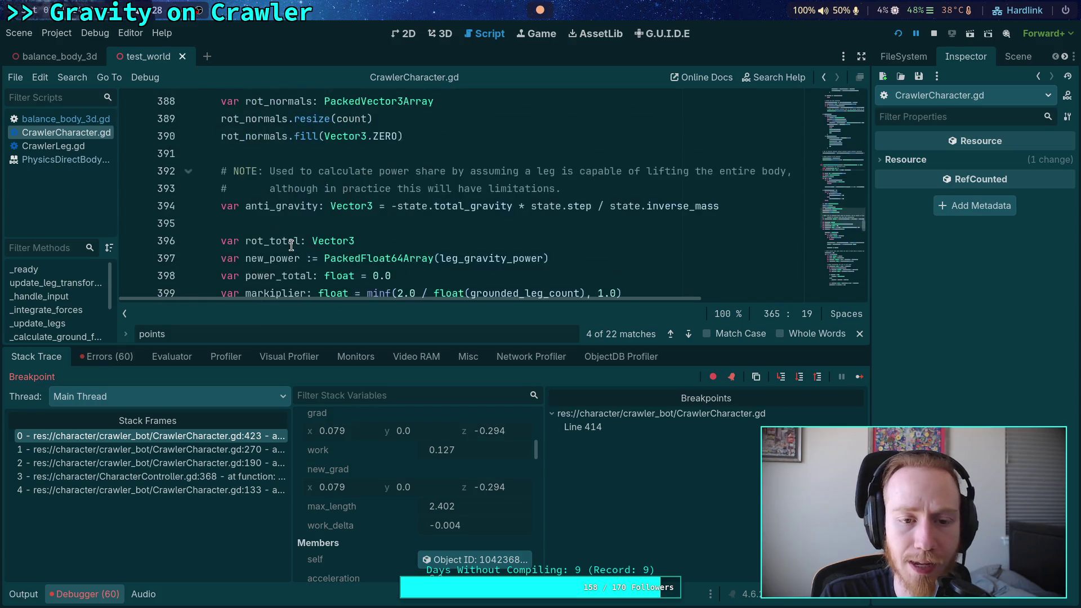
pyautogui.scroll(-3, 291, 246)
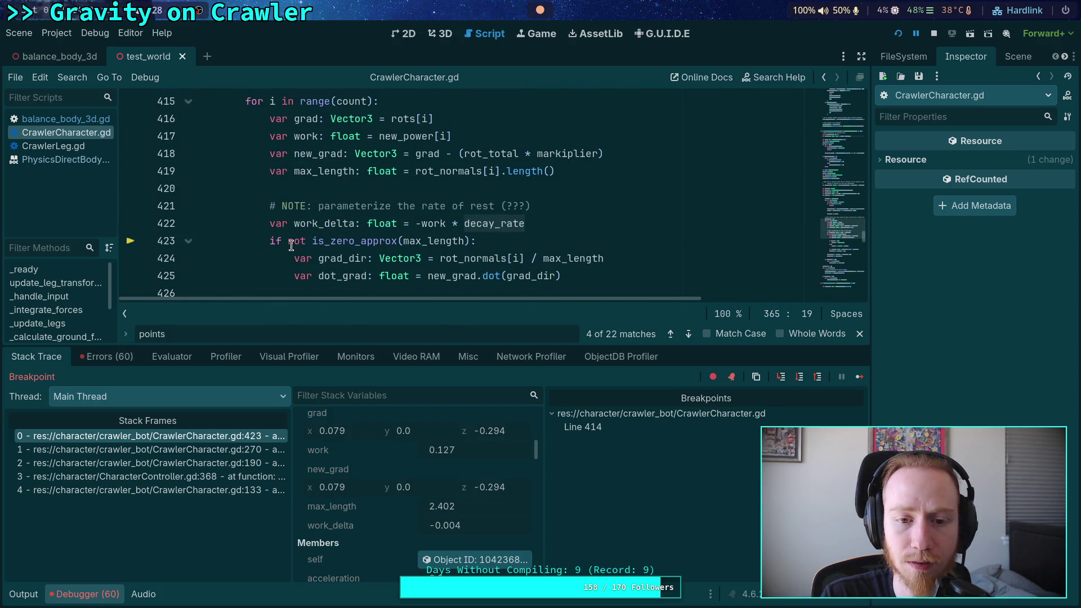
pyautogui.scroll(7, 291, 246)
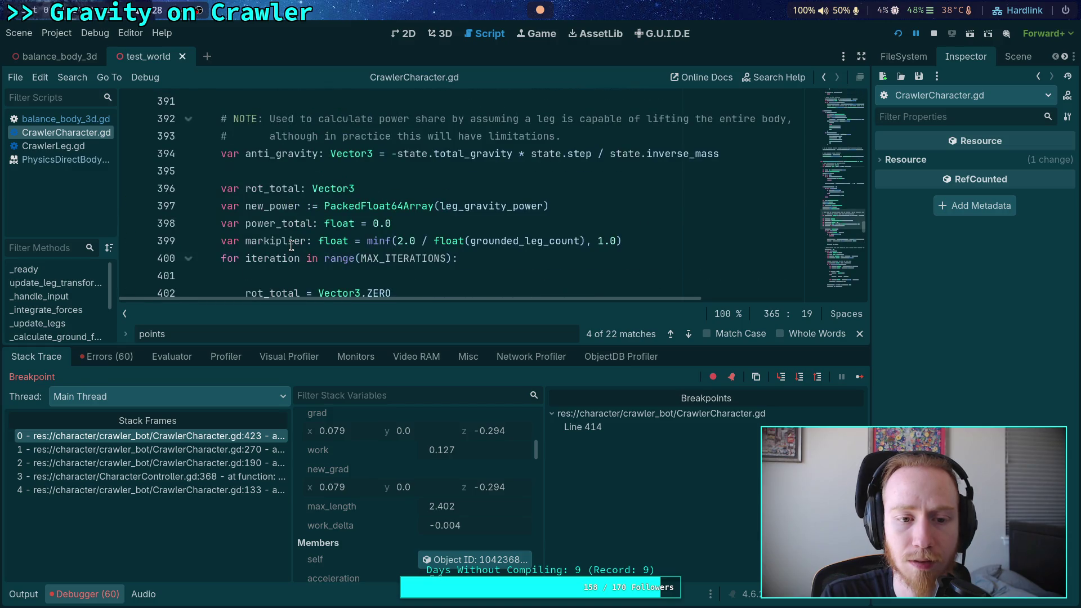
pyautogui.scroll(-12, 291, 246)
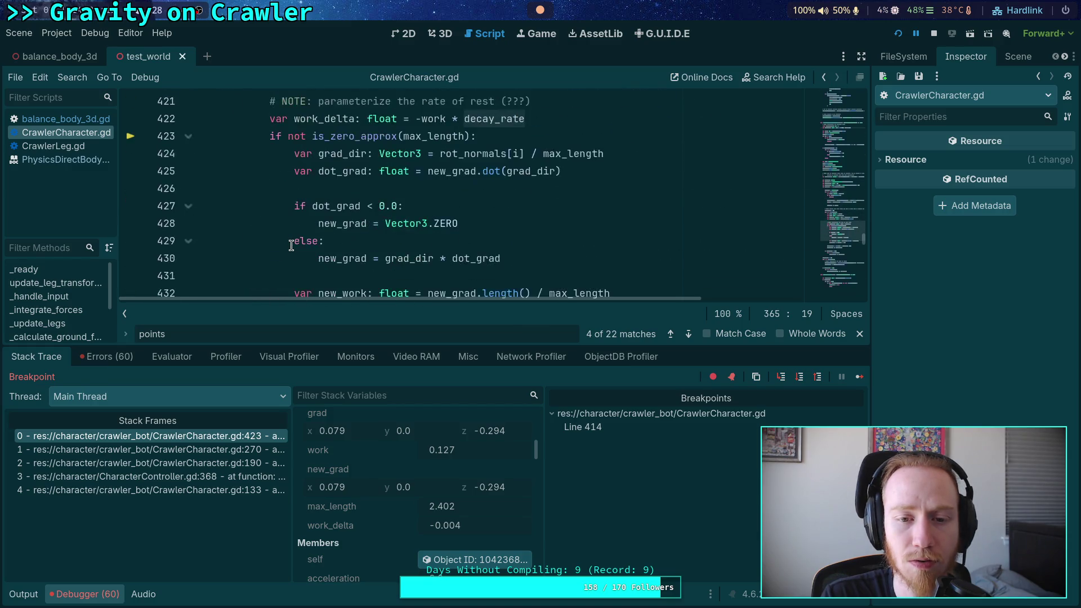
pyautogui.scroll(5, 291, 246)
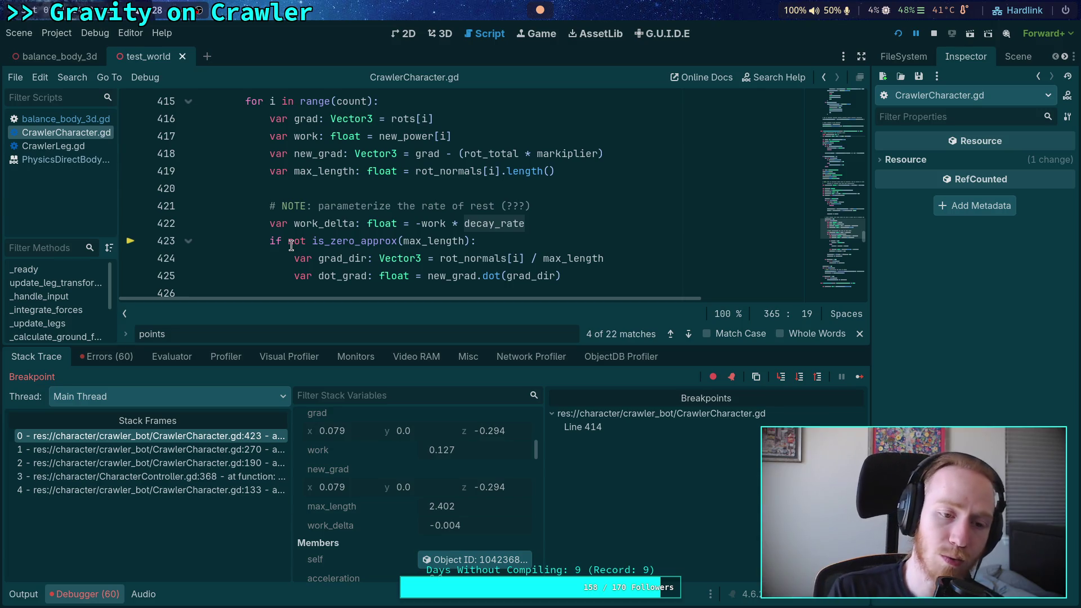
# - Collapse the debugger panel so the paused CrawlerCharacter.gd code fills the editor height
pyautogui.click(79, 592)
pyautogui.scroll(-1, 364, 366)
pyautogui.scroll(-1, 364, 366)
pyautogui.scroll(8, 280, 329)
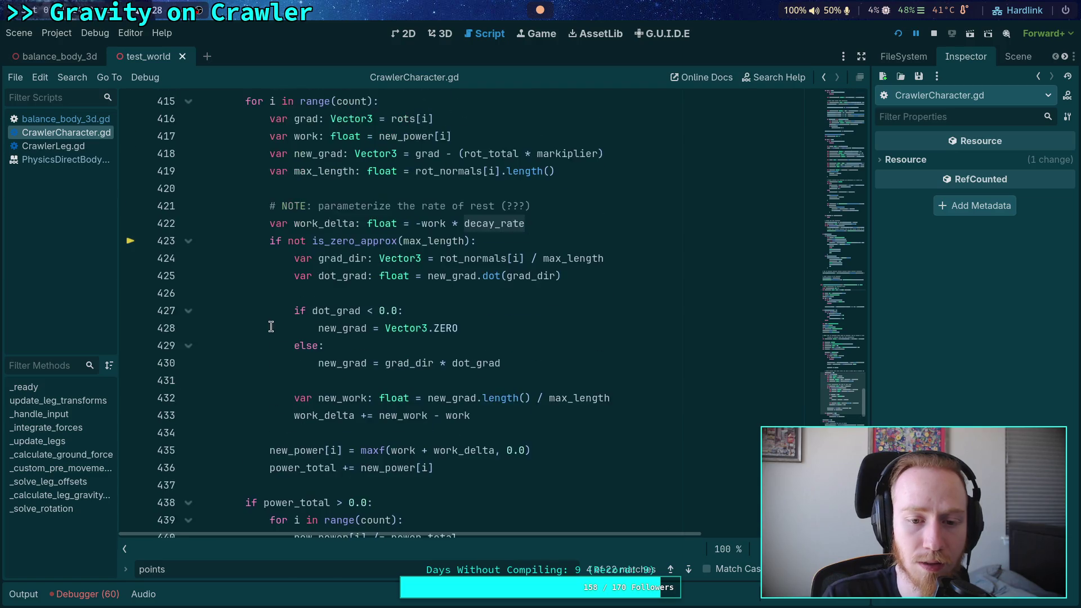
pyautogui.scroll(1, 323, 333)
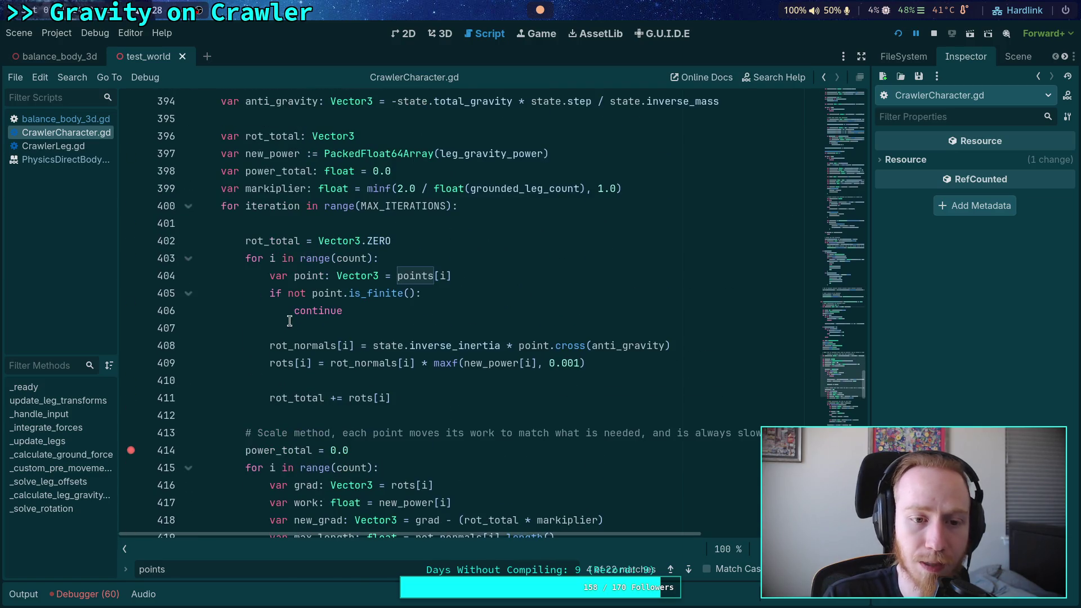
# - Mark the iteration loop on line 400 and highlight every use of MAX_ITERATIONS
pyautogui.click(275, 208)
pyautogui.scroll(-3, 373, 324)
pyautogui.scroll(-10, 374, 324)
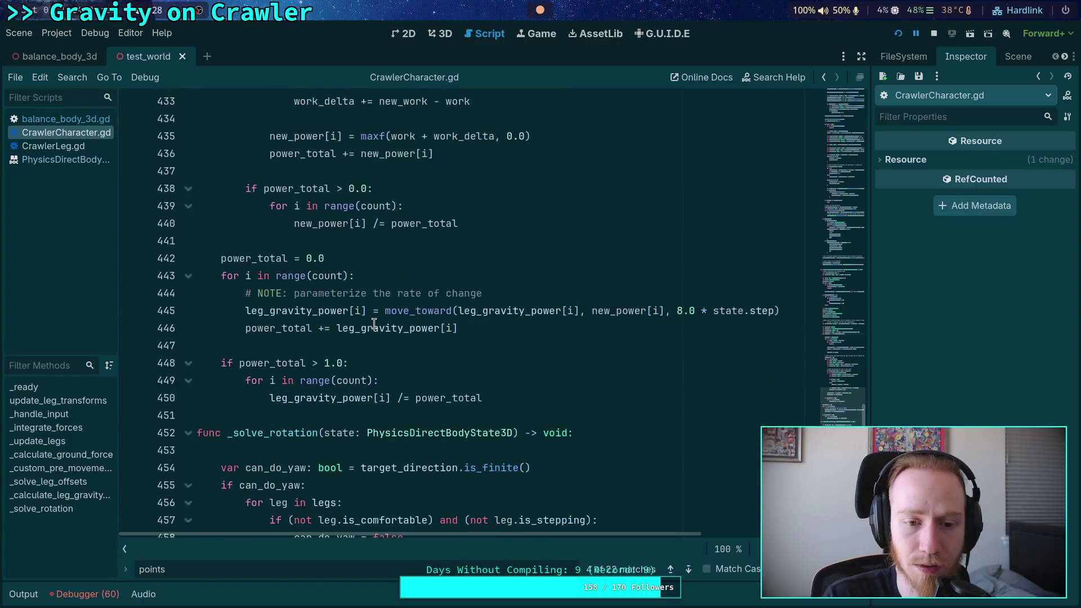
pyautogui.scroll(11, 374, 324)
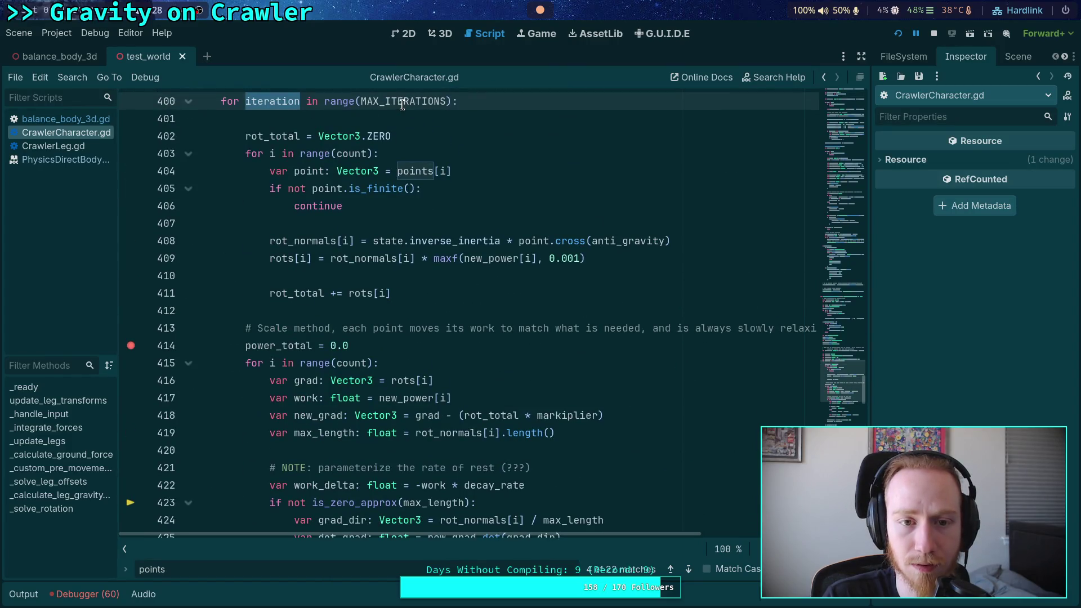
pyautogui.doubleClick(402, 101)
pyautogui.scroll(15, 417, 353)
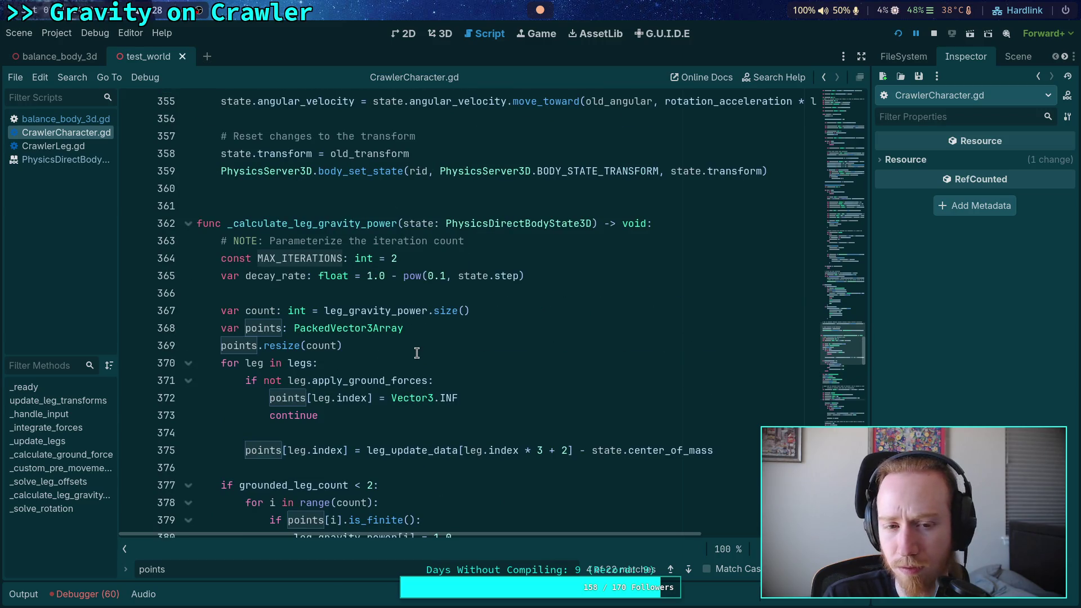
# - Read the code easing leg_gravity_power toward new_power at 8.0 * state.step
pyautogui.scroll(-2, 416, 353)
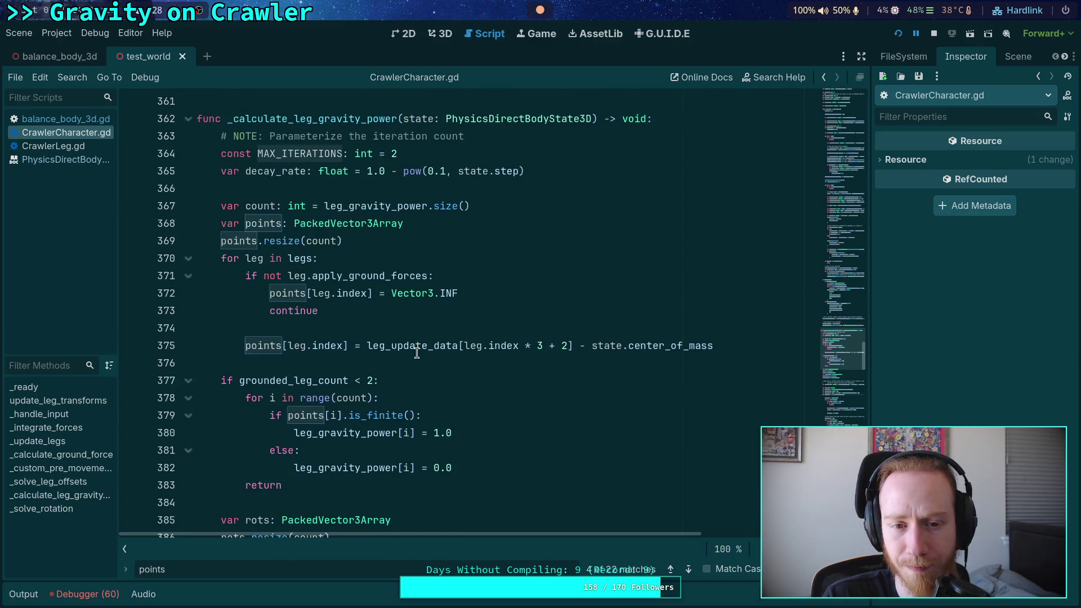
pyautogui.scroll(-1, 416, 353)
pyautogui.scroll(-3, 409, 353)
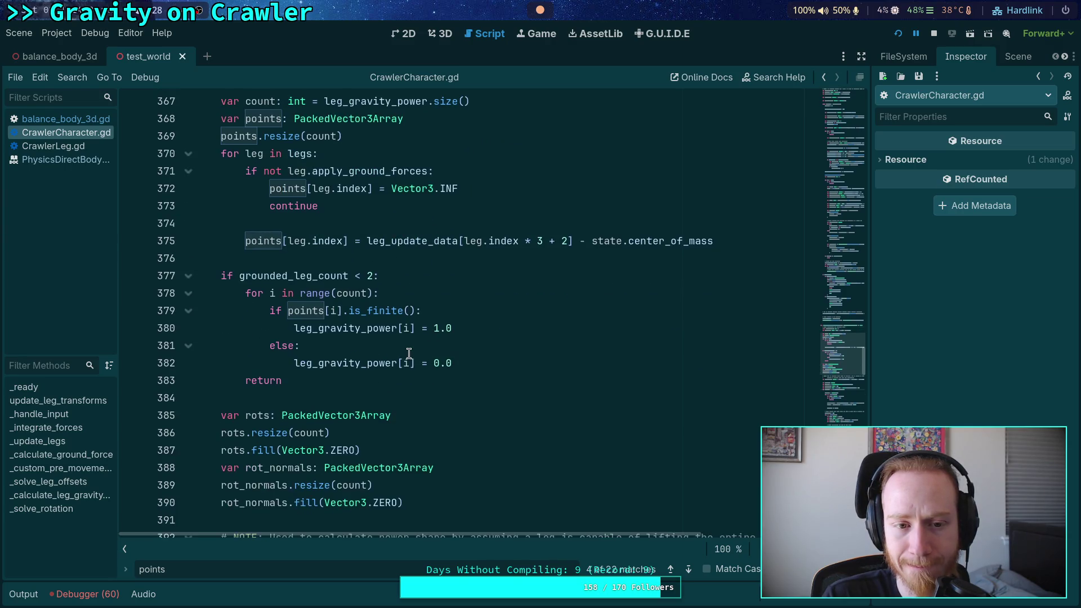
pyautogui.scroll(-8, 409, 353)
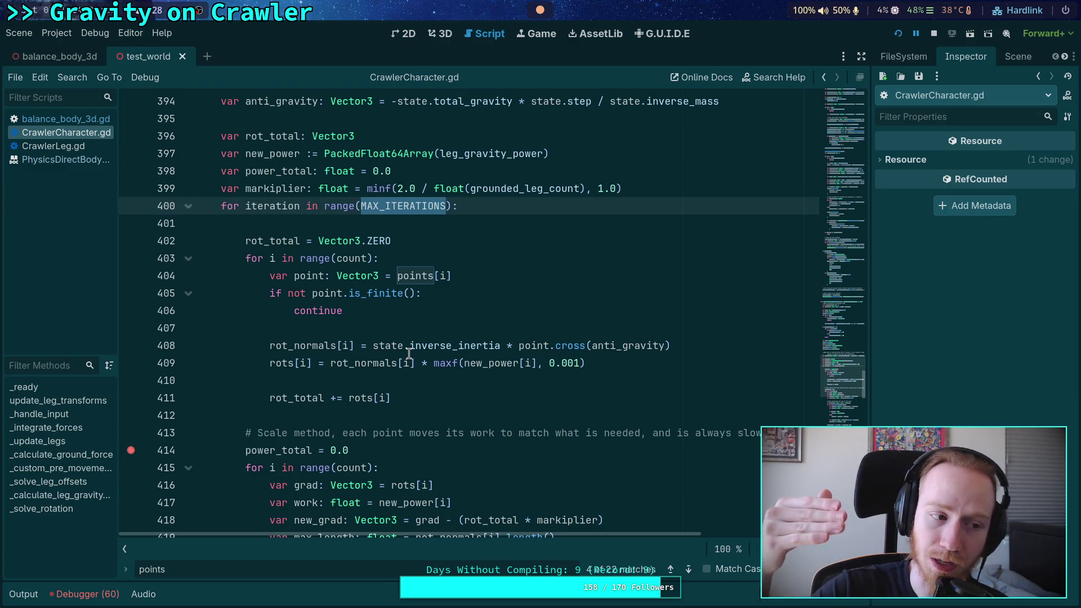
pyautogui.scroll(-14, 409, 353)
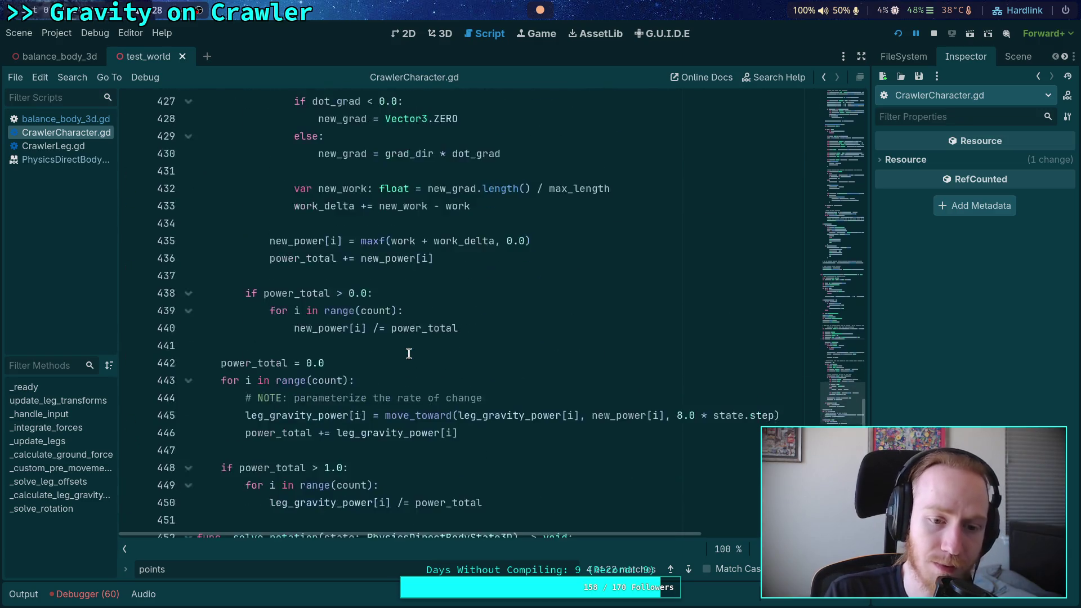
pyautogui.scroll(2, 393, 338)
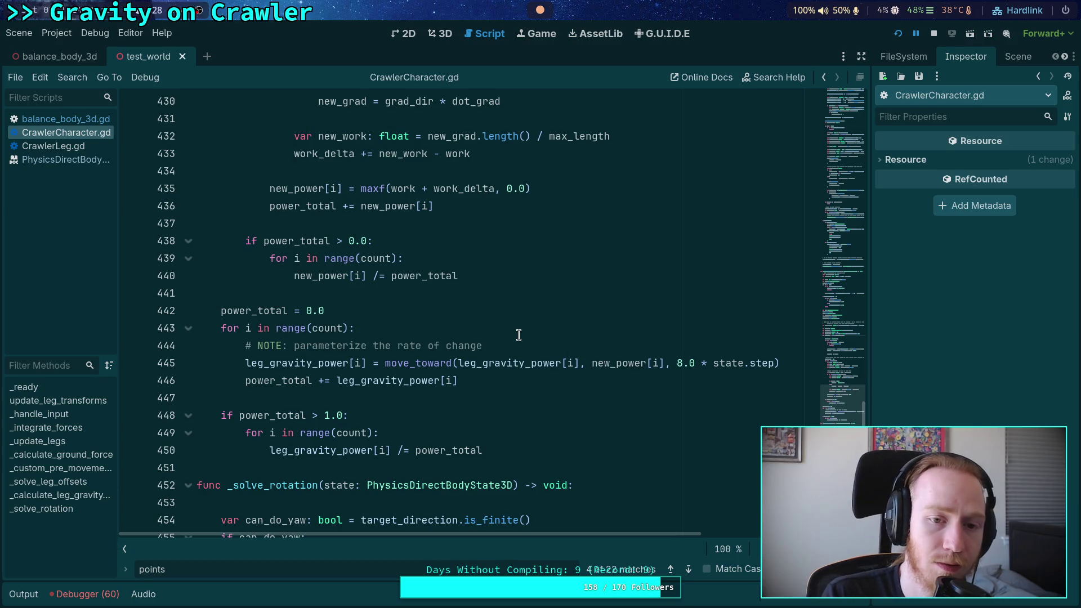
pyautogui.scroll(1, 414, 346)
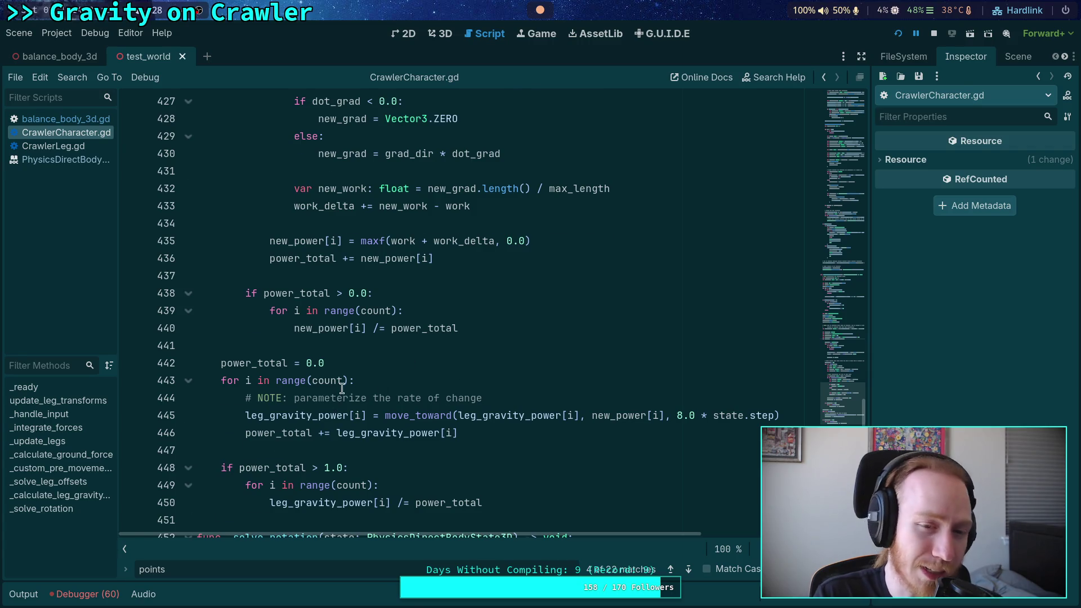
pyautogui.scroll(2, 341, 391)
pyautogui.scroll(1, 346, 388)
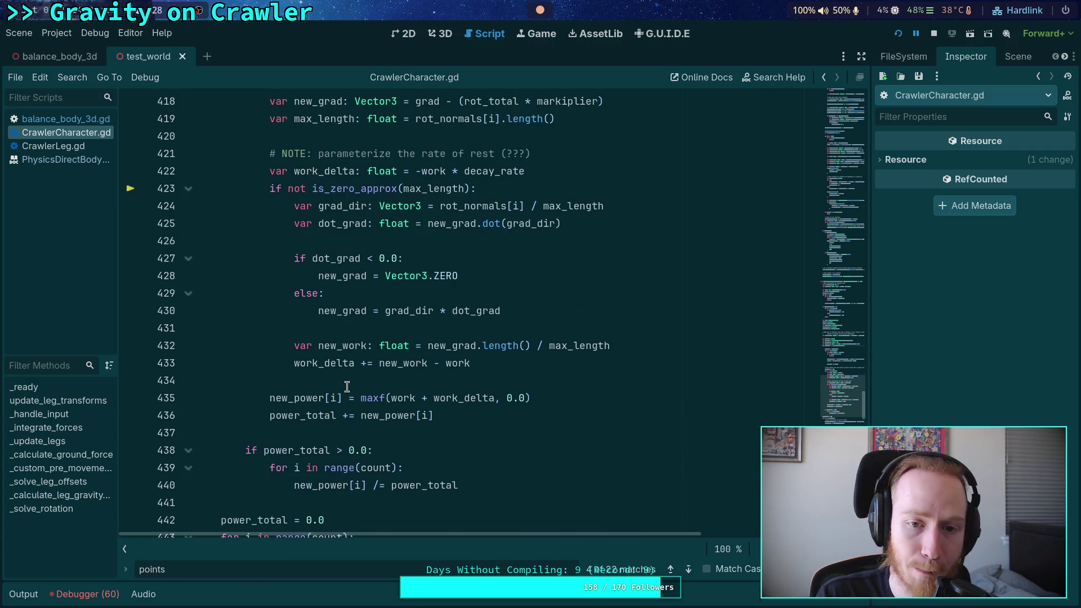
pyautogui.scroll(-1, 347, 387)
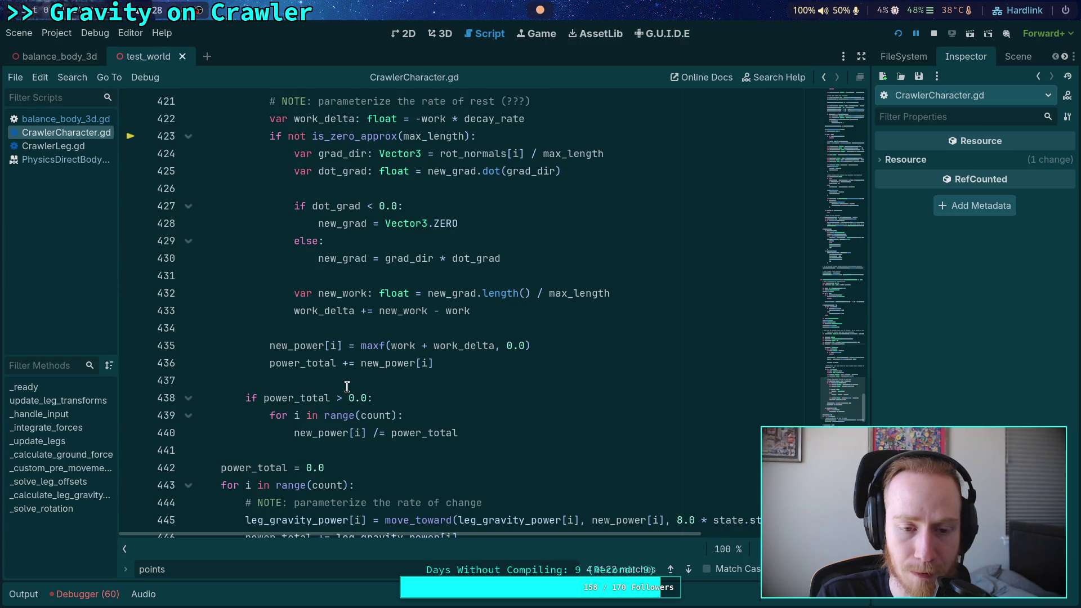
pyautogui.scroll(-2, 347, 387)
pyautogui.doubleClick(334, 206)
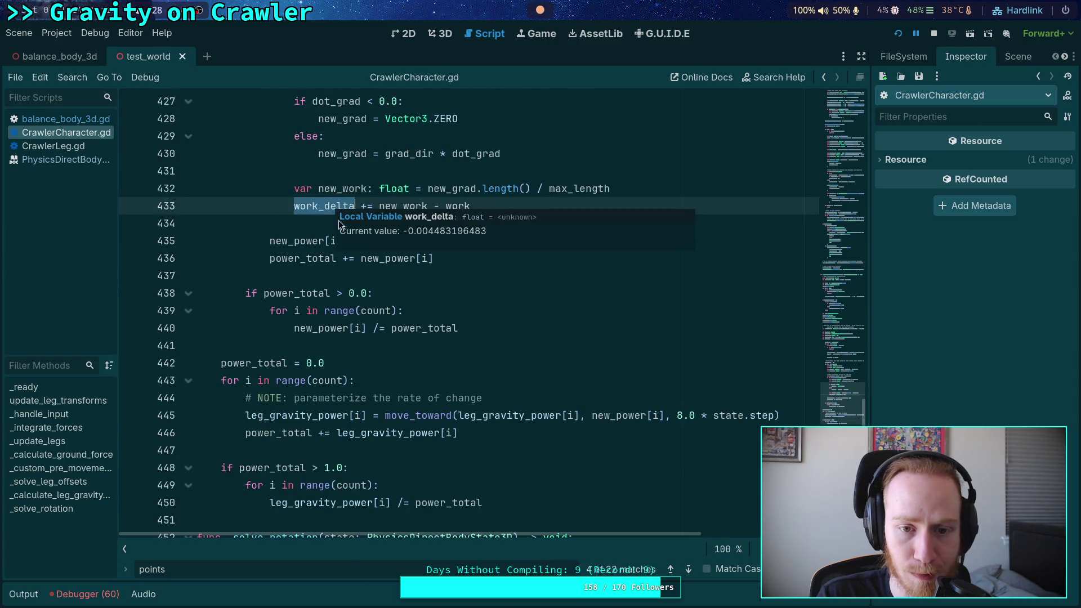
pyautogui.doubleClick(305, 241)
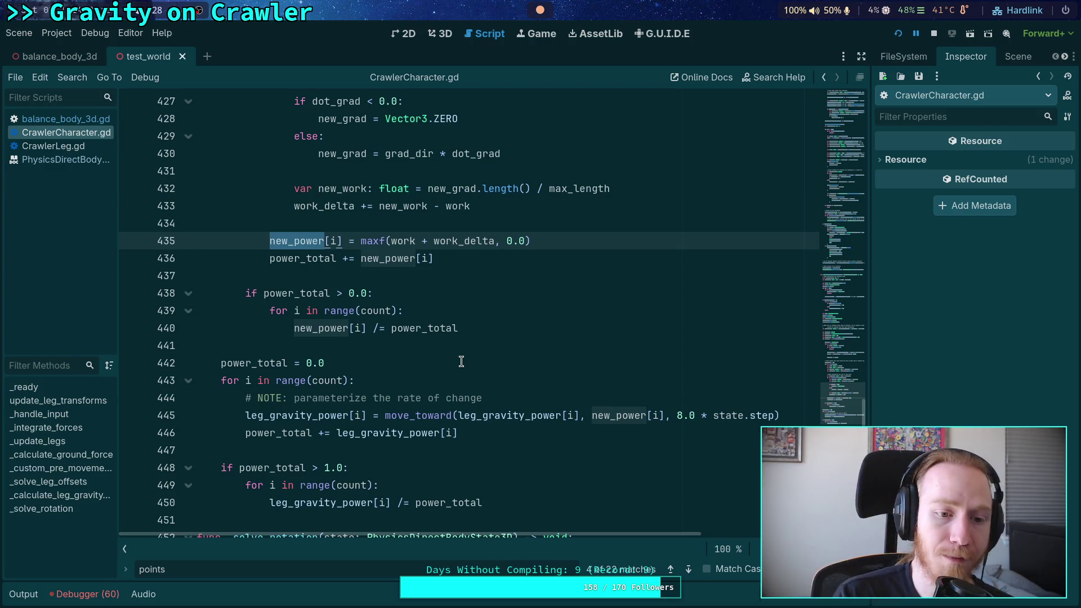
pyautogui.scroll(2, 461, 361)
pyautogui.scroll(-2, 394, 377)
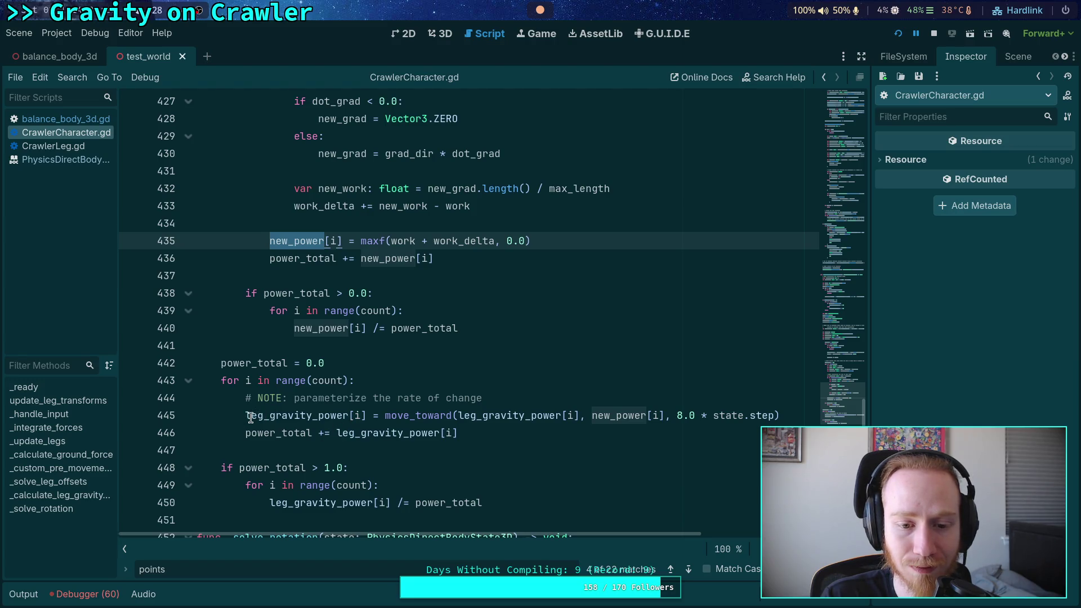
pyautogui.click(267, 432)
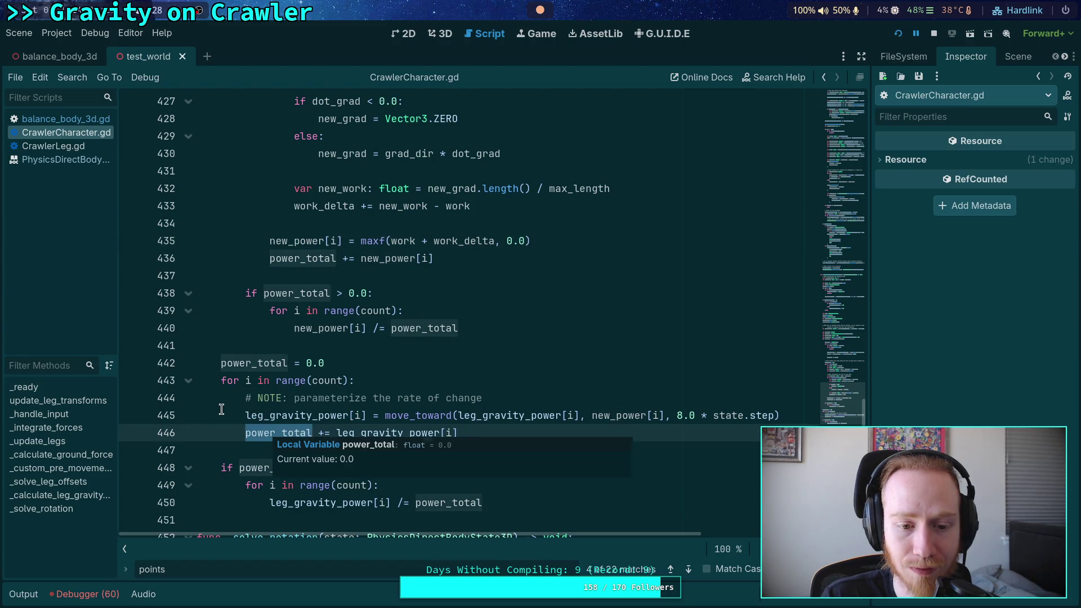
pyautogui.scroll(5, 224, 397)
pyautogui.scroll(7, 224, 396)
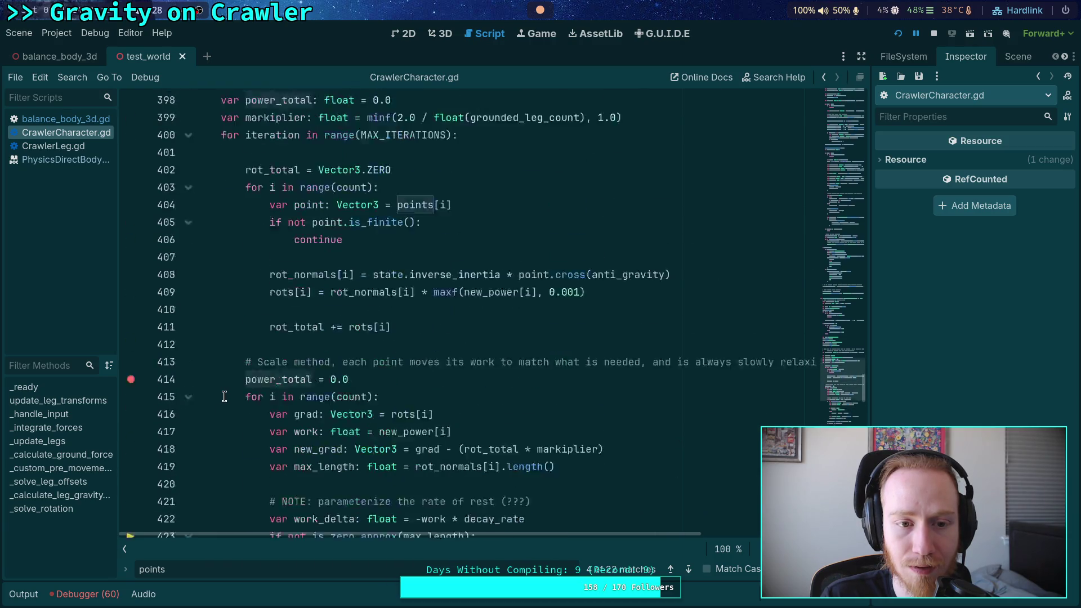
pyautogui.scroll(-3, 231, 394)
pyautogui.scroll(-7, 231, 394)
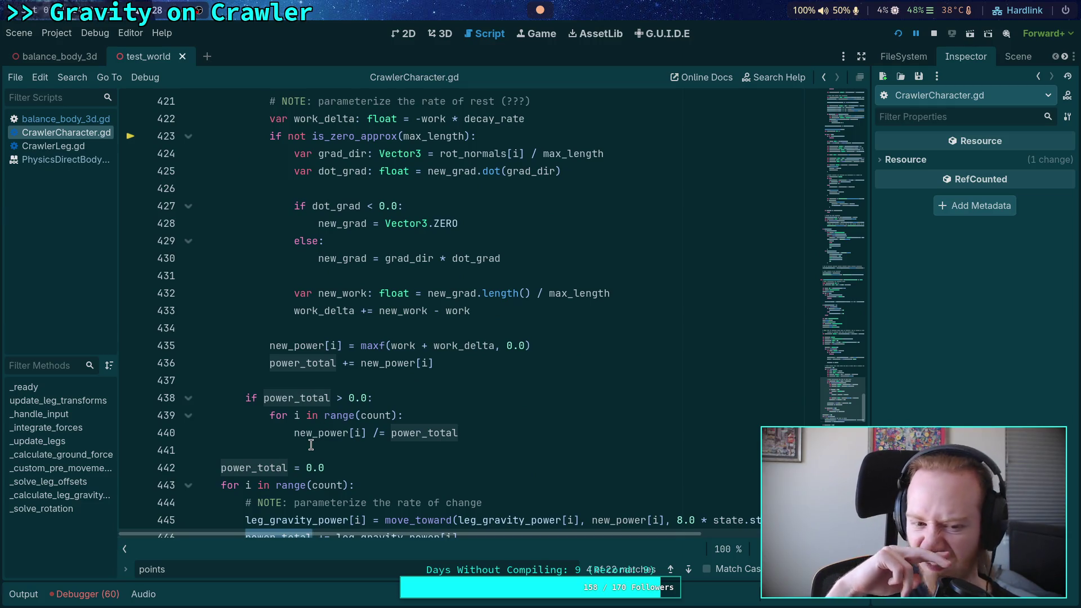
pyautogui.scroll(-2, 311, 445)
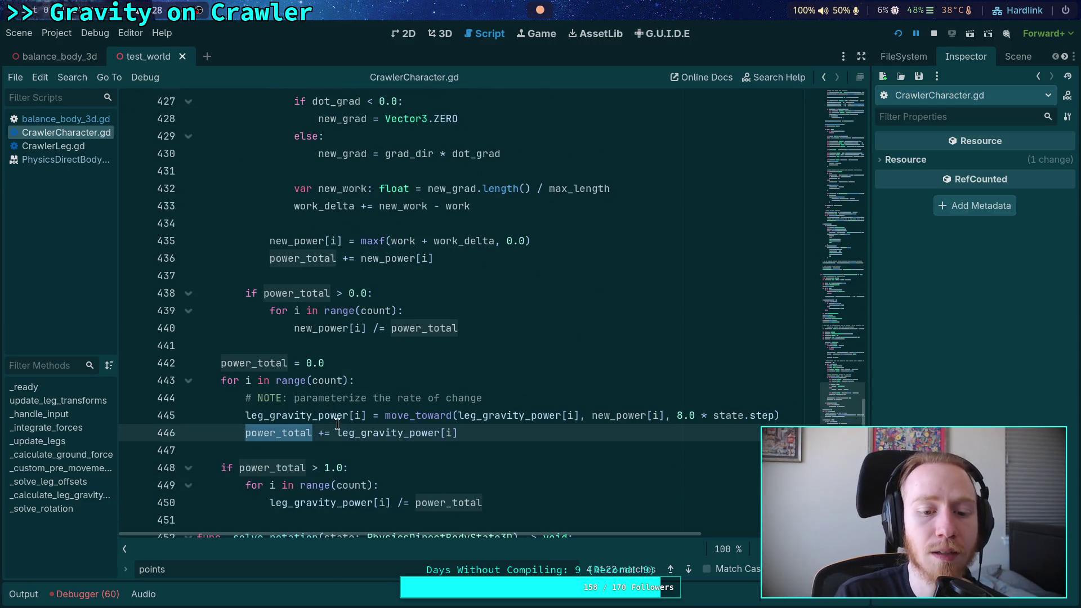
pyautogui.moveTo(346, 423)
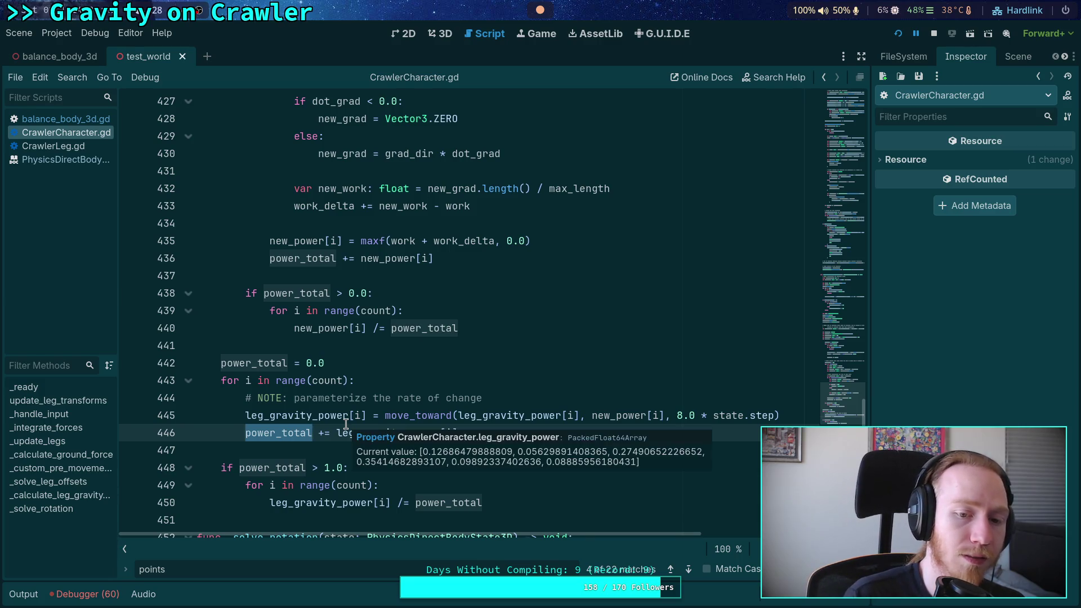
pyautogui.doubleClick(321, 328)
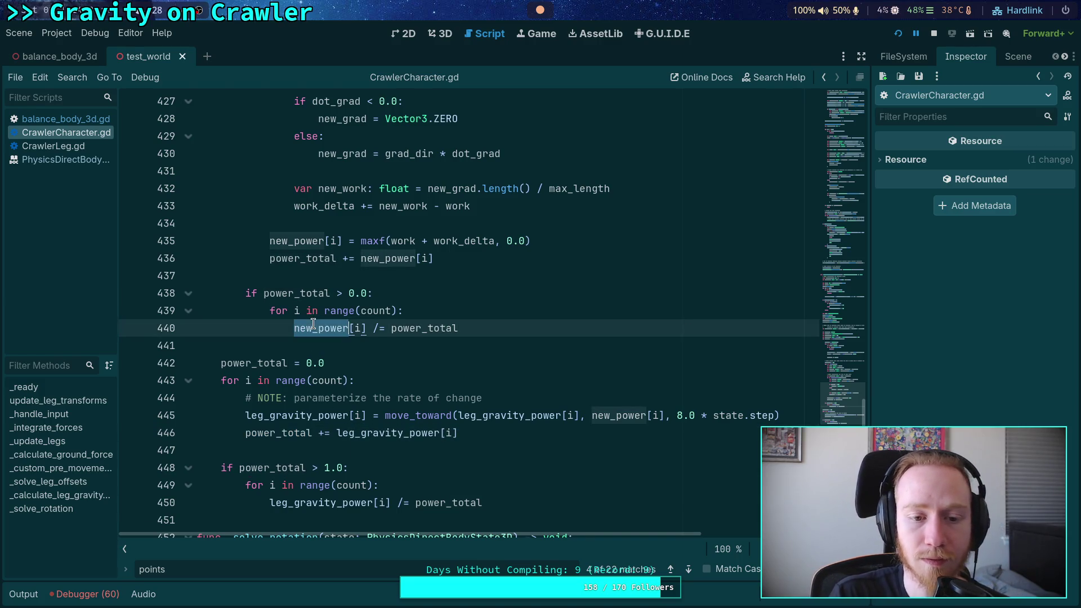
pyautogui.scroll(1, 263, 367)
pyautogui.scroll(2, 263, 367)
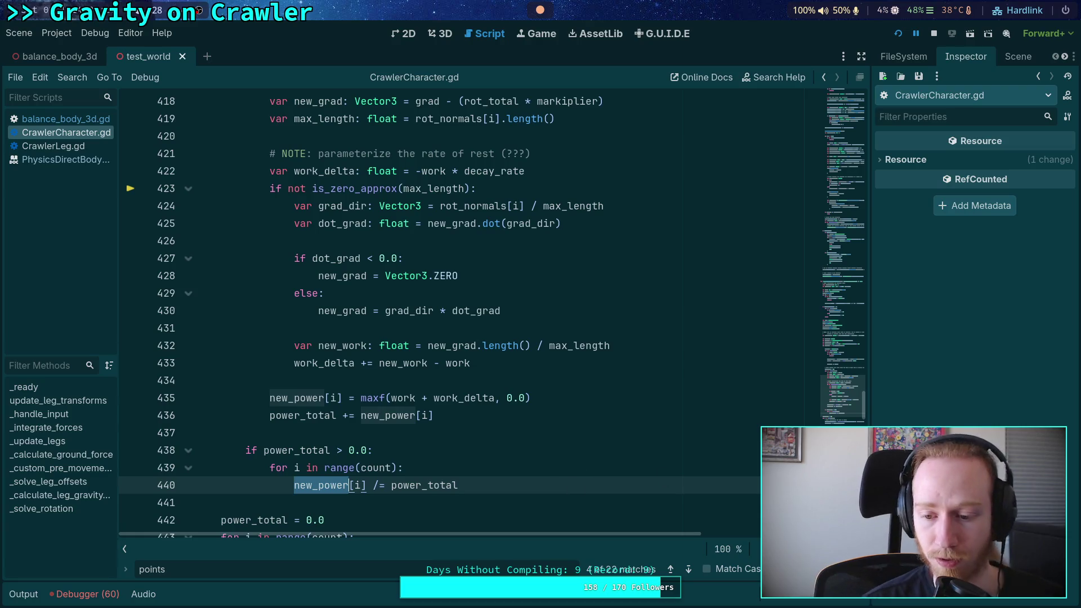
pyautogui.press('Escape')
# - Stop debugging, collapse the debugger panel, and clear the new_power highlighting in CrawlerCharacter.gd
pyautogui.click(934, 33)
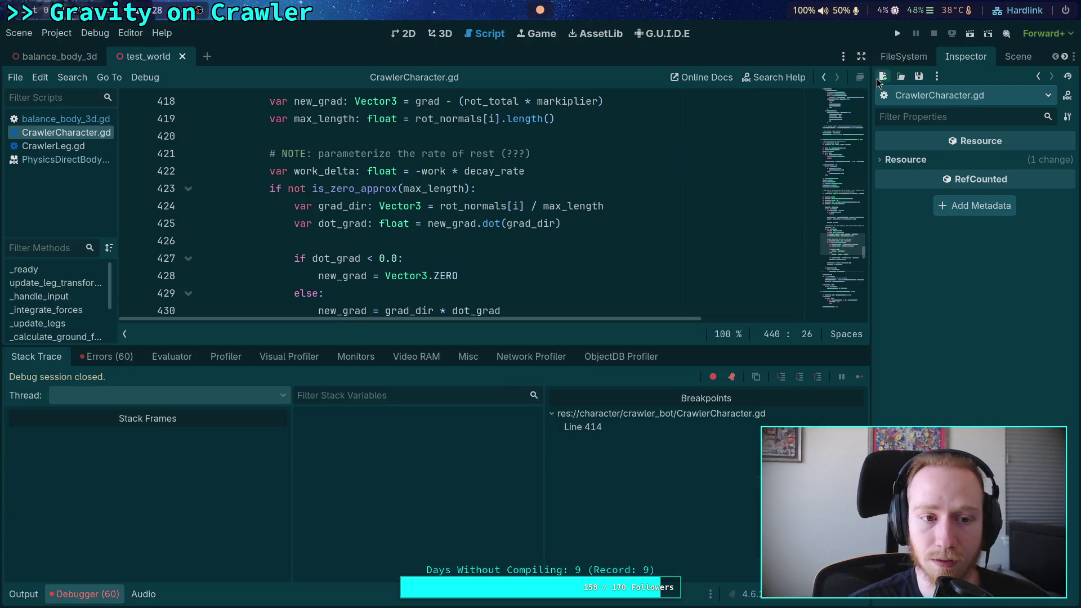
pyautogui.click(87, 594)
pyautogui.click(410, 496)
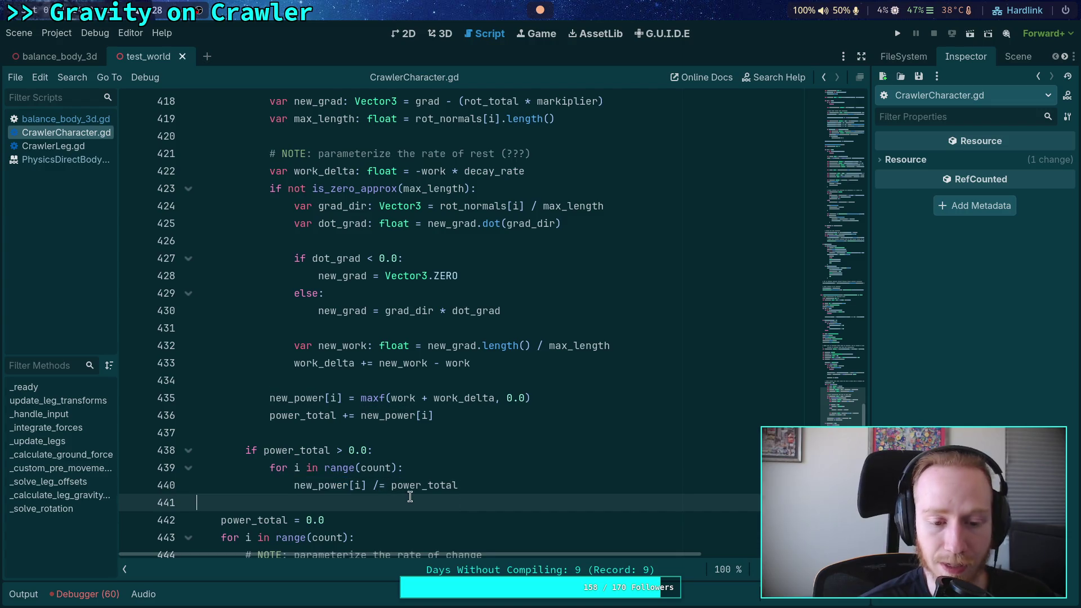
pyautogui.scroll(10, 410, 497)
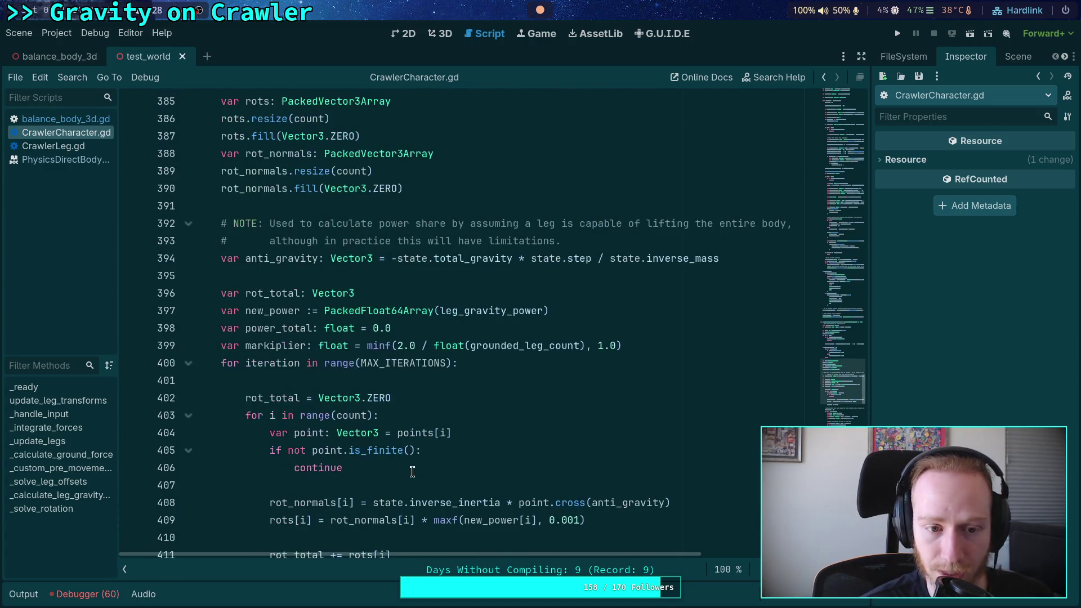
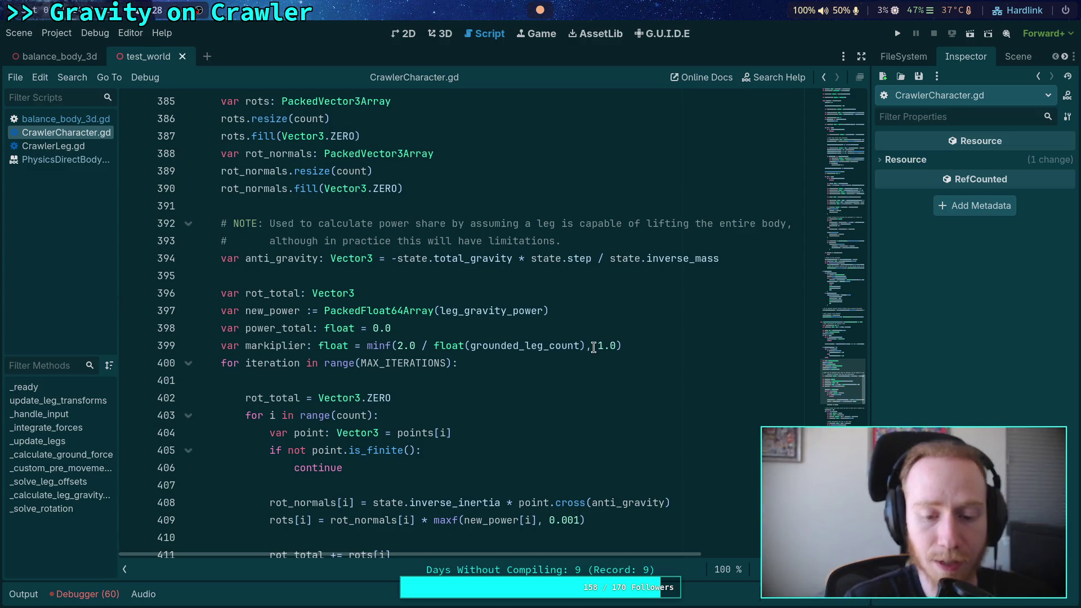
# - Select the -work * decay_rate expression on line 422
pyautogui.scroll(-4, 566, 323)
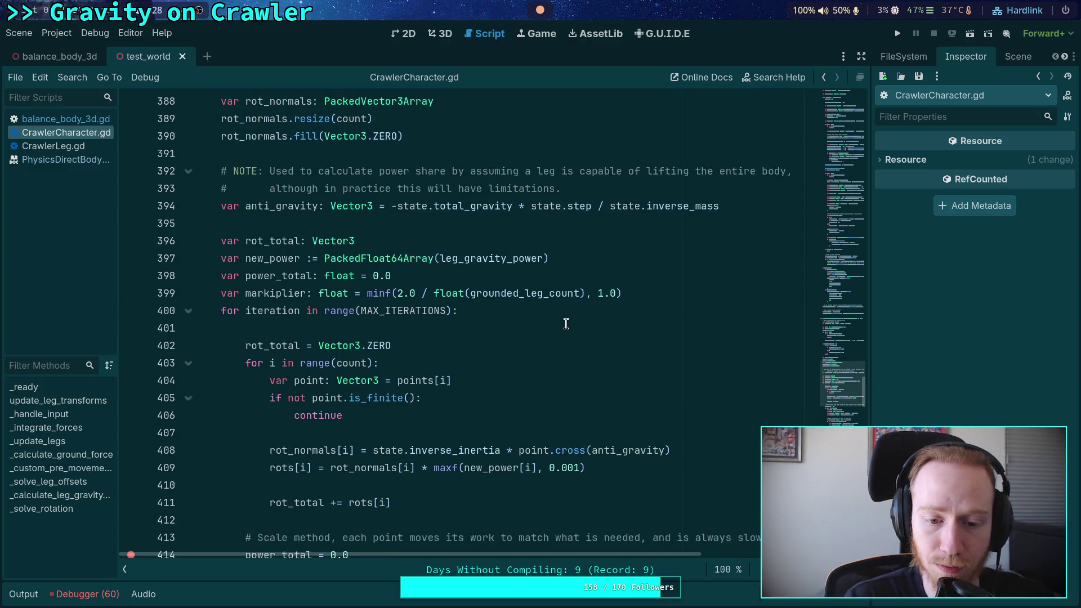
pyautogui.scroll(-3, 566, 323)
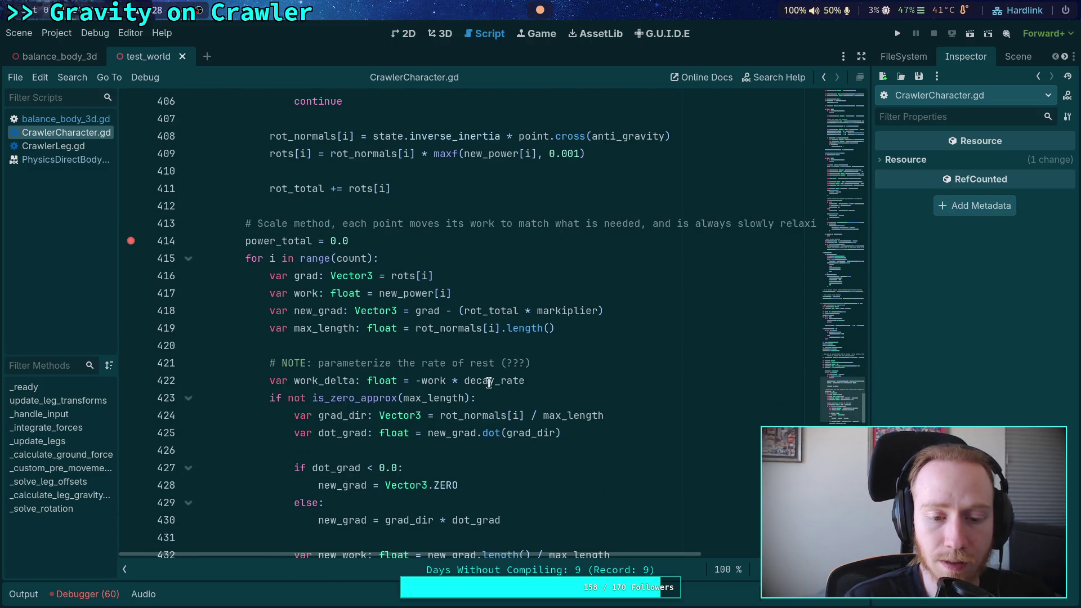
pyautogui.click(541, 380)
pyautogui.moveTo(553, 380); pyautogui.dragTo(416, 379)
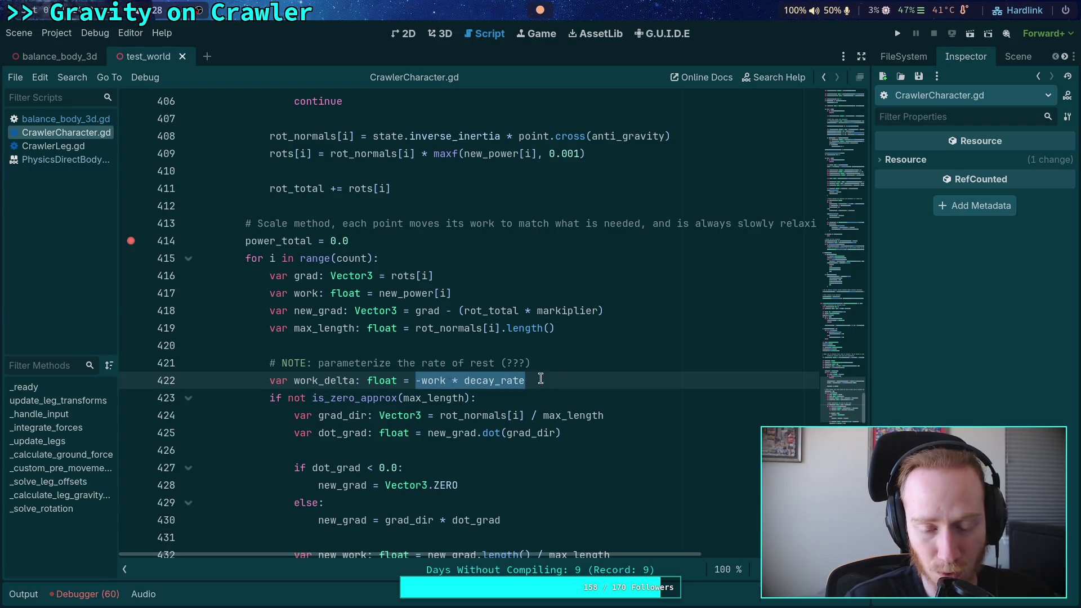
pyautogui.moveTo(540, 380); pyautogui.dragTo(416, 380)
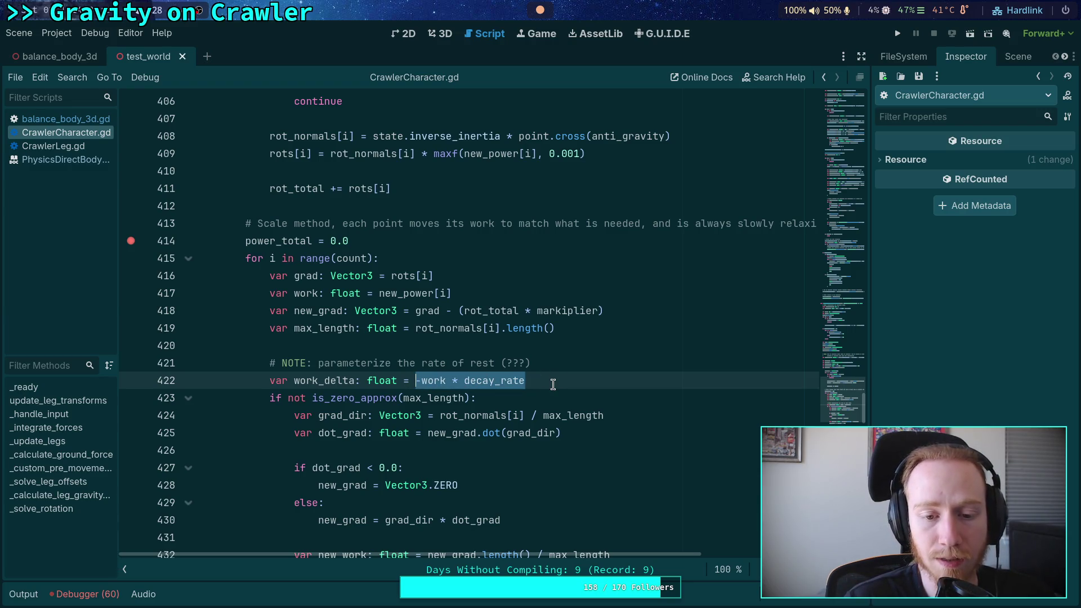
# - Check leg_gravity_power's uses, then indent the power-blending block (lines 442–450) into the iteration loop
pyautogui.scroll(16, 553, 385)
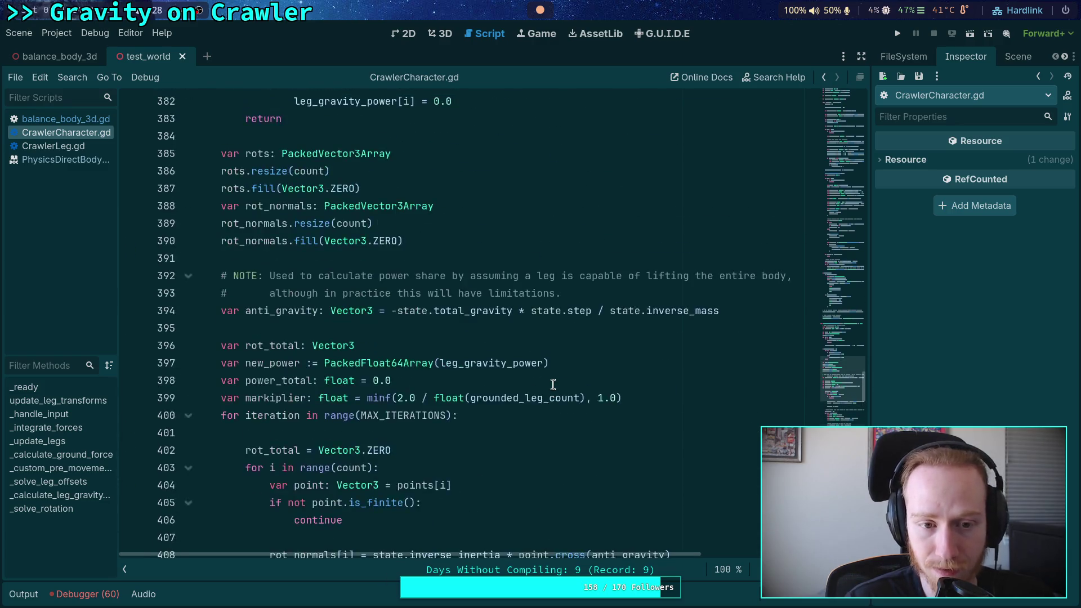
pyautogui.scroll(-17, 553, 385)
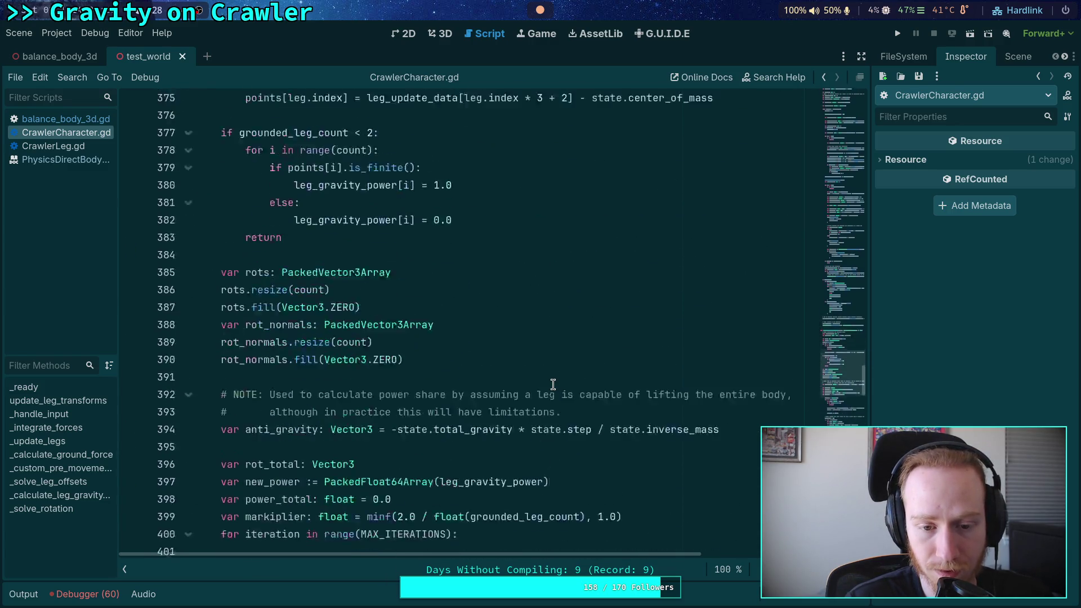
pyautogui.scroll(-8, 553, 384)
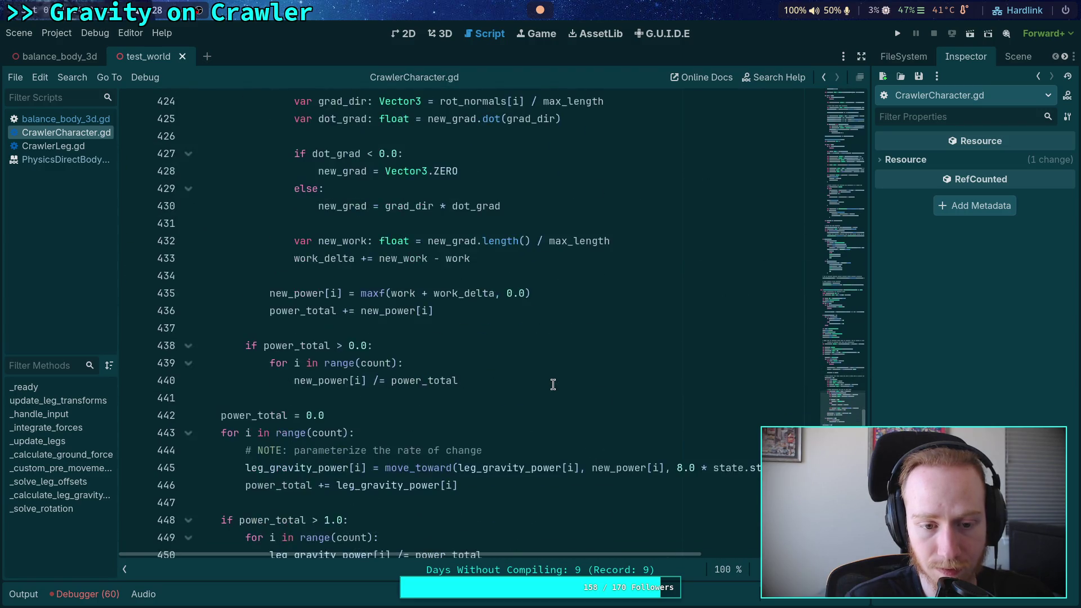
pyautogui.doubleClick(317, 311)
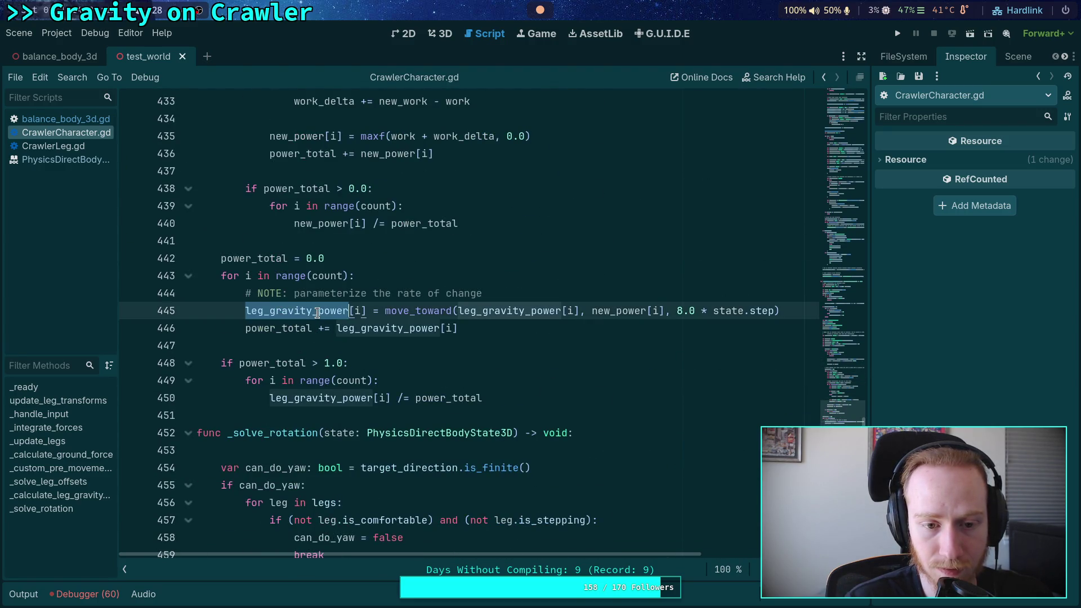
pyautogui.scroll(2, 328, 307)
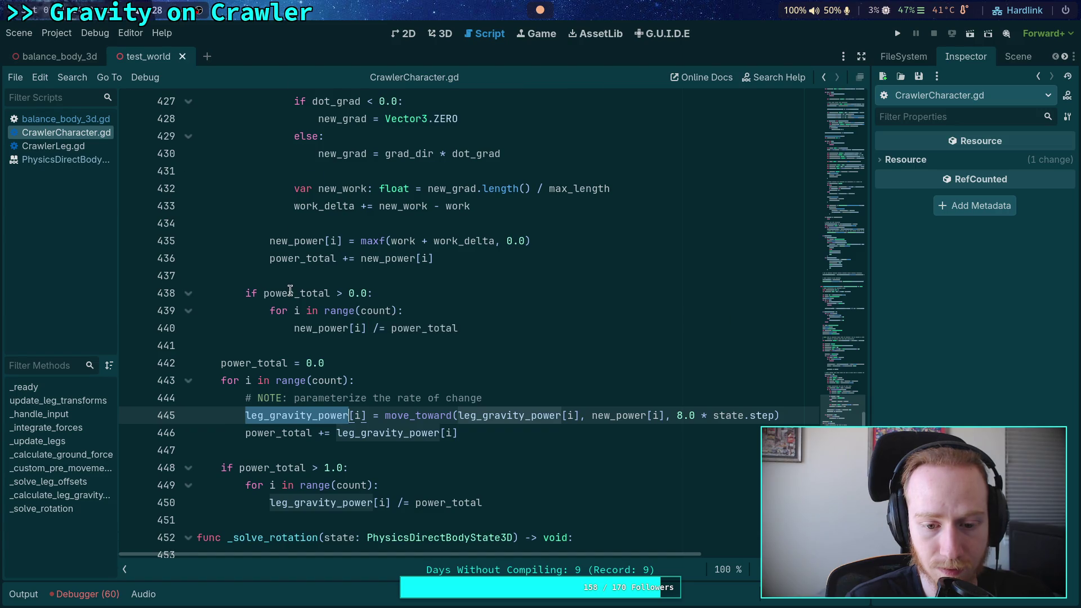
pyautogui.scroll(1, 288, 290)
pyautogui.scroll(-2, 229, 283)
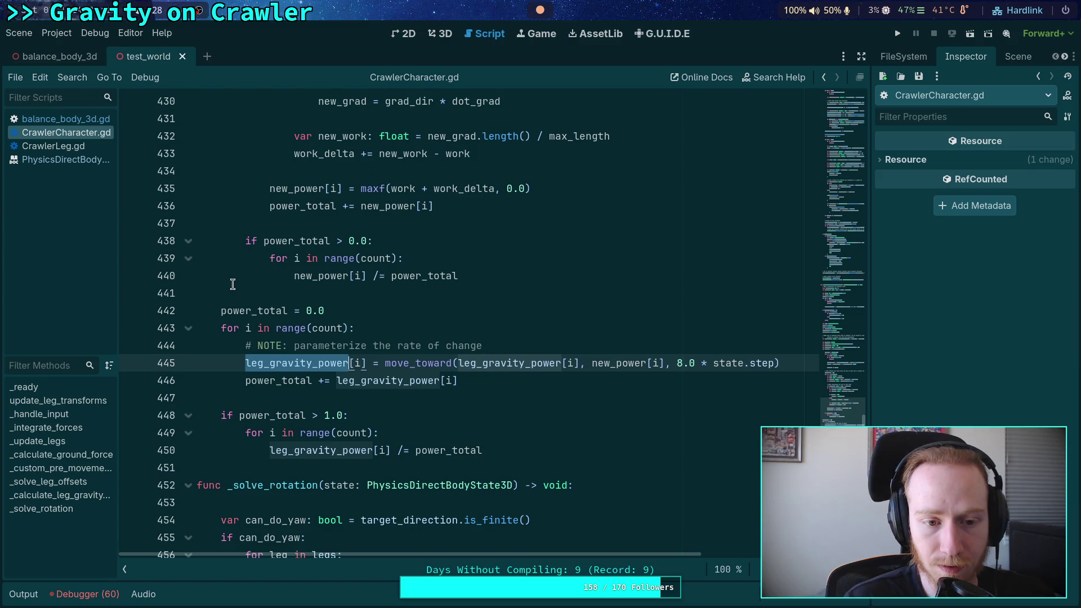
pyautogui.moveTo(221, 310)
pyautogui.mouseDown()
pyautogui.moveTo(458, 381)
pyautogui.moveTo(561, 451)
pyautogui.mouseUp()
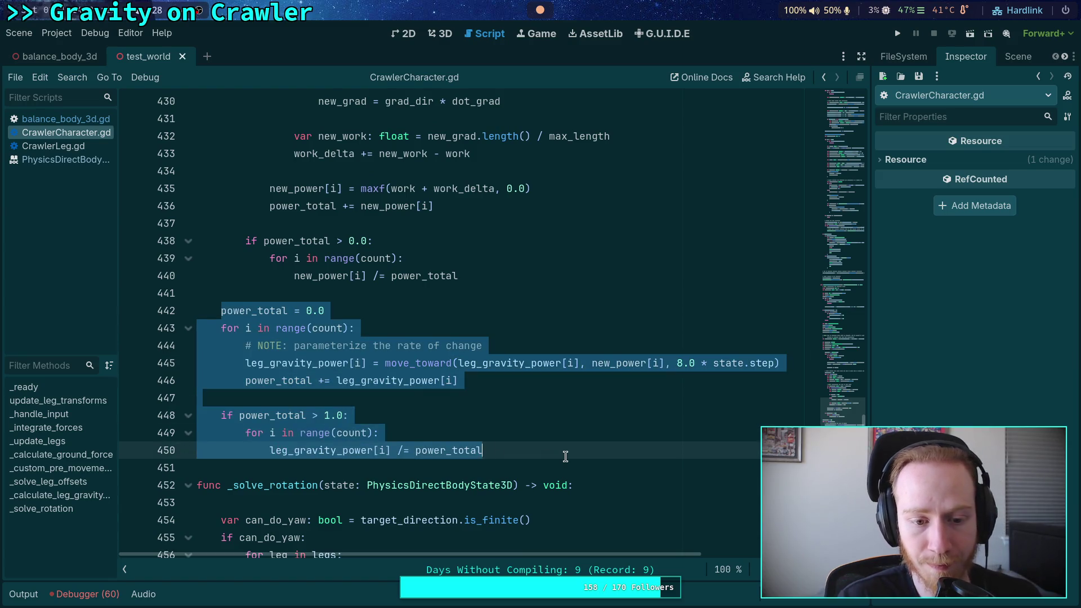
pyautogui.press('Tab')
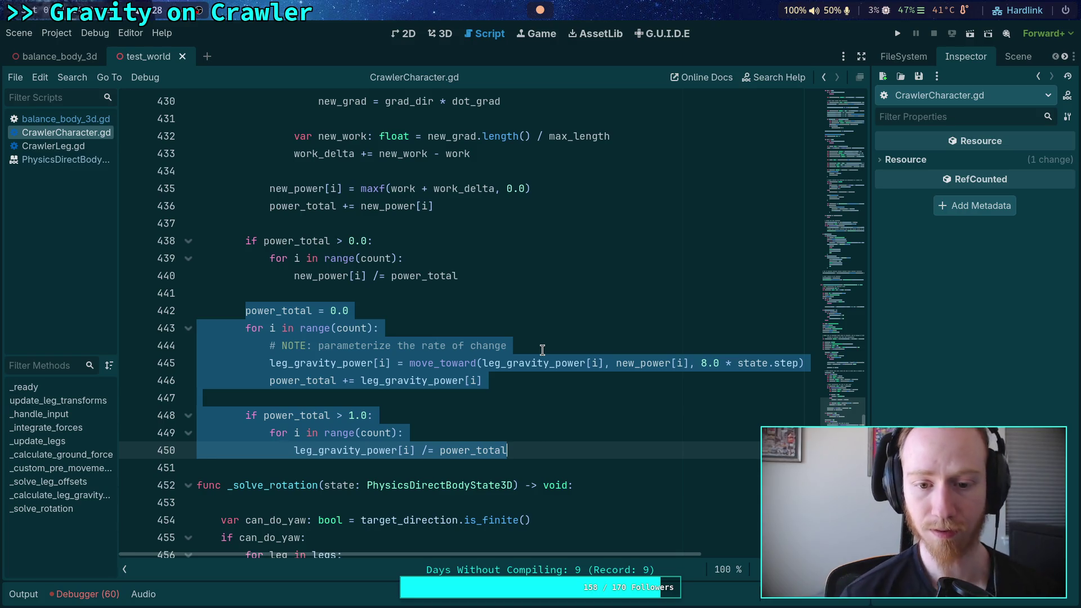
# - Move the new_power declaration into the MAX_ITERATIONS loop and indent it
pyautogui.scroll(2, 362, 313)
pyautogui.scroll(10, 362, 312)
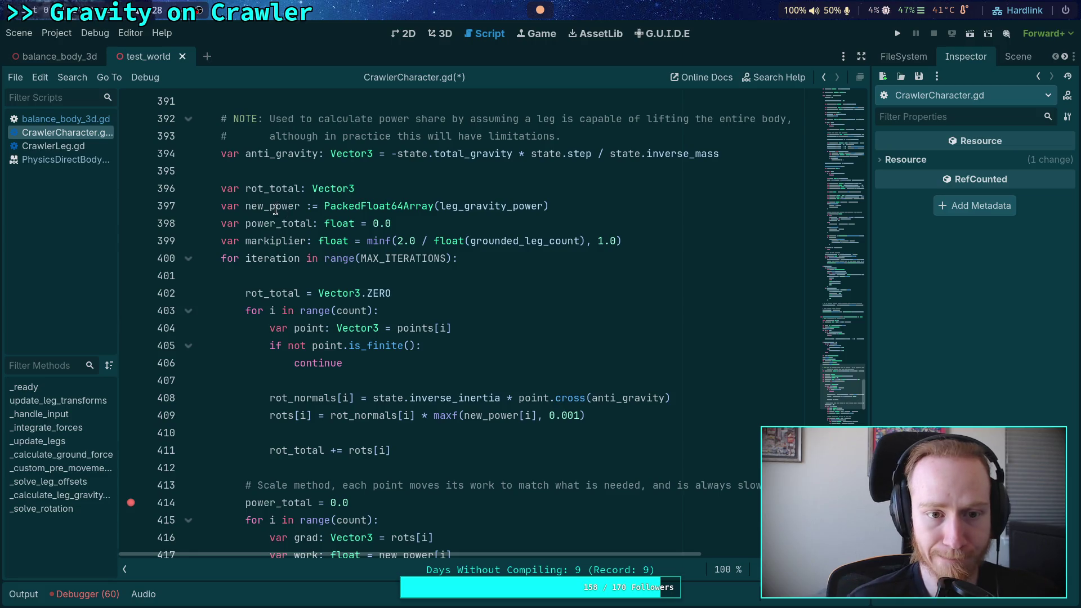
pyautogui.doubleClick(281, 206)
pyautogui.scroll(-5, 401, 316)
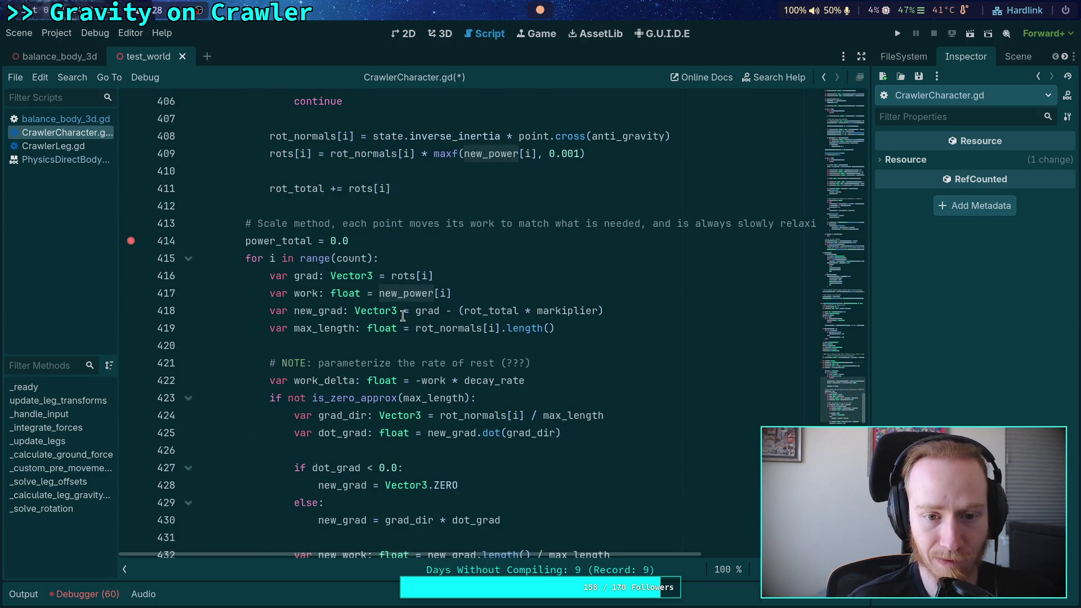
pyautogui.scroll(5, 462, 326)
pyautogui.scroll(-15, 524, 338)
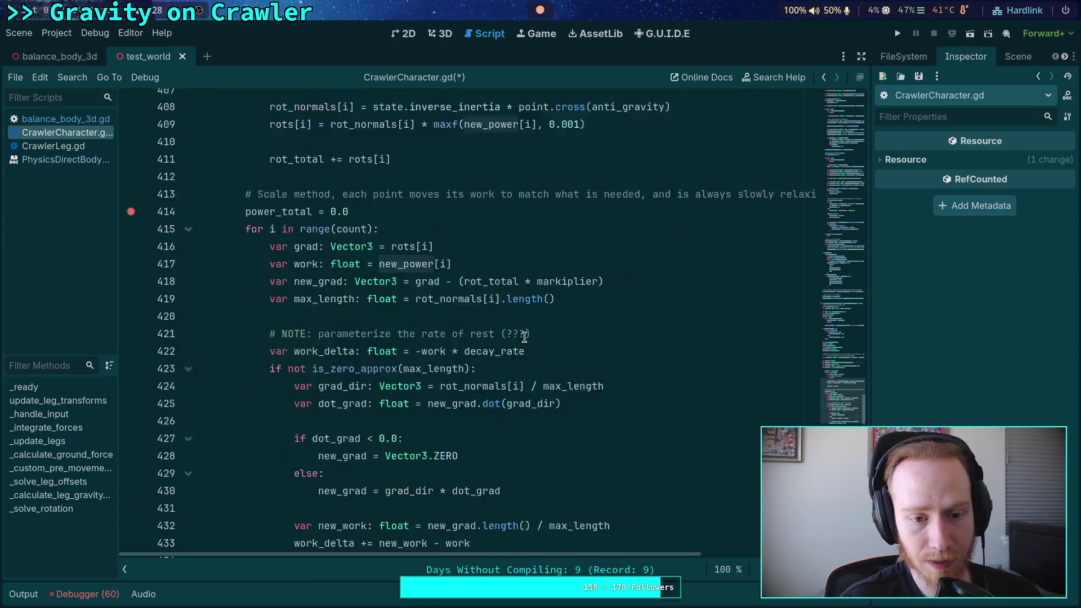
pyautogui.scroll(6, 524, 338)
pyautogui.scroll(12, 524, 337)
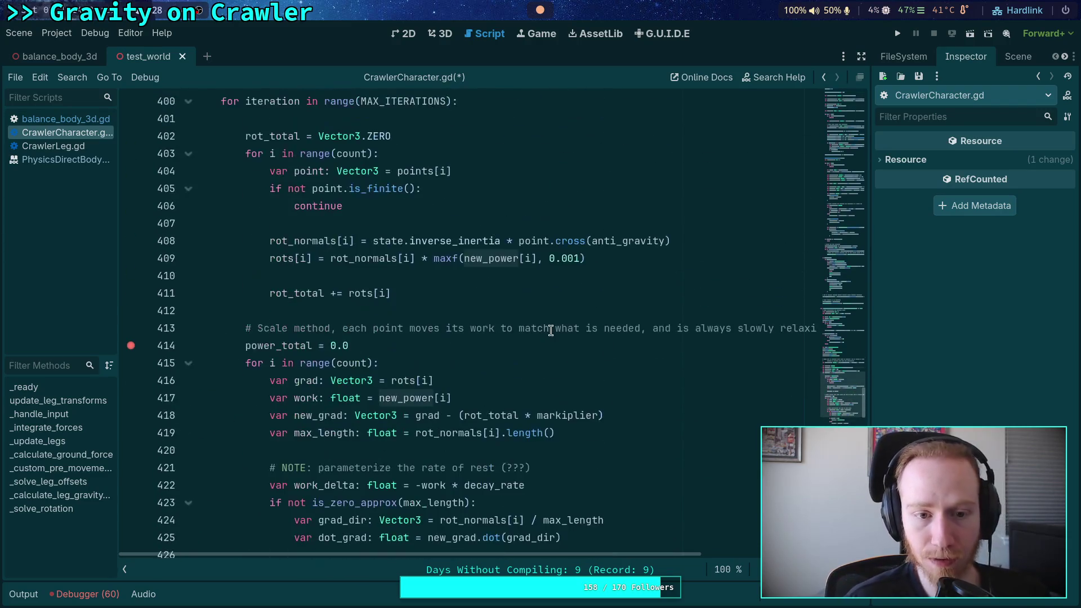
pyautogui.hotkey('alt', 'Down')
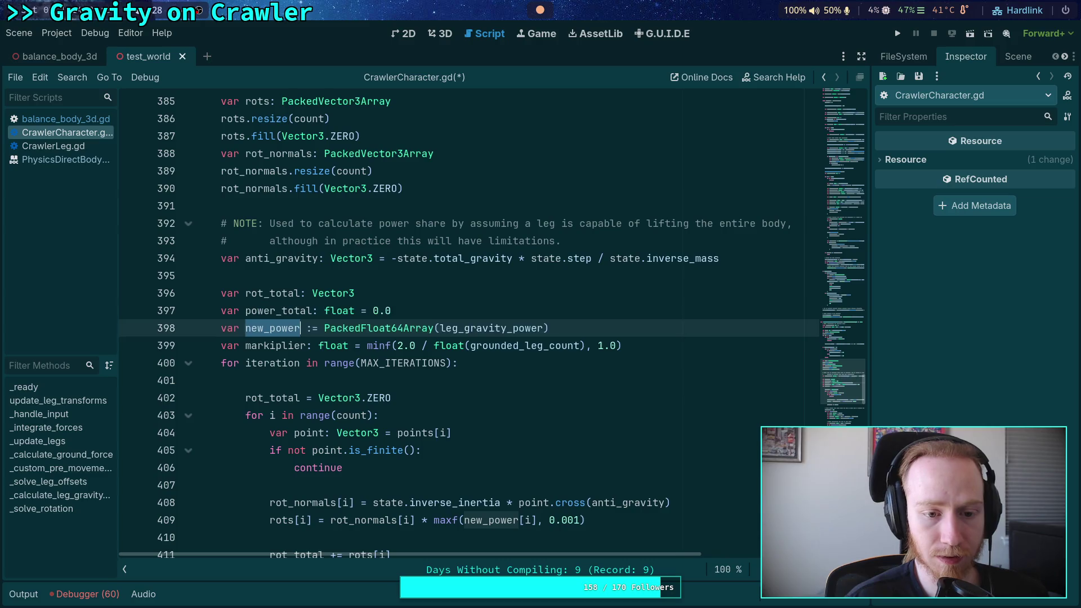
pyautogui.hotkey('alt', 'Down')
pyautogui.hotkey('alt', 'Down')
pyautogui.hotkey('alt', 'Down')
pyautogui.hotkey('alt', 'Up')
pyautogui.press('Tab')
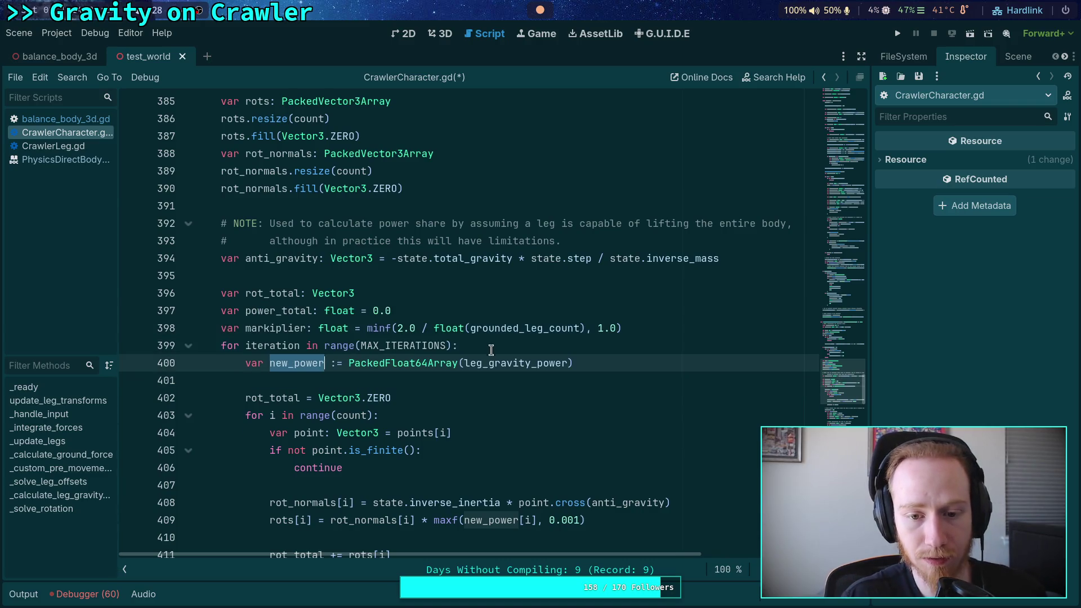
# - Move the power_total declaration down to line 413 inside the loop
pyautogui.click(334, 384)
pyautogui.scroll(-2, 332, 384)
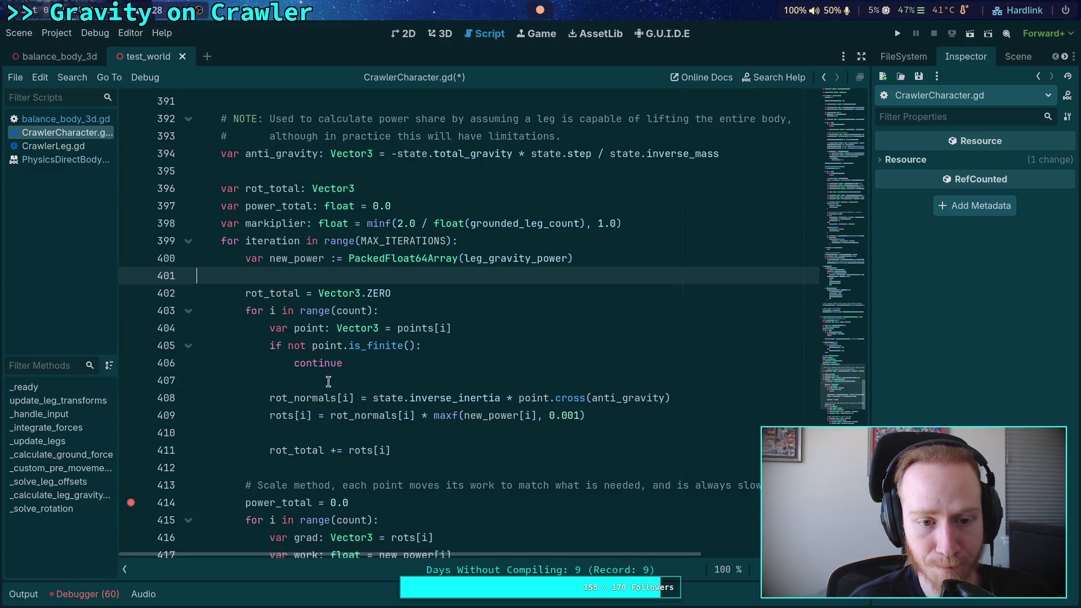
pyautogui.doubleClick(283, 206)
pyautogui.scroll(-5, 394, 365)
pyautogui.scroll(-7, 394, 366)
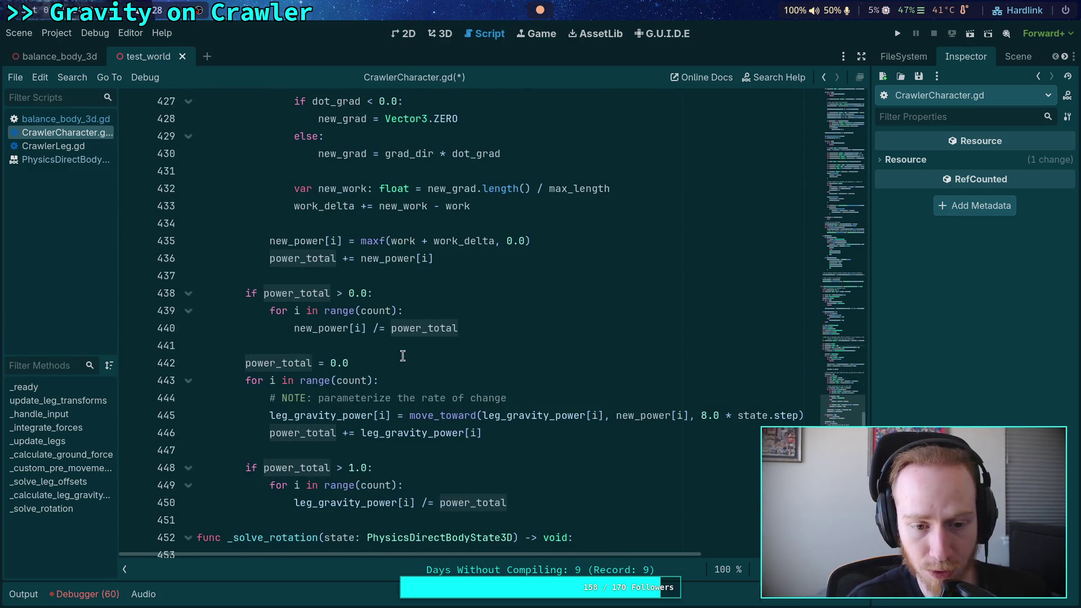
pyautogui.scroll(6, 415, 354)
pyautogui.scroll(5, 415, 353)
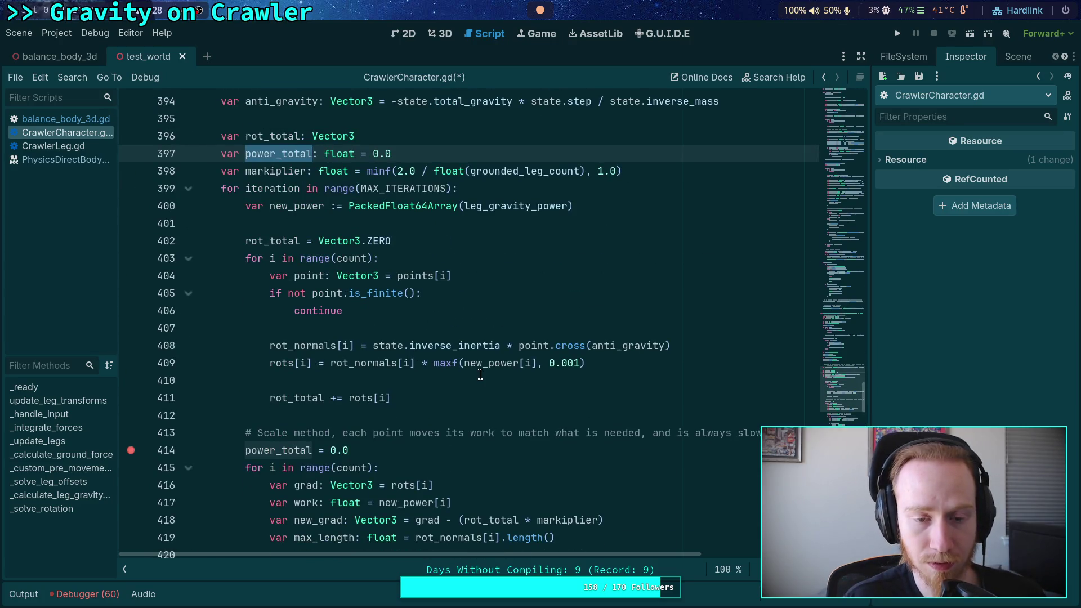
pyautogui.hotkey('alt', 'Down')
pyautogui.hotkey('alt', 'Down')
pyautogui.hotkey('alt', 'Down')
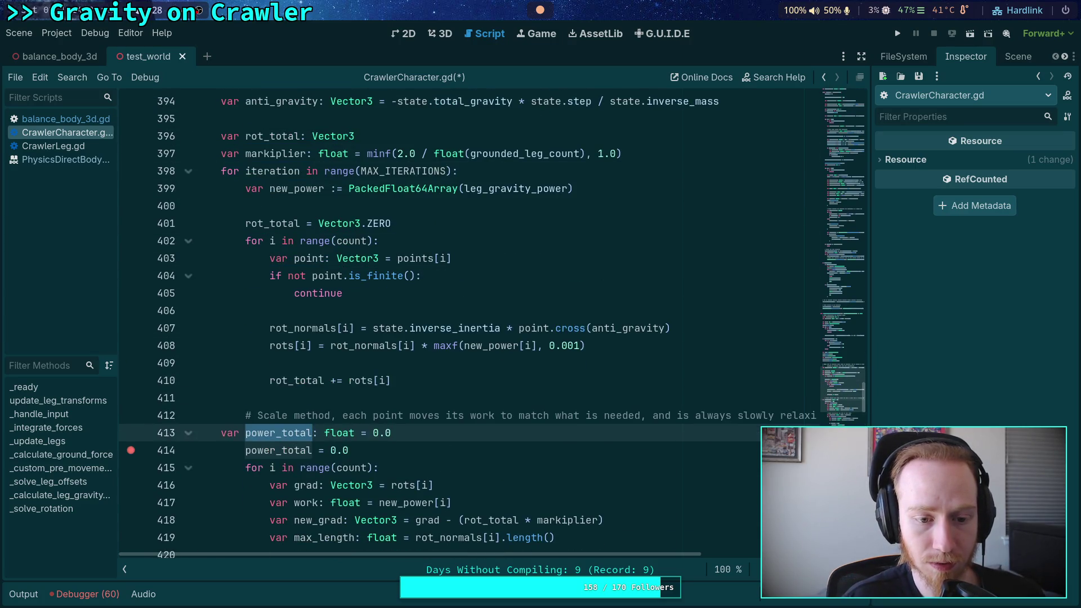
pyautogui.press('Tab')
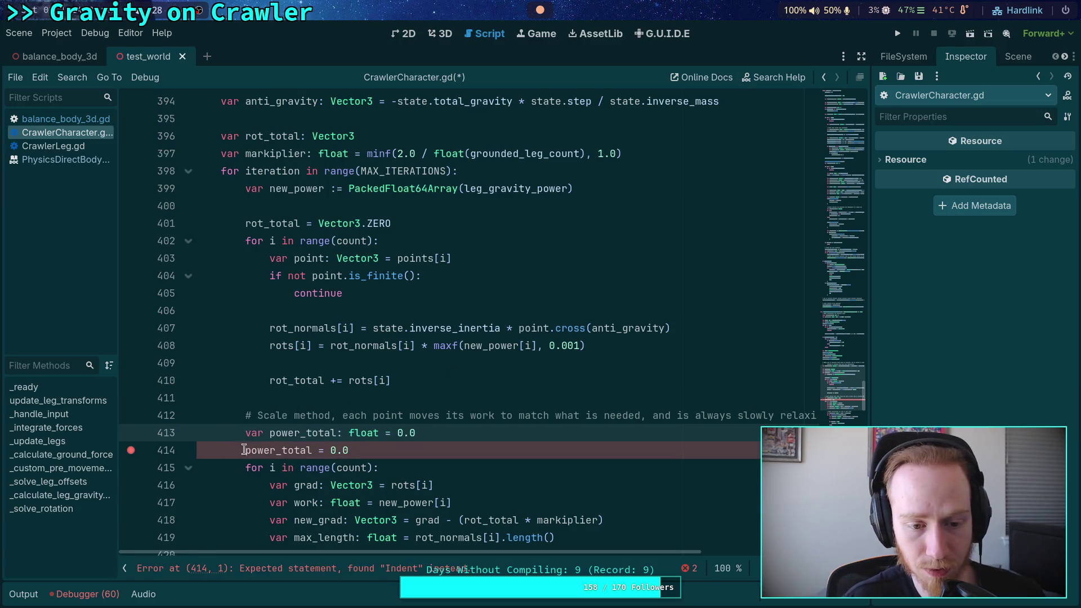
pyautogui.hotkey('ctrl', 'shift', 'k')
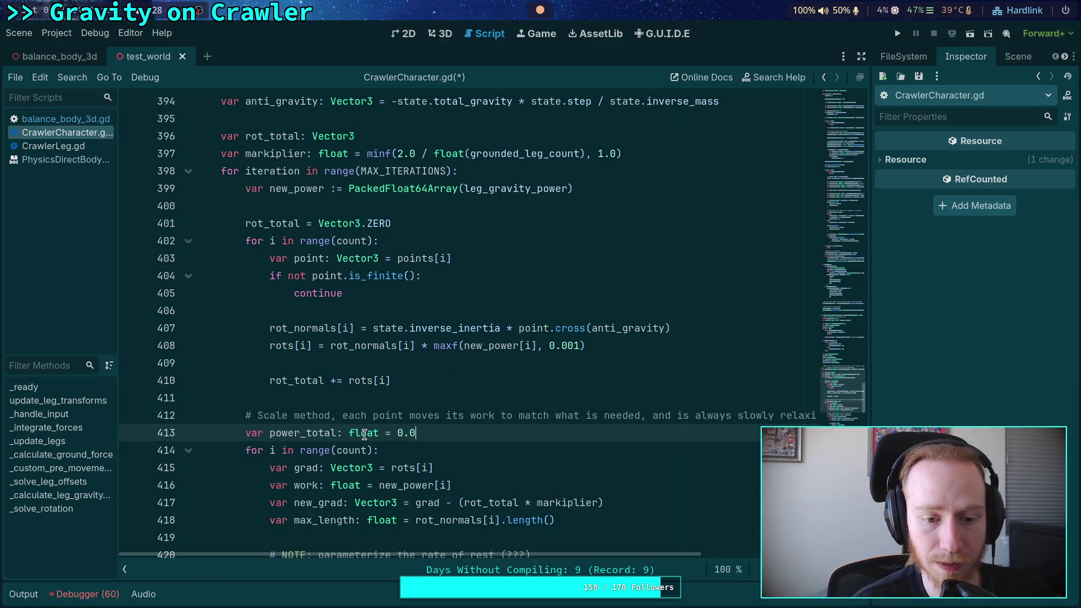
pyautogui.doubleClick(278, 148)
pyautogui.doubleClick(288, 137)
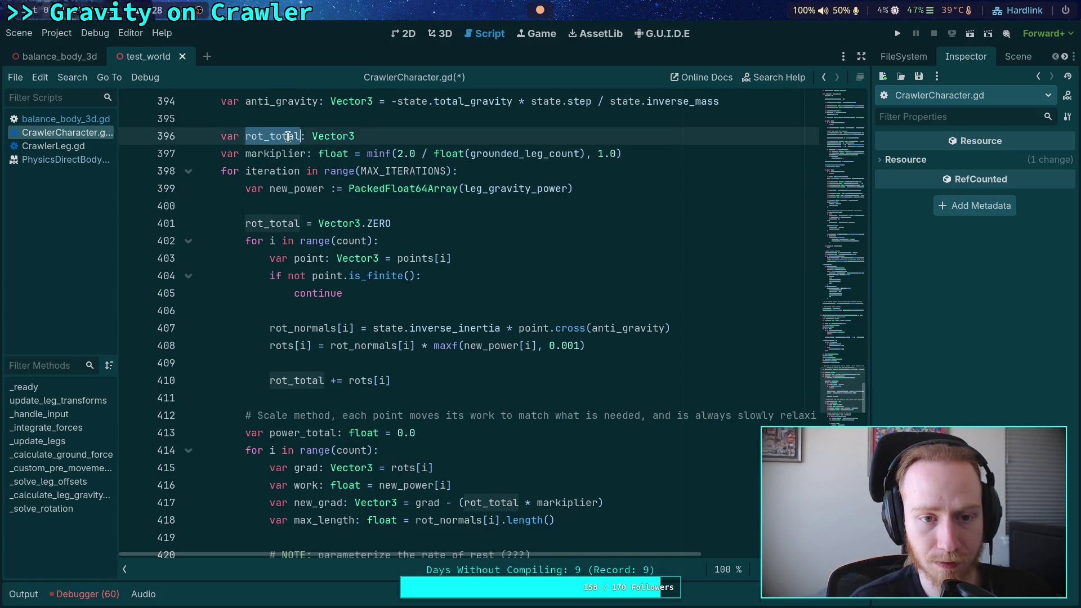
pyautogui.scroll(-10, 425, 367)
pyautogui.scroll(12, 424, 367)
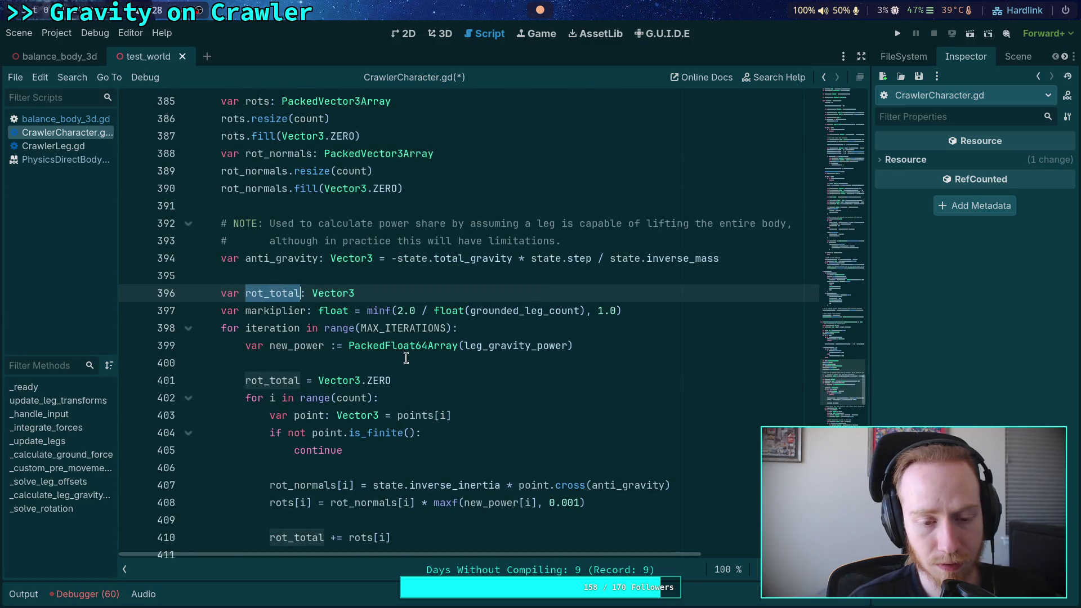
pyautogui.moveTo(421, 347)
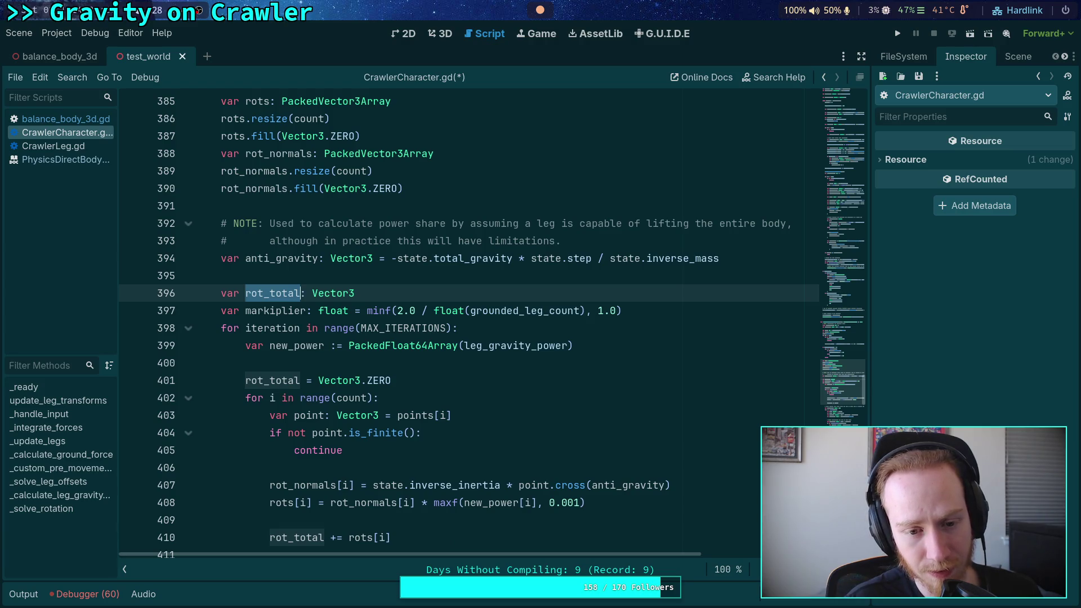
pyautogui.hotkey('alt', 'Down')
pyautogui.hotkey('alt', 'Down')
pyautogui.hotkey('alt', 'Down')
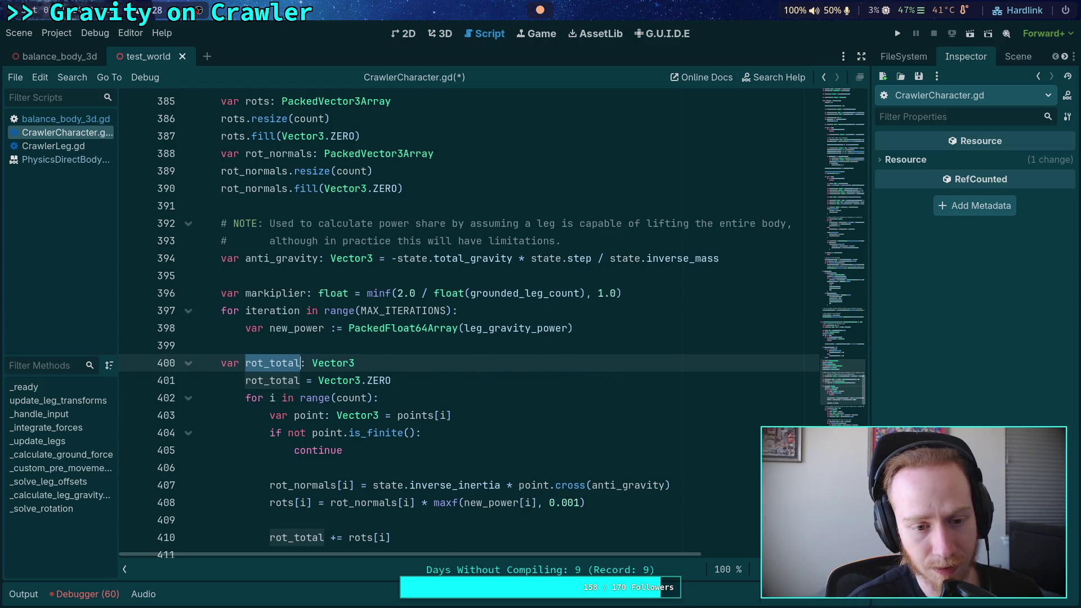
pyautogui.press('Tab')
pyautogui.press('Down')
pyautogui.hotkey('ctrl', 'Right')
pyautogui.hotkey('shift', 'ctrl', 'Left')
pyautogui.hotkey('shift', 'ctrl', 'Left')
pyautogui.hotkey('shift', 'ctrl', 'Left')
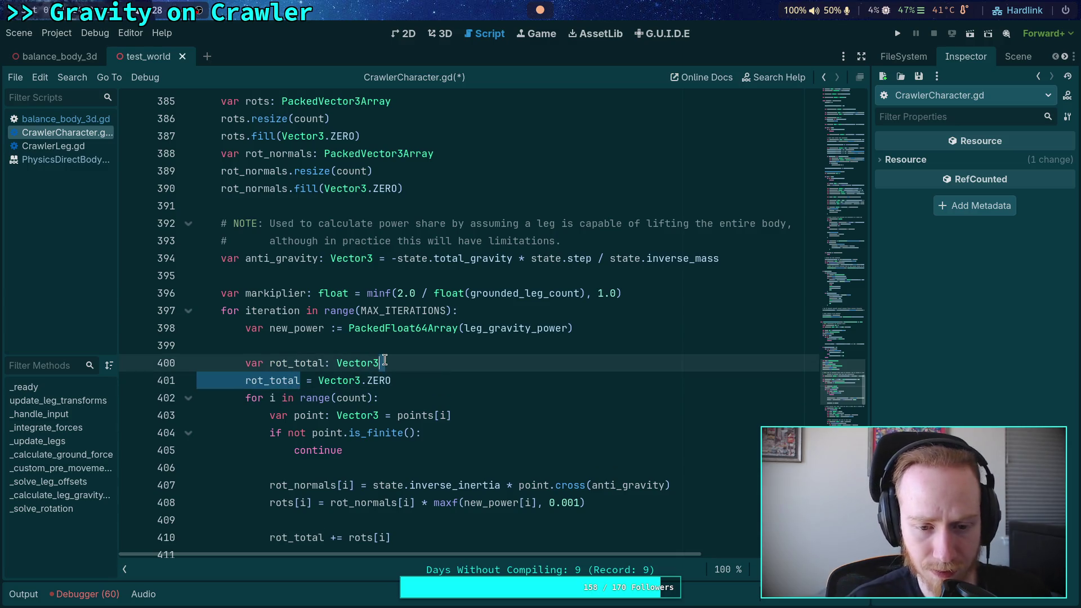
pyautogui.click(398, 345)
pyautogui.click(389, 363)
pyautogui.press('BackSpace')
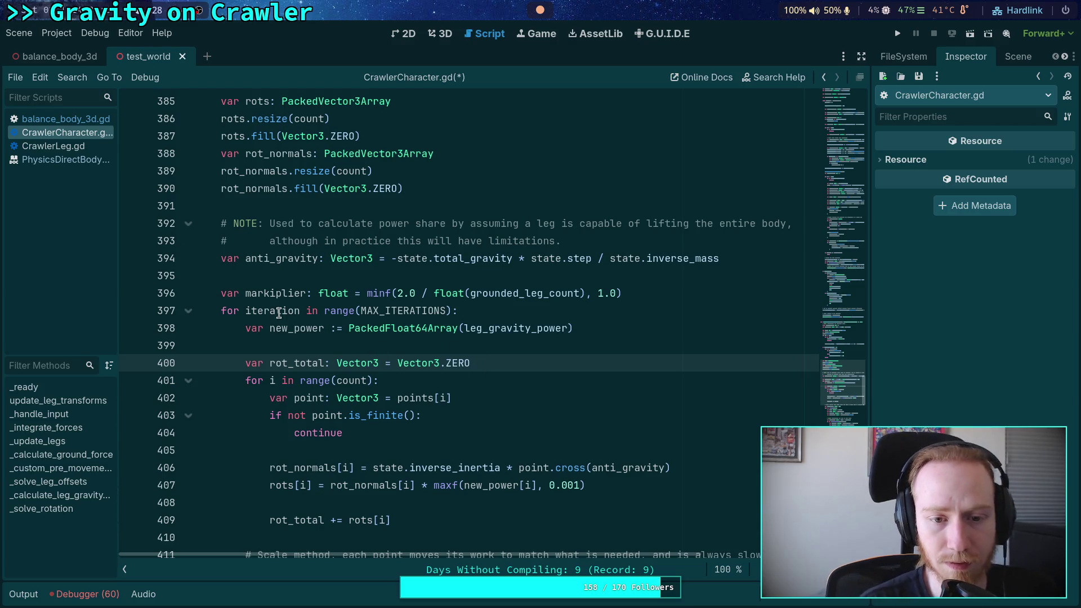
pyautogui.doubleClick(268, 291)
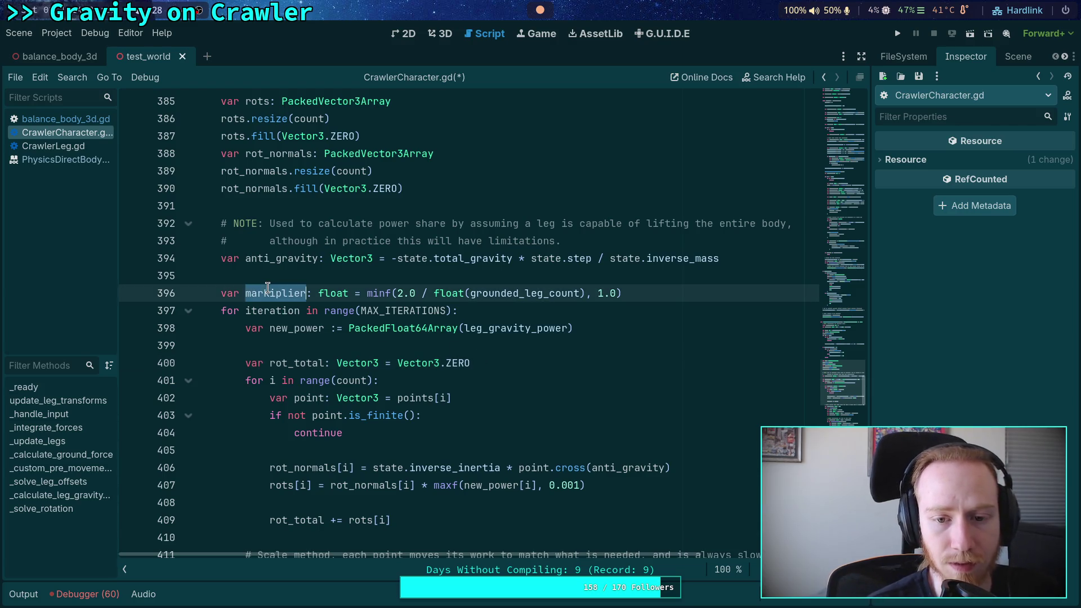
pyautogui.click(303, 337)
pyautogui.scroll(2, 303, 337)
pyautogui.scroll(-6, 303, 337)
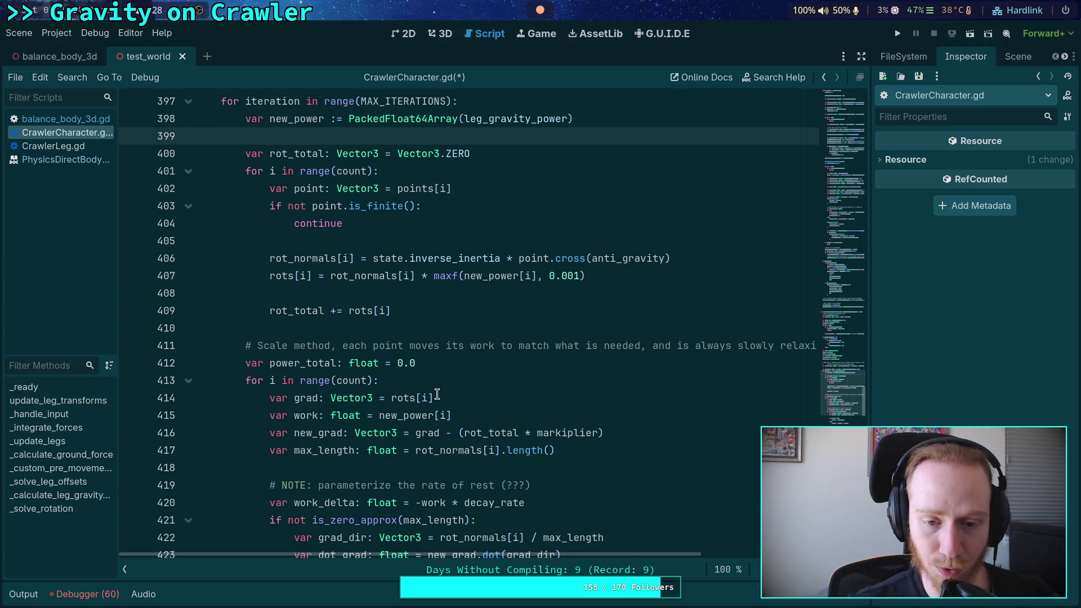
# - After checking empty lines 408–410, switch to distraction-free mode to hide the side docks
pyautogui.click(395, 333)
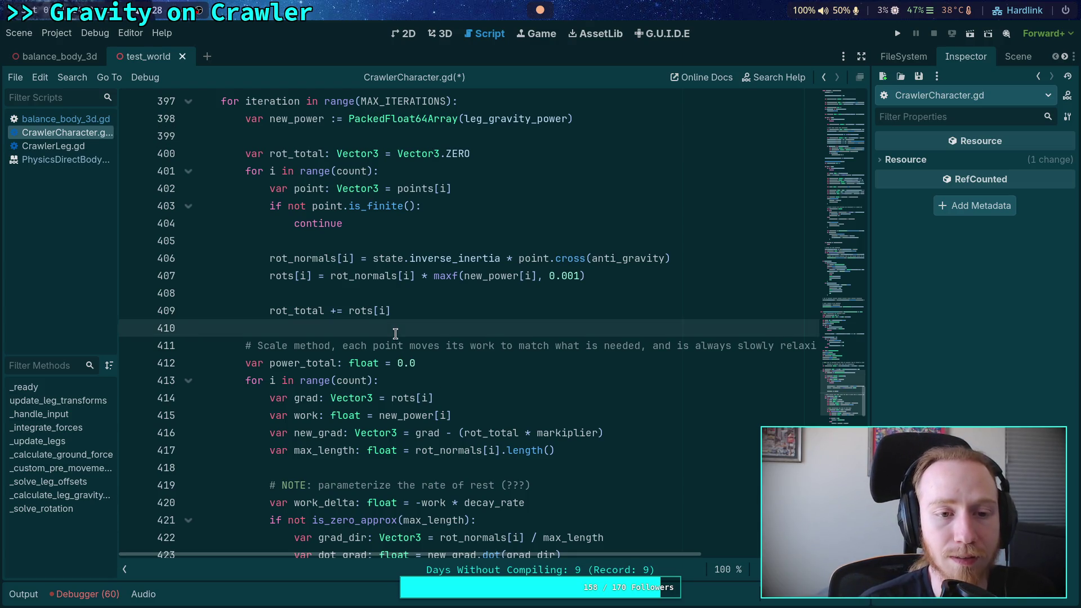
pyautogui.scroll(1, 396, 333)
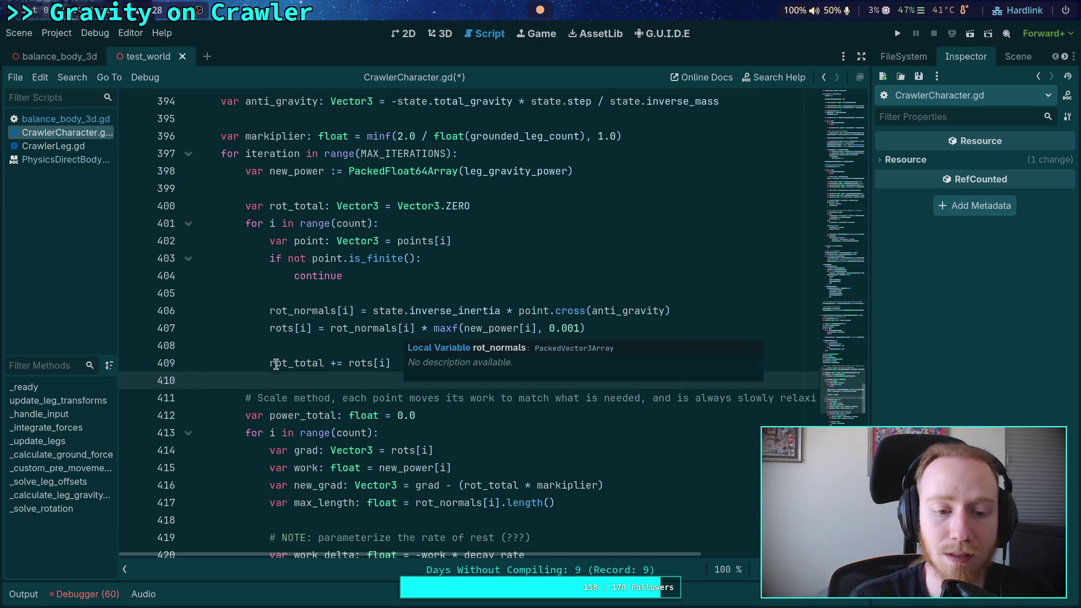
pyautogui.click(295, 345)
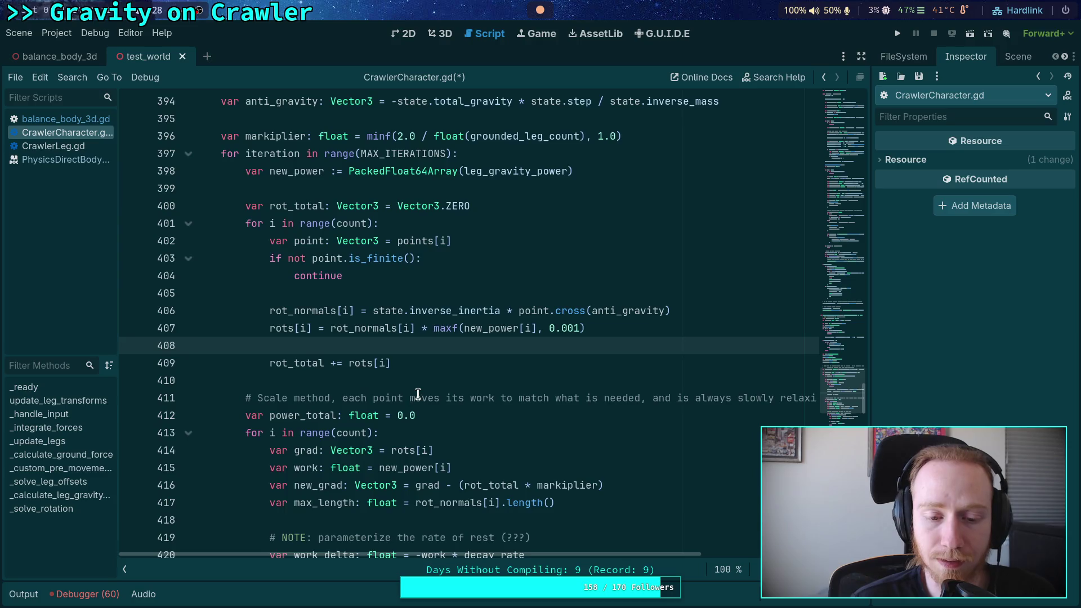
pyautogui.scroll(-3, 418, 394)
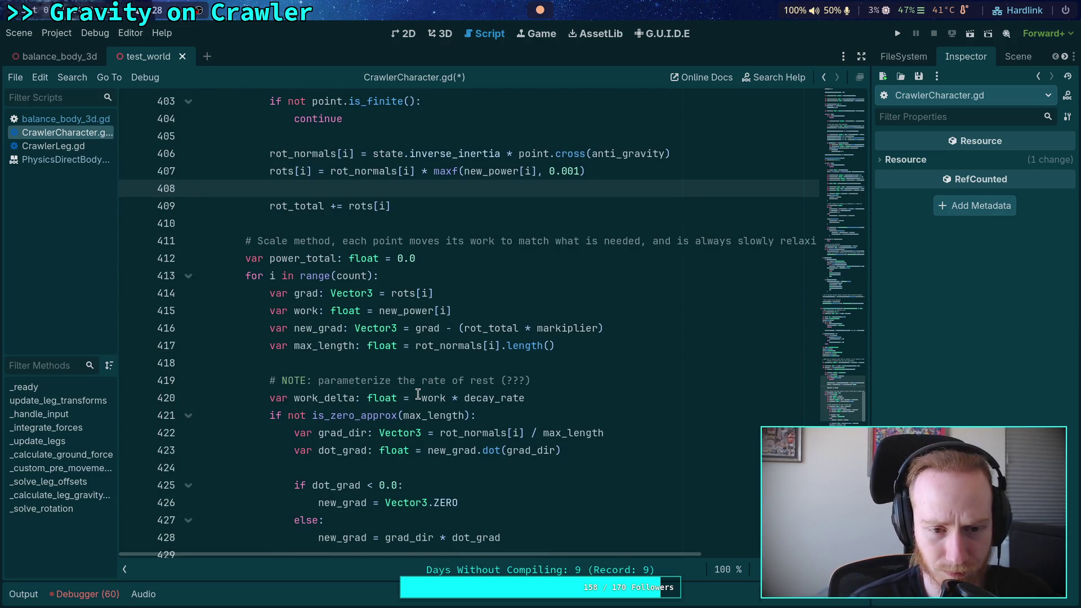
pyautogui.click(860, 57)
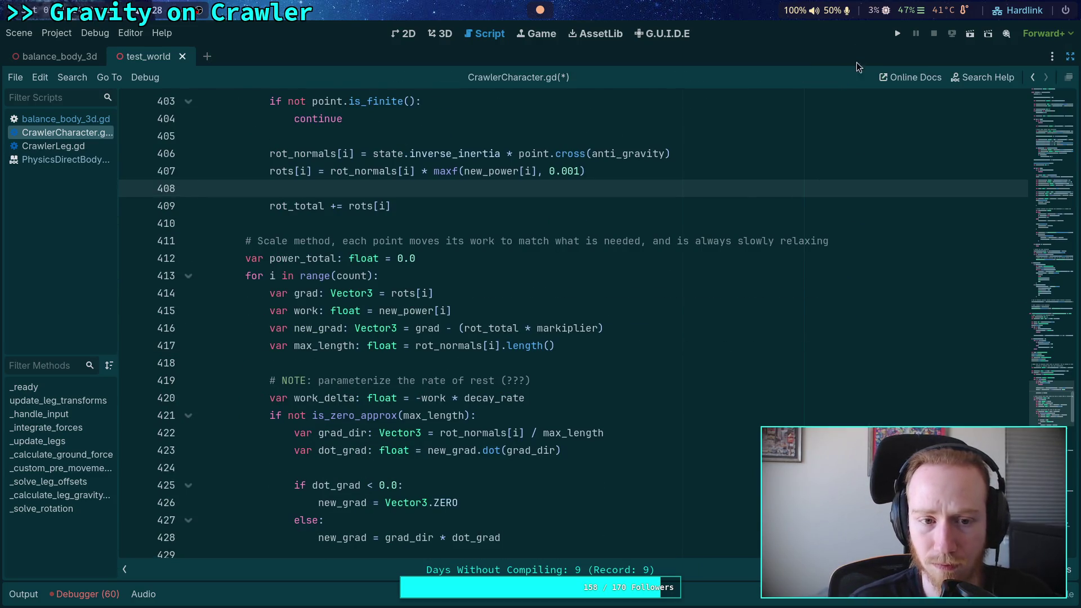
# - Collapse the script and method lists and highlight every use of work_delta
pyautogui.click(125, 569)
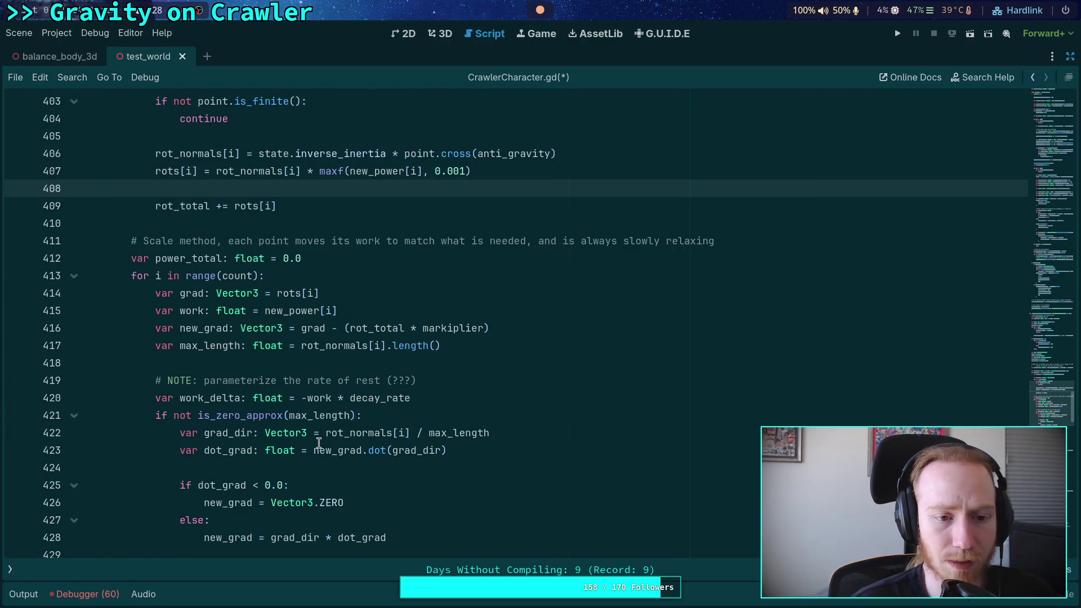
pyautogui.scroll(1, 319, 443)
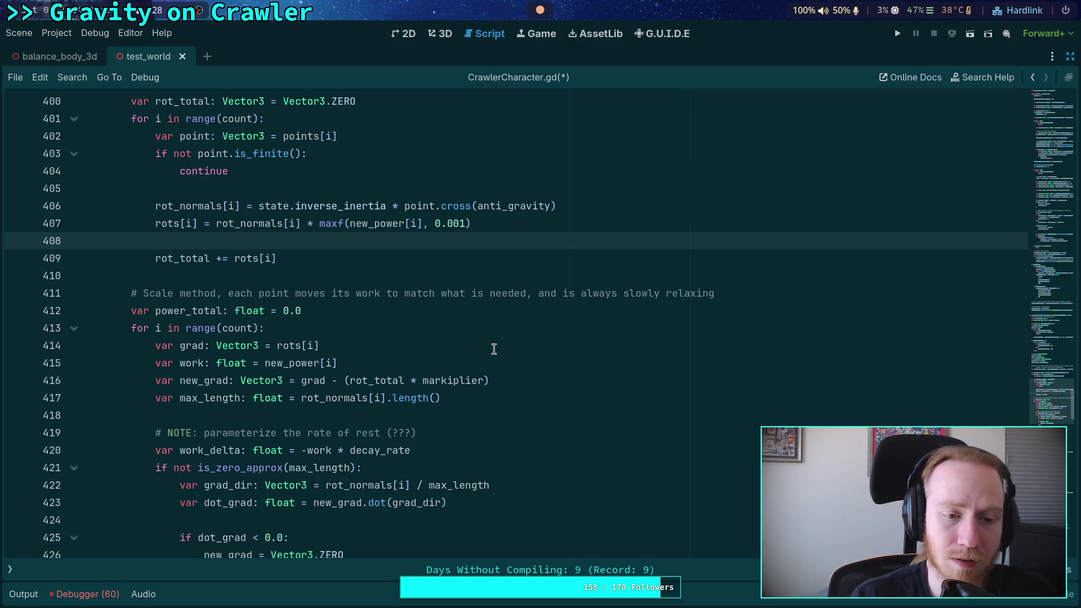
pyautogui.scroll(-1, 422, 334)
pyautogui.scroll(-1, 422, 332)
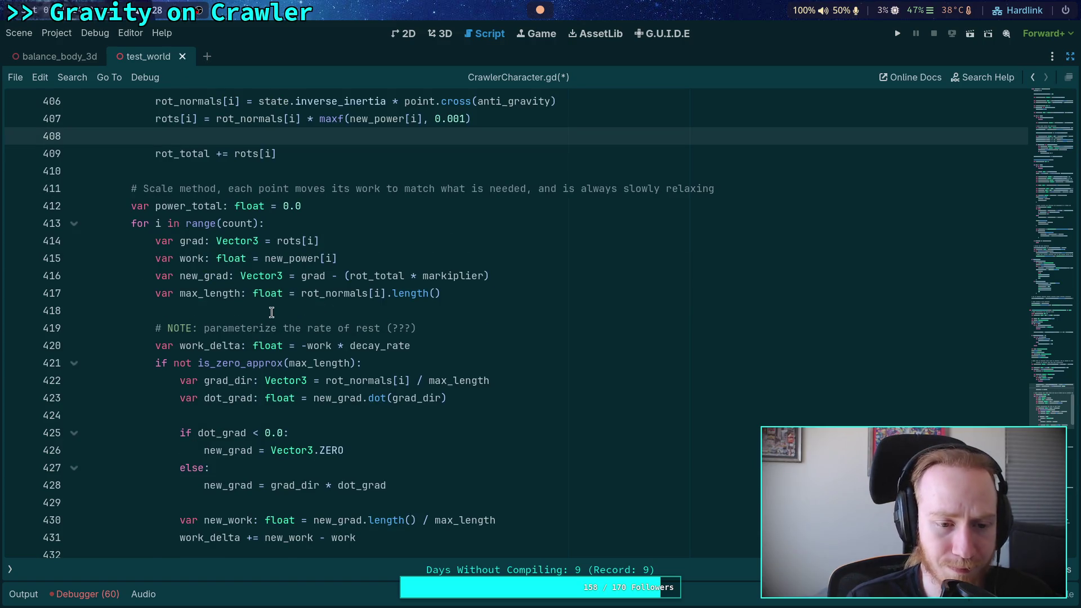
pyautogui.scroll(-1, 267, 310)
pyautogui.doubleClick(196, 293)
pyautogui.scroll(-2, 323, 331)
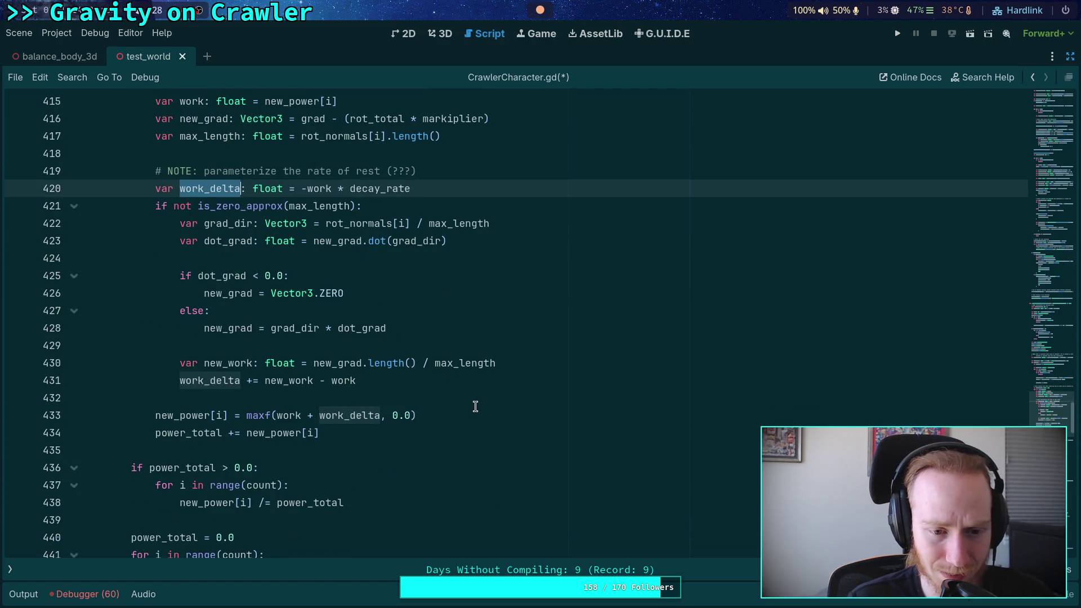
pyautogui.scroll(1, 477, 405)
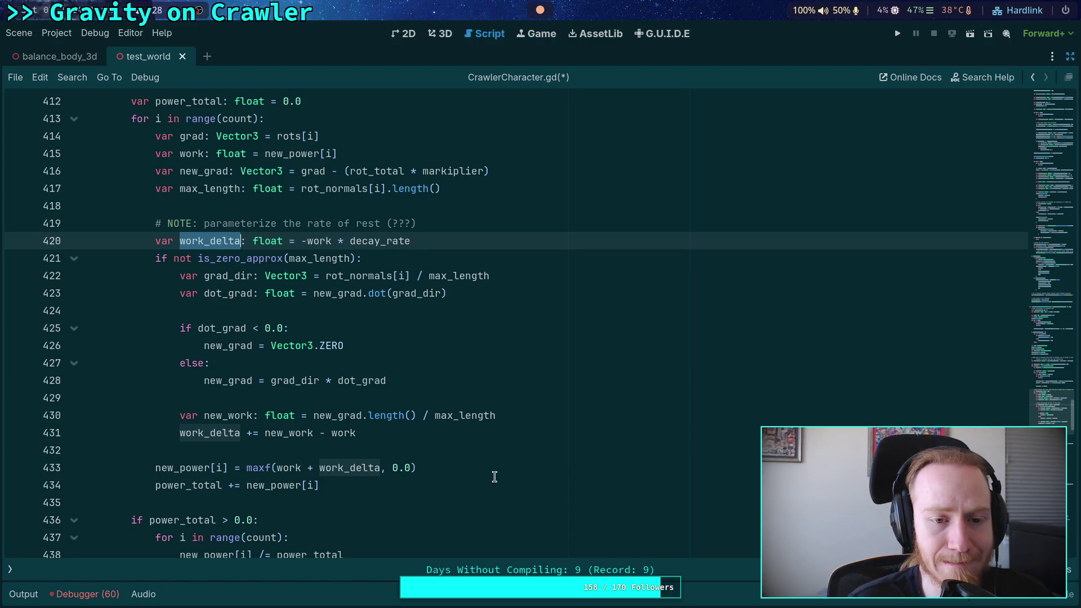
pyautogui.scroll(8, 494, 477)
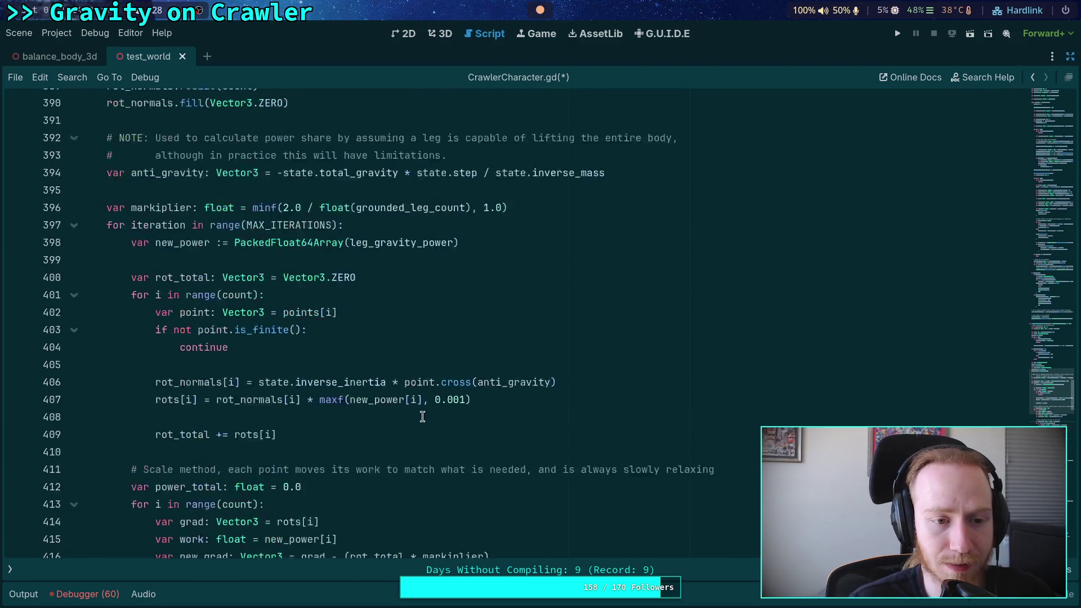
# - Add 'var it_step: float = 1.0 / float(MAX_ITERATIONS)' below the markiplier line
pyautogui.click(601, 234)
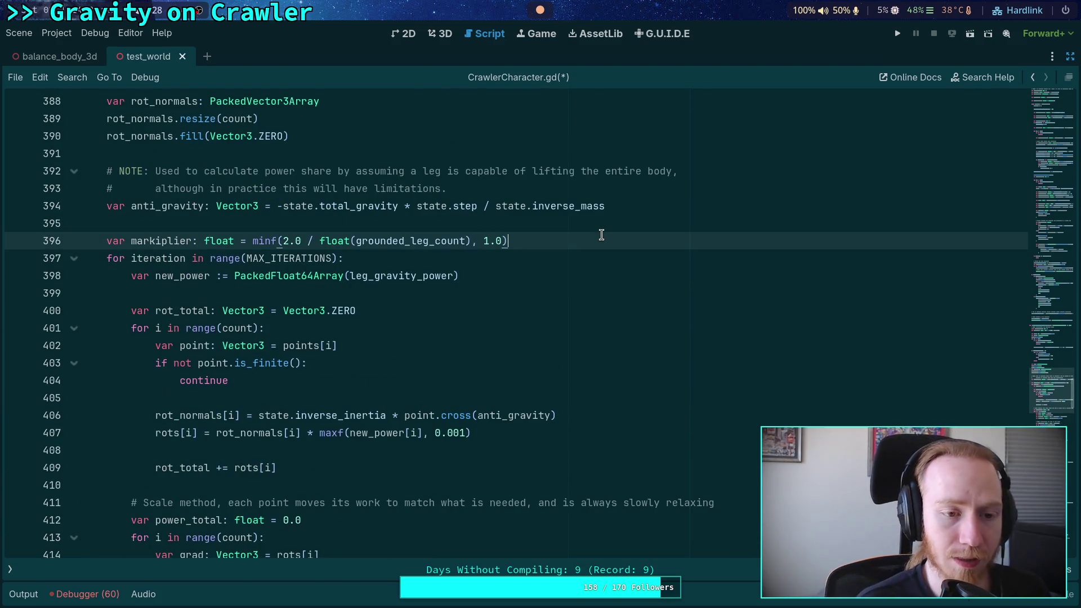
pyautogui.press('Return')
pyautogui.write('var ')
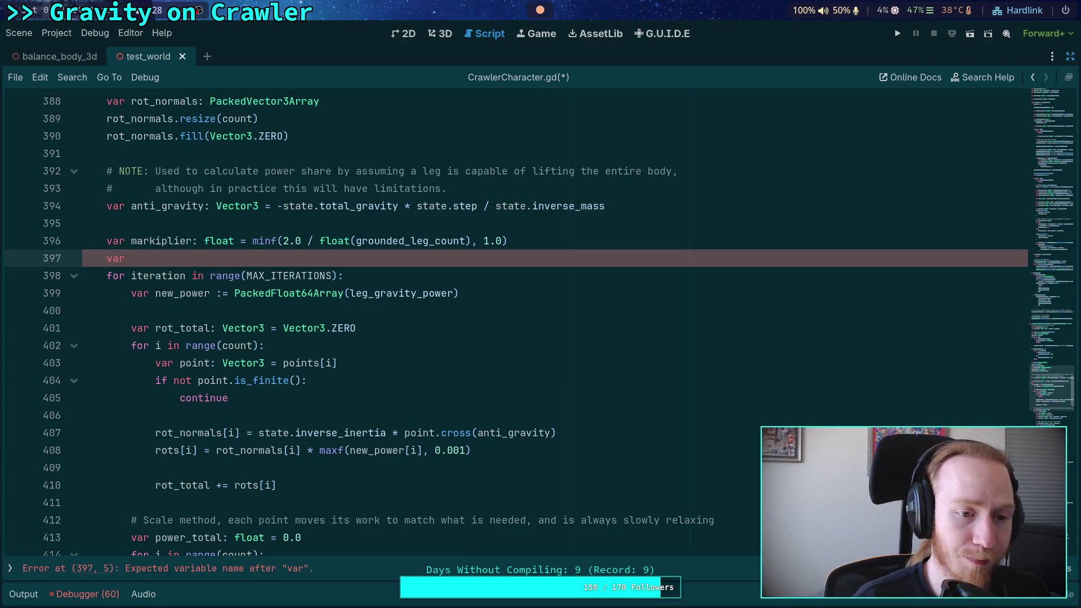
pyautogui.write('it_step: ')
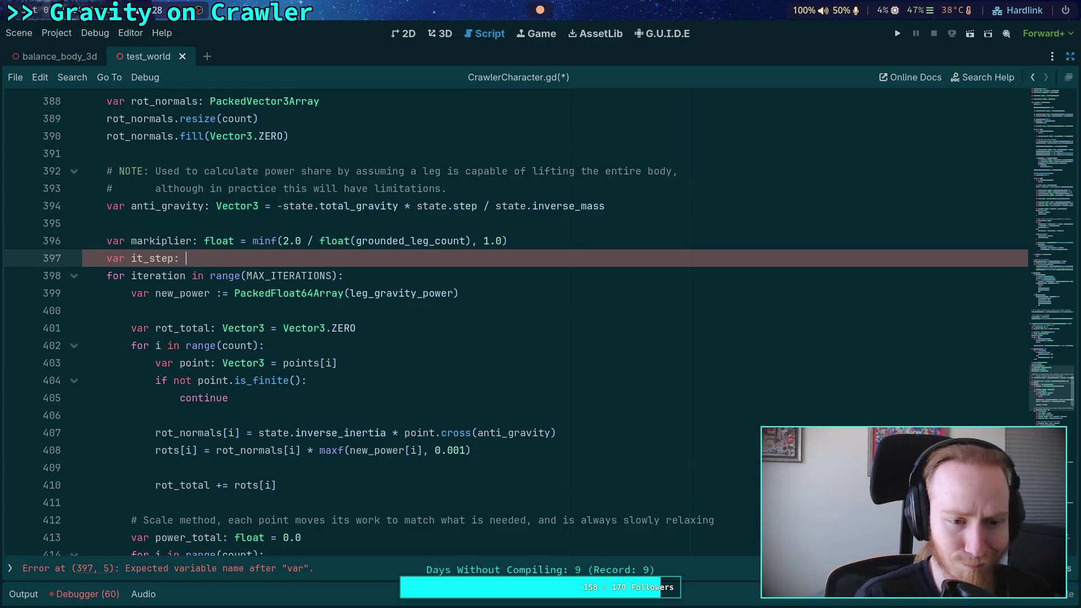
pyautogui.write('float = ')
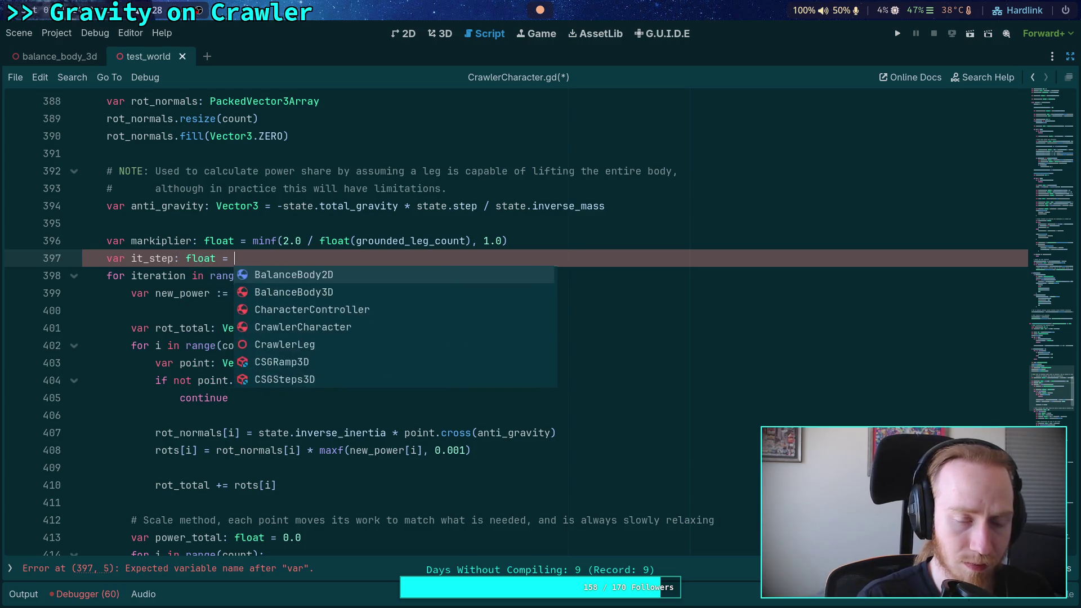
pyautogui.write('1.0 / fl')
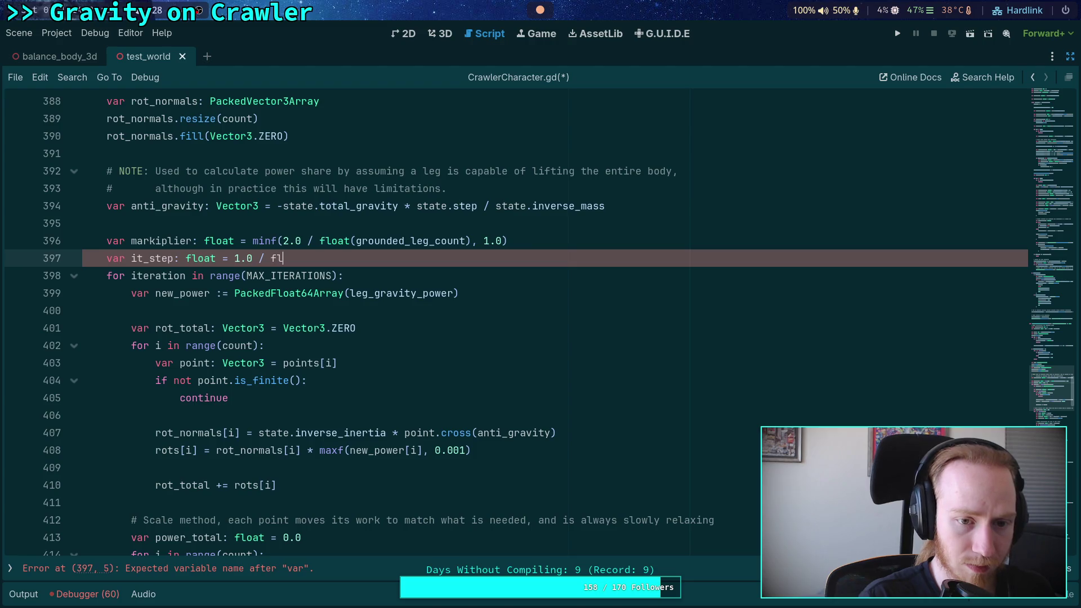
pyautogui.write('oat(MAX')
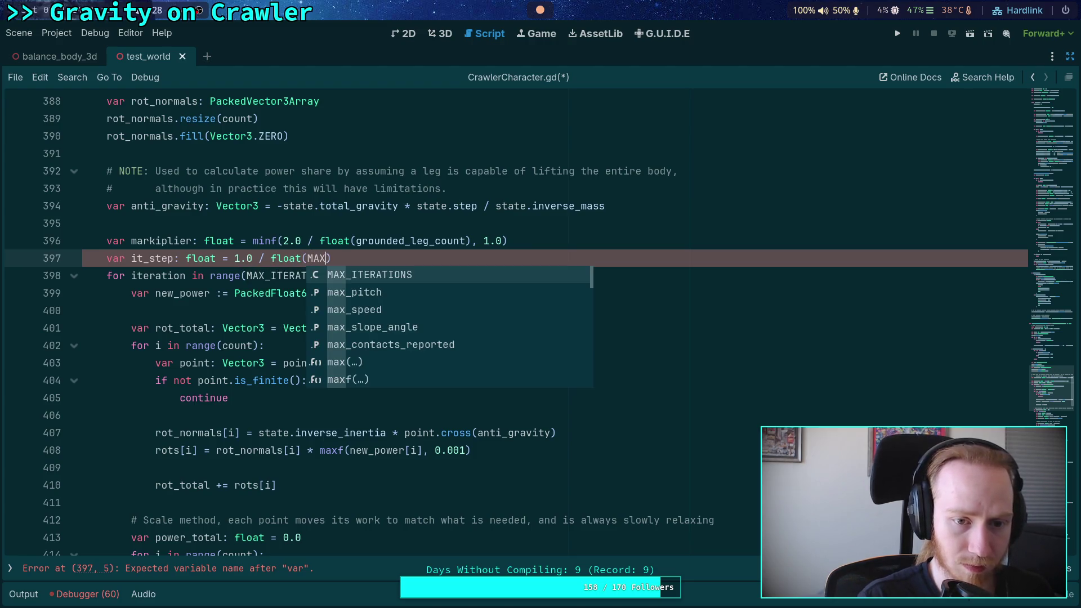
pyautogui.press('Return')
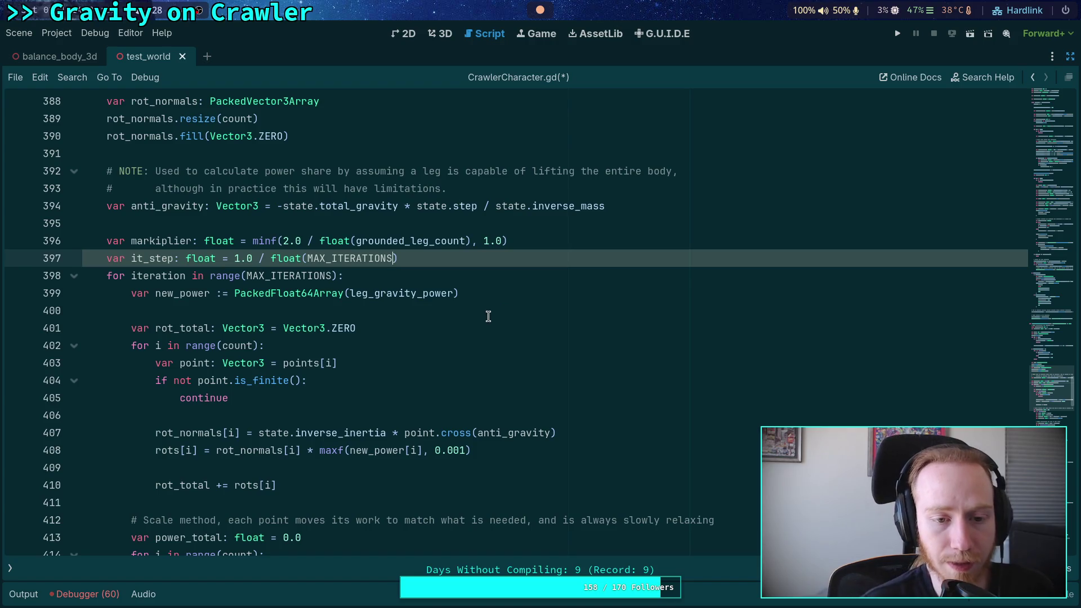
pyautogui.click(488, 316)
pyautogui.doubleClick(167, 261)
# - Try appending '* it_step' to the decay_rate term on line 421, then remove it
pyautogui.scroll(-7, 450, 359)
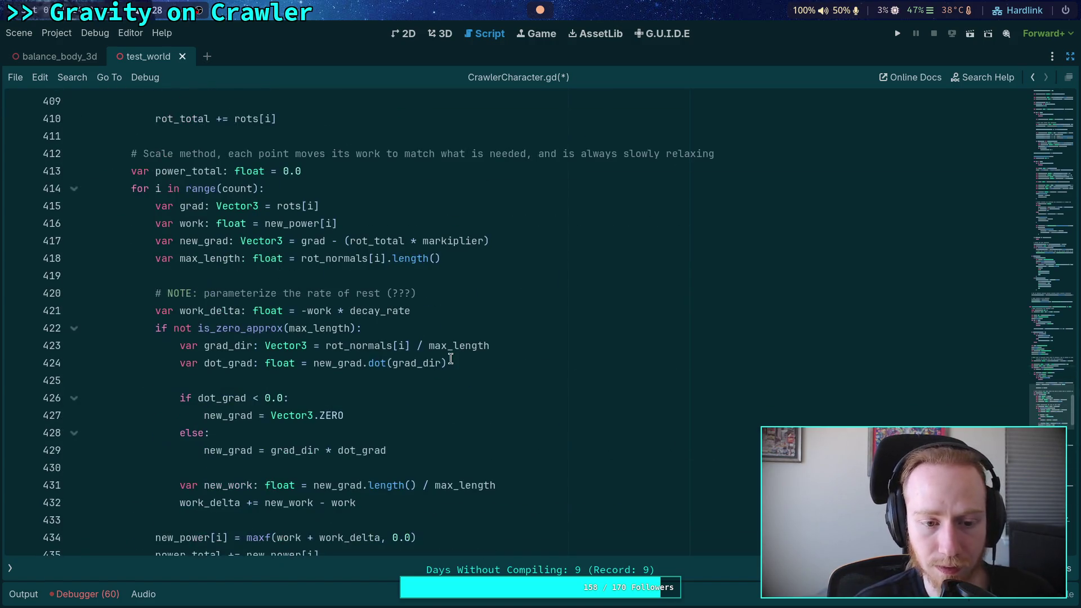
pyautogui.click(455, 304)
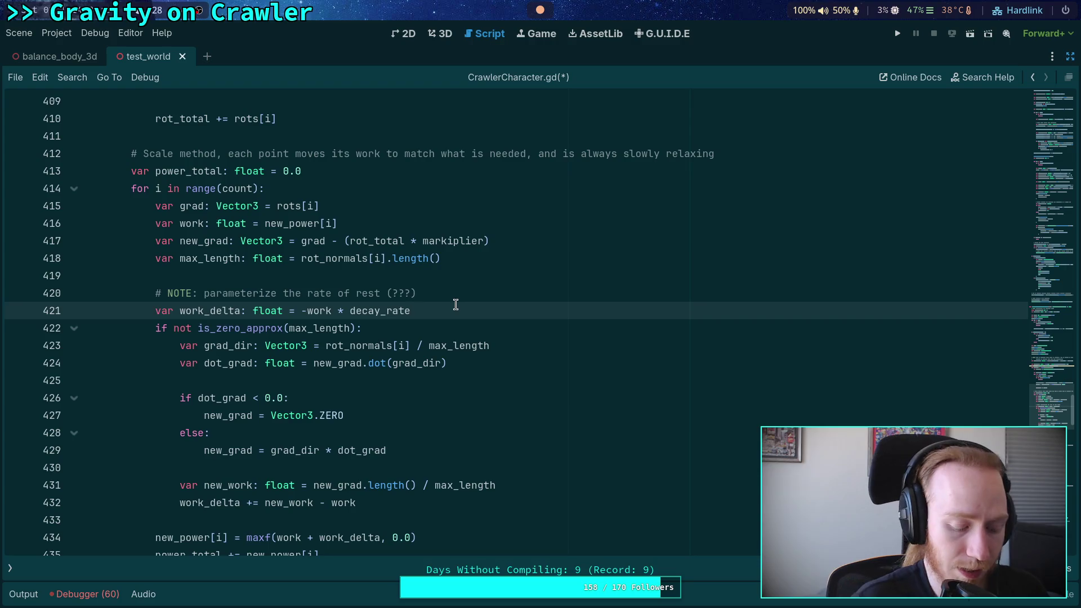
pyautogui.write('* it_step')
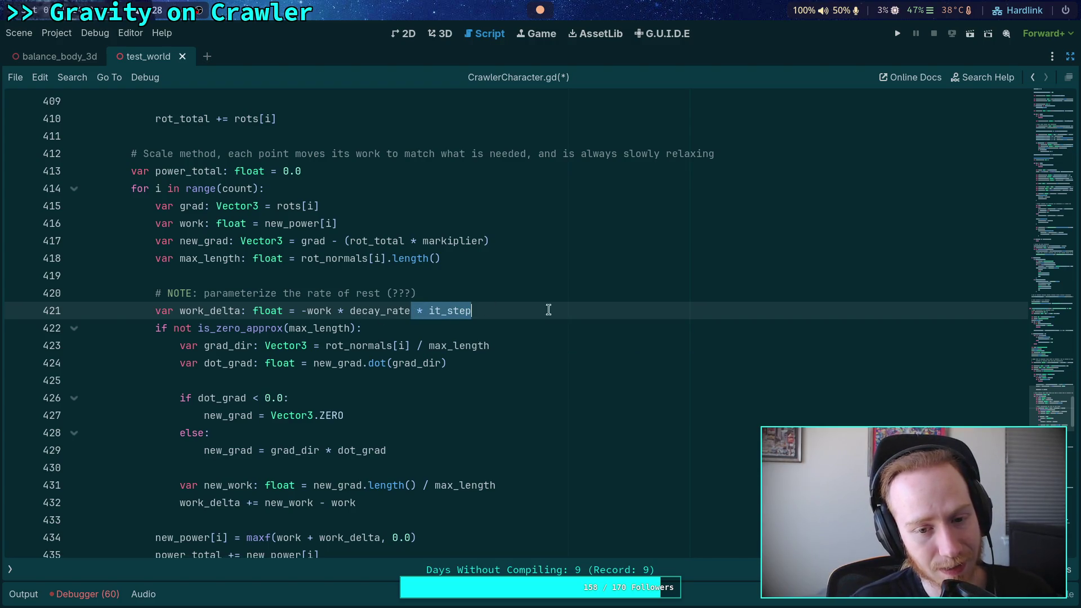
pyautogui.click(497, 324)
pyautogui.doubleClick(453, 312)
pyautogui.click(445, 330)
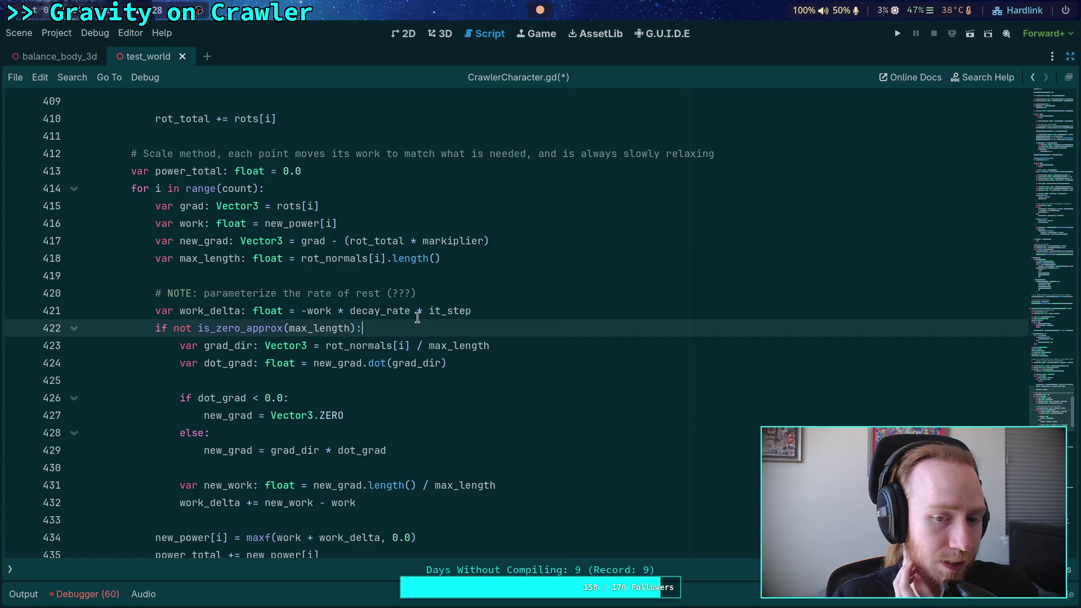
pyautogui.moveTo(411, 311); pyautogui.dragTo(488, 306)
pyautogui.press('BackSpace')
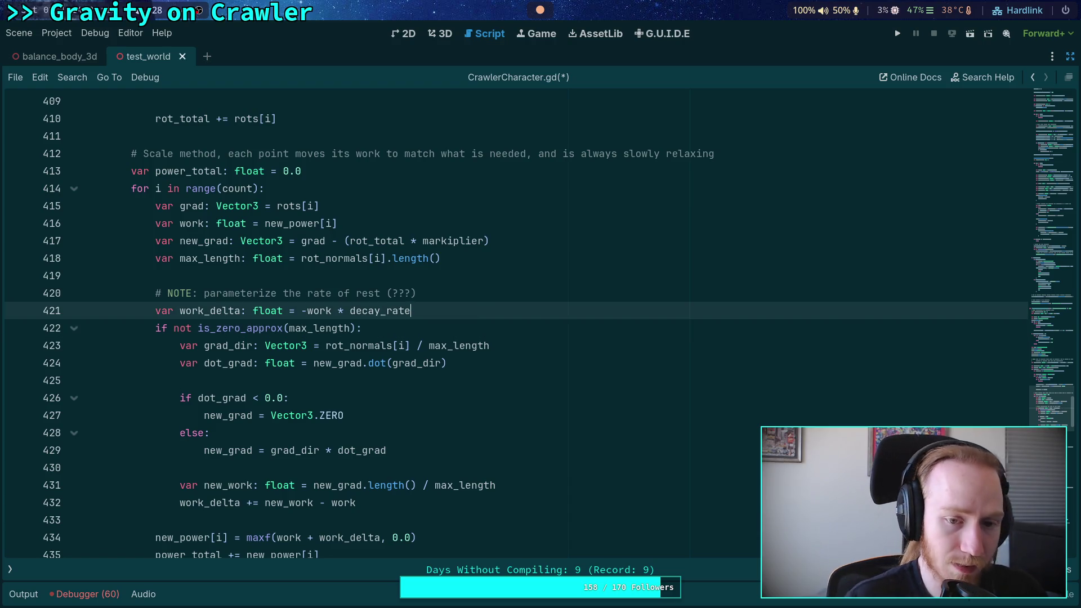
pyautogui.scroll(-6, 514, 319)
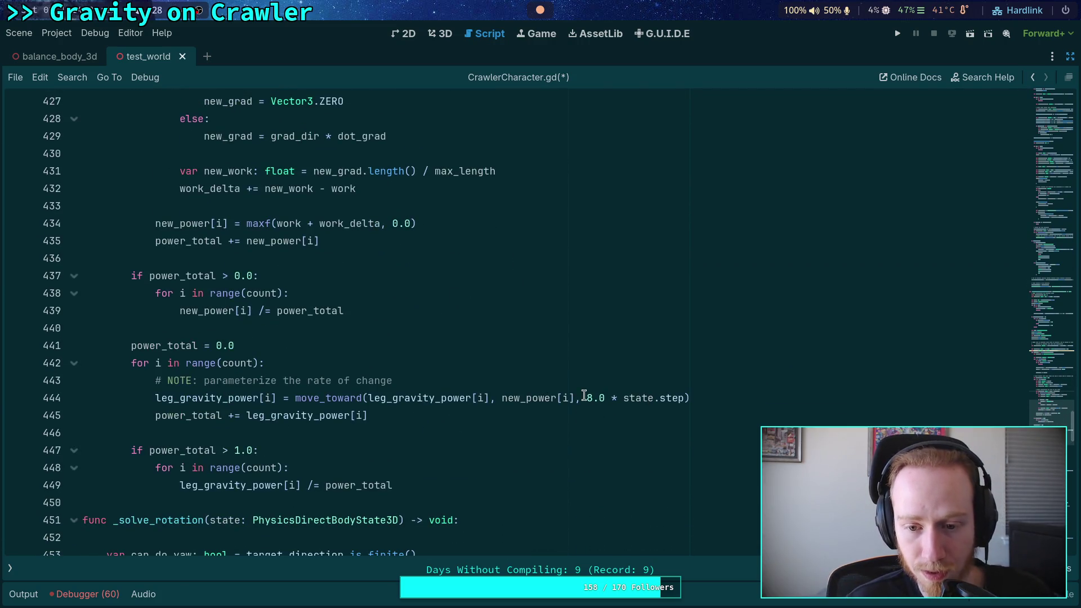
pyautogui.doubleClick(595, 398)
pyautogui.click(682, 398)
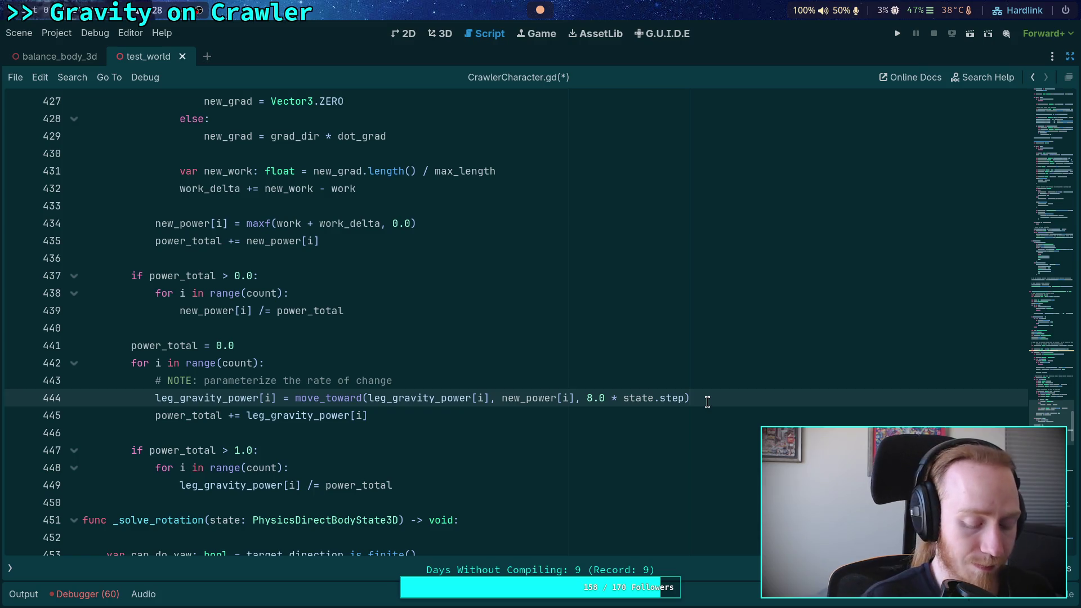
pyautogui.write('* it_step')
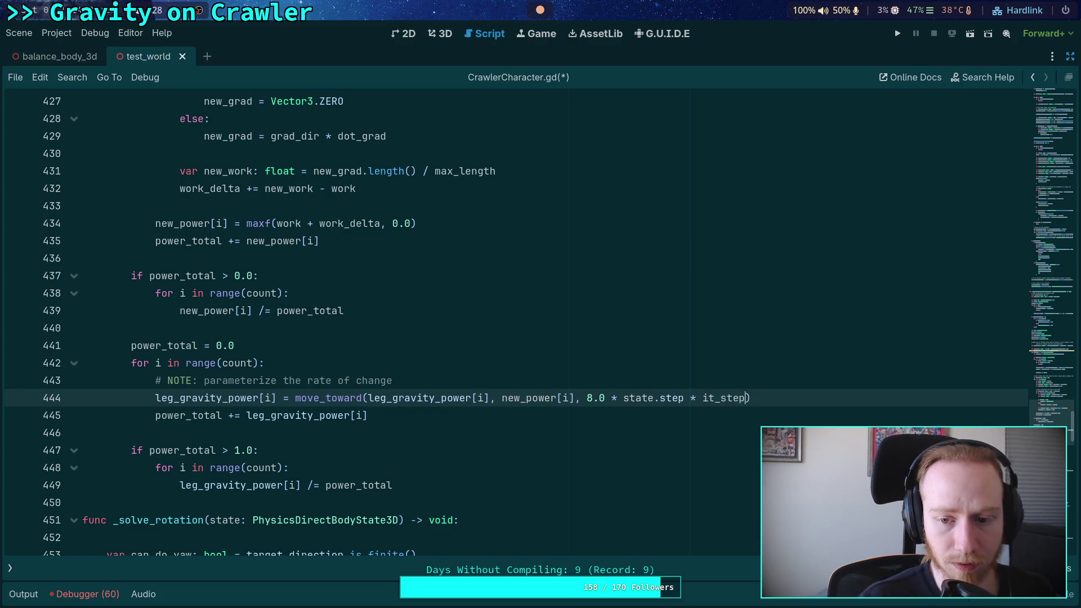
pyautogui.click(582, 419)
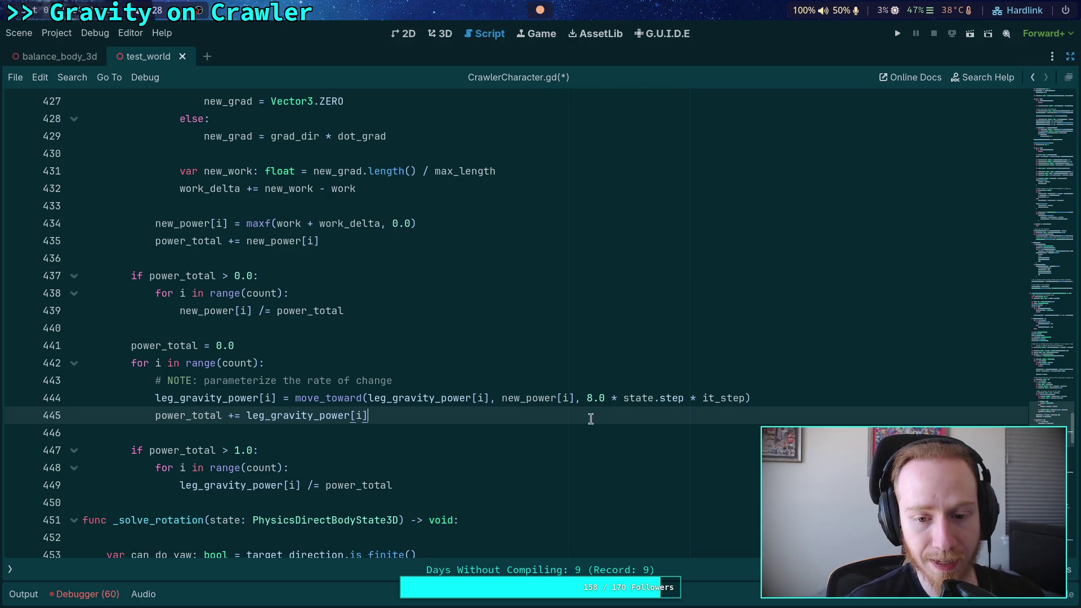
pyautogui.moveTo(684, 398); pyautogui.dragTo(745, 398)
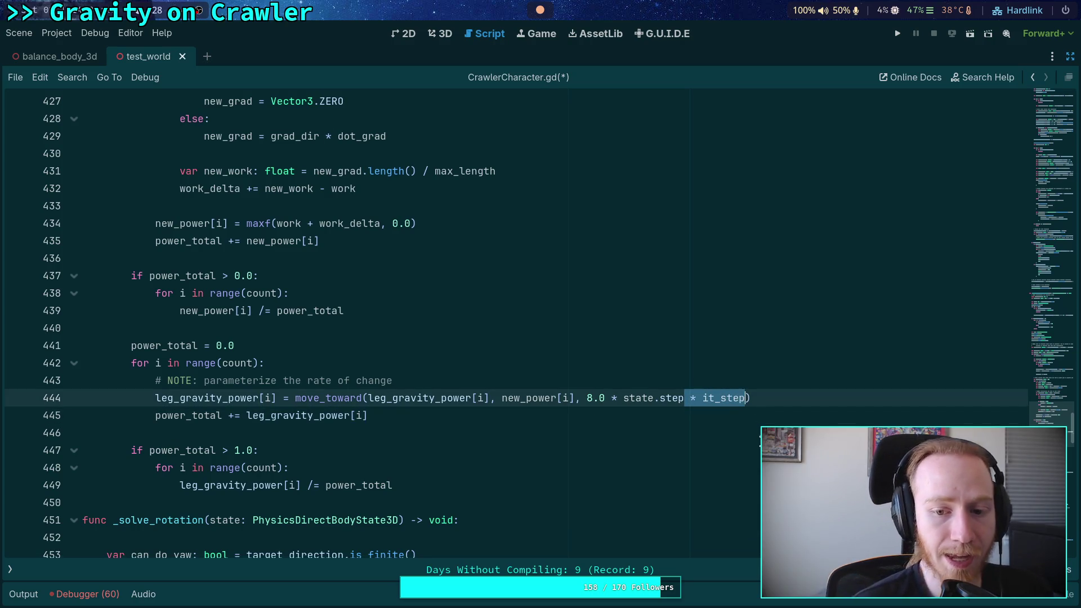
pyautogui.click(565, 423)
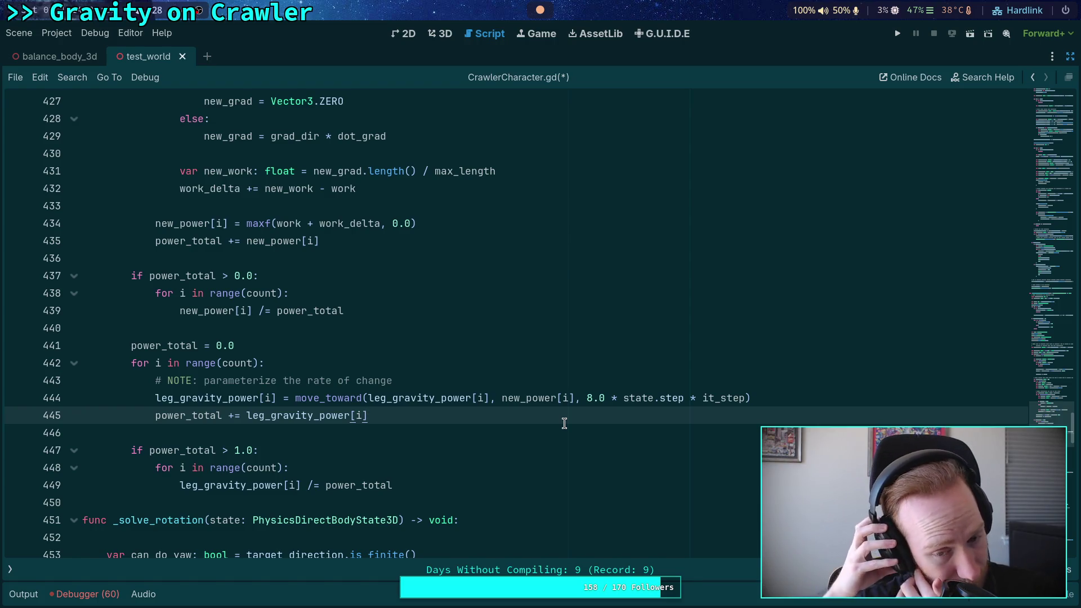
pyautogui.click(499, 433)
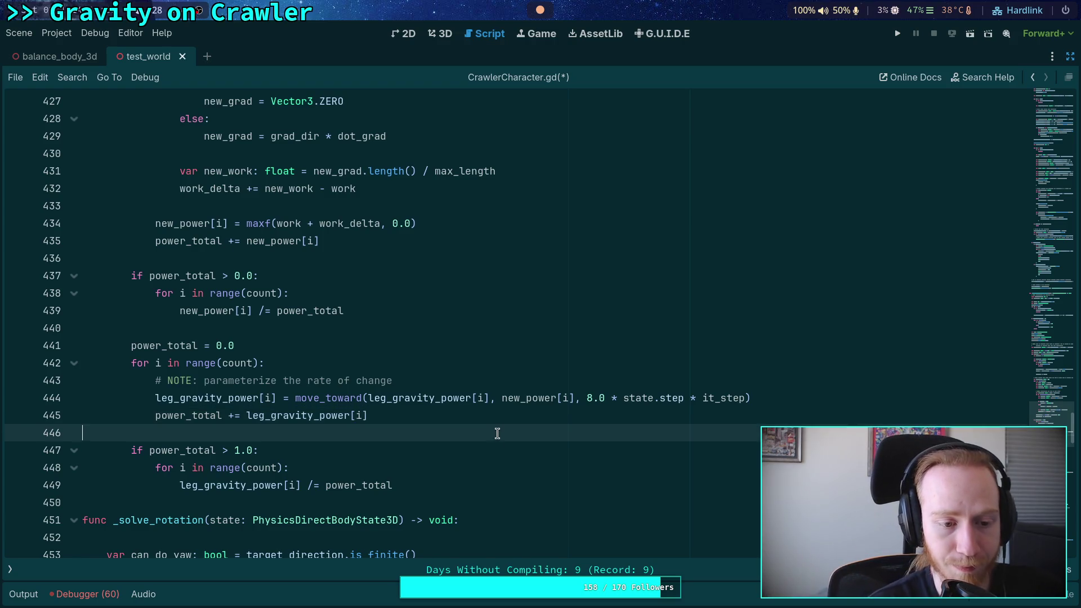
pyautogui.scroll(2, 496, 436)
pyautogui.scroll(-2, 494, 437)
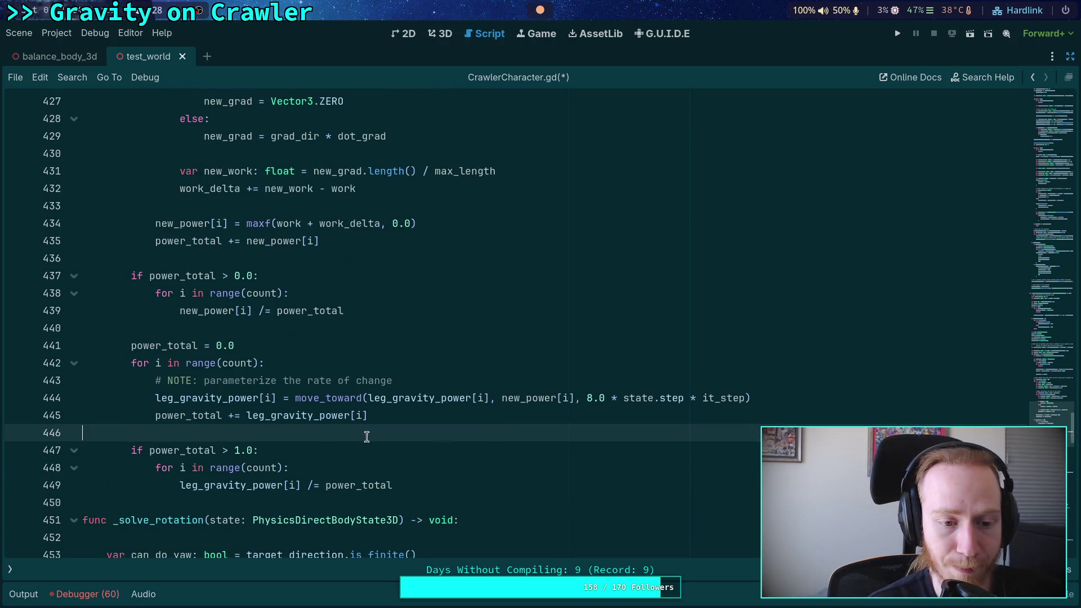
pyautogui.doubleClick(238, 488)
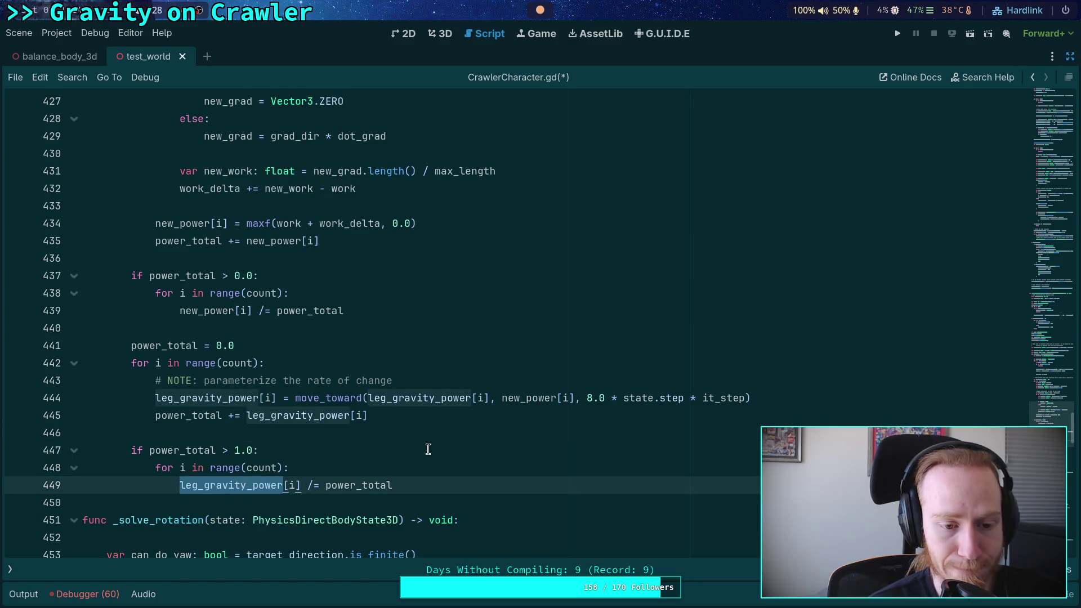
pyautogui.scroll(1, 409, 438)
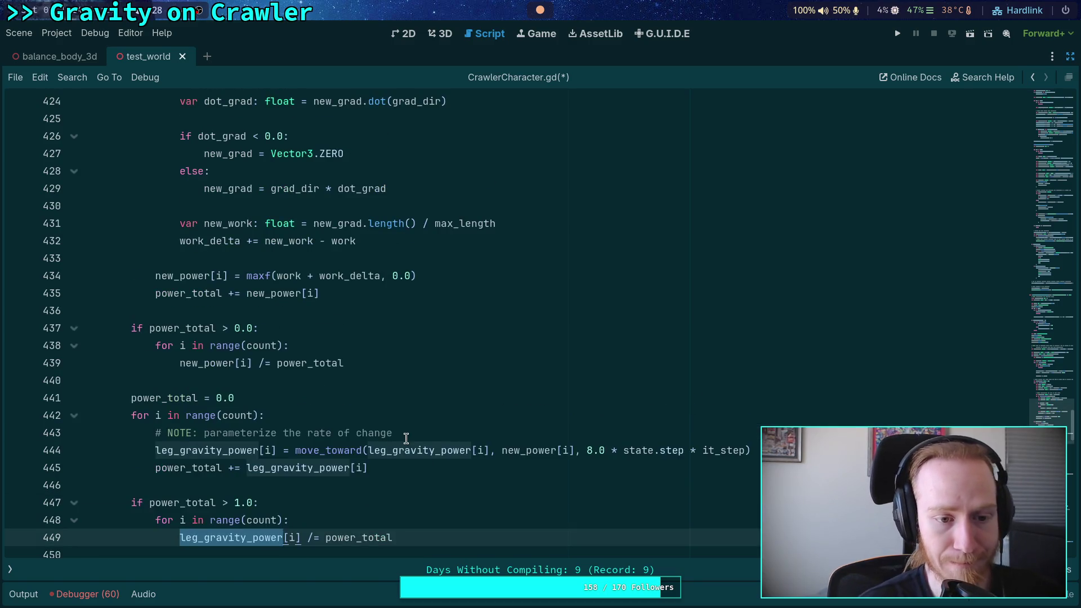
pyautogui.doubleClick(192, 327)
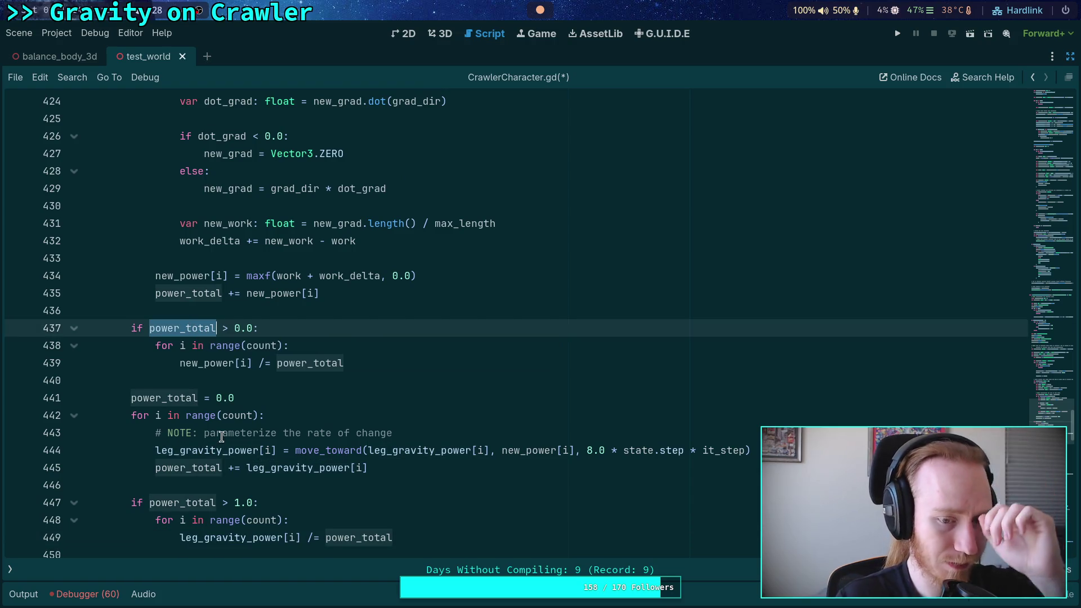
pyautogui.click(205, 363)
pyautogui.doubleClick(205, 363)
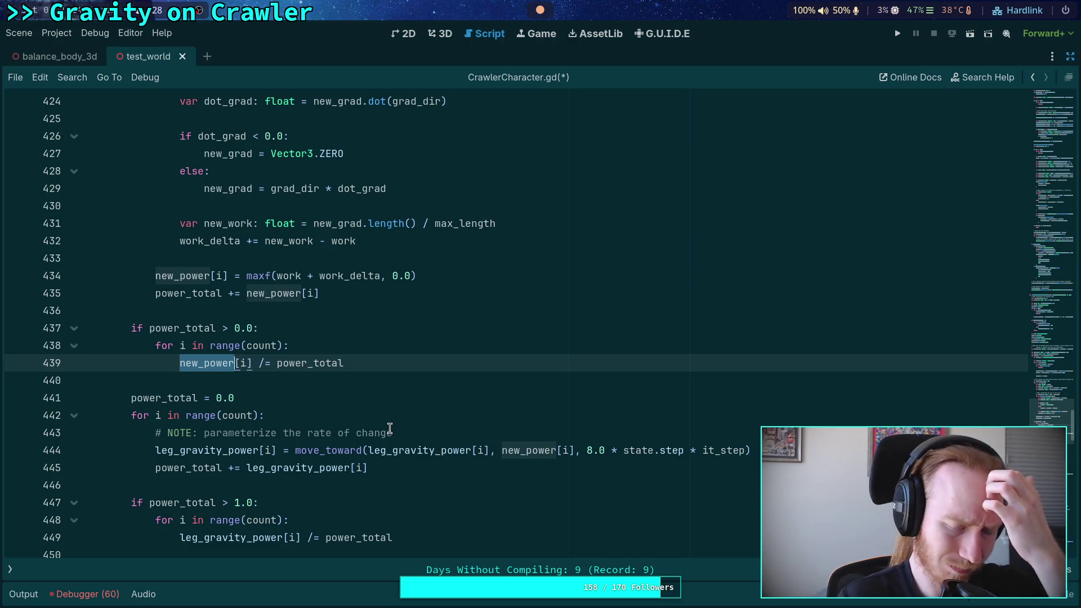
pyautogui.scroll(2, 317, 407)
pyautogui.scroll(4, 315, 420)
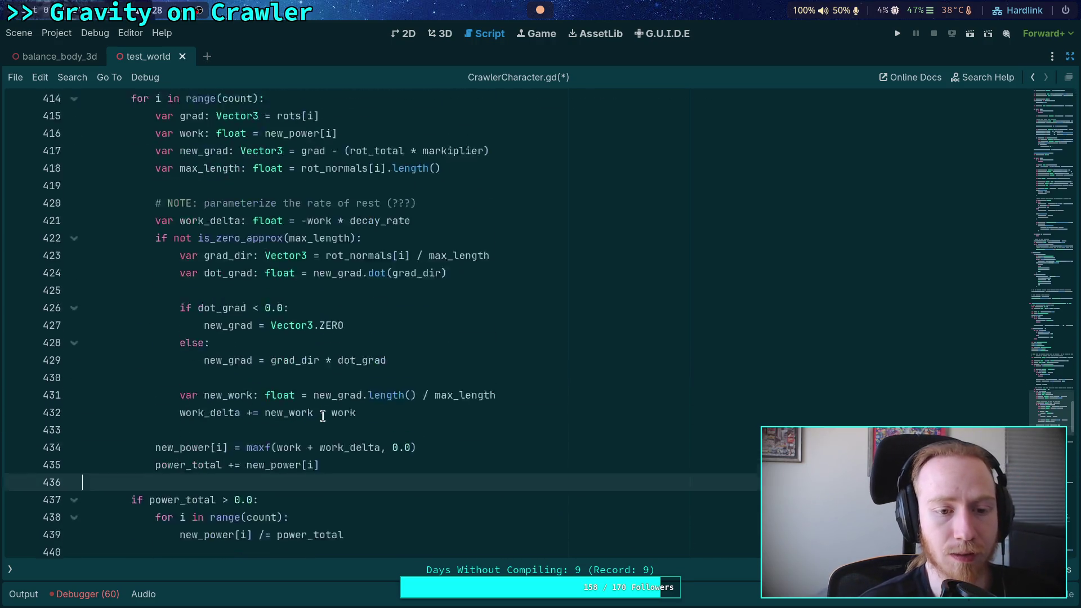
pyautogui.click(899, 33)
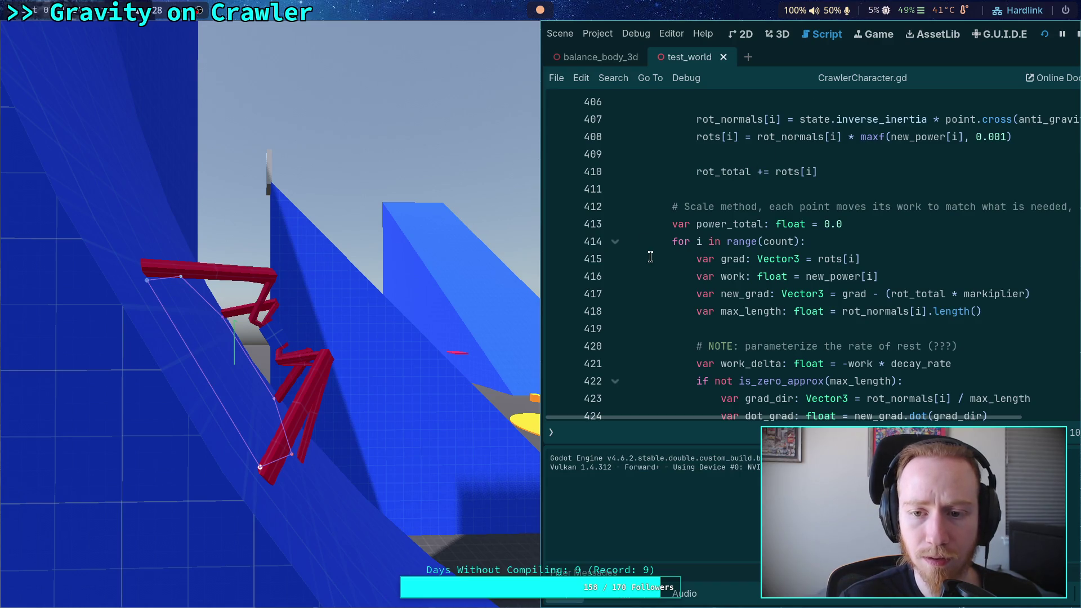
# - Set a breakpoint on line 413 of the power solver
pyautogui.scroll(1, 650, 257)
pyautogui.click(557, 276)
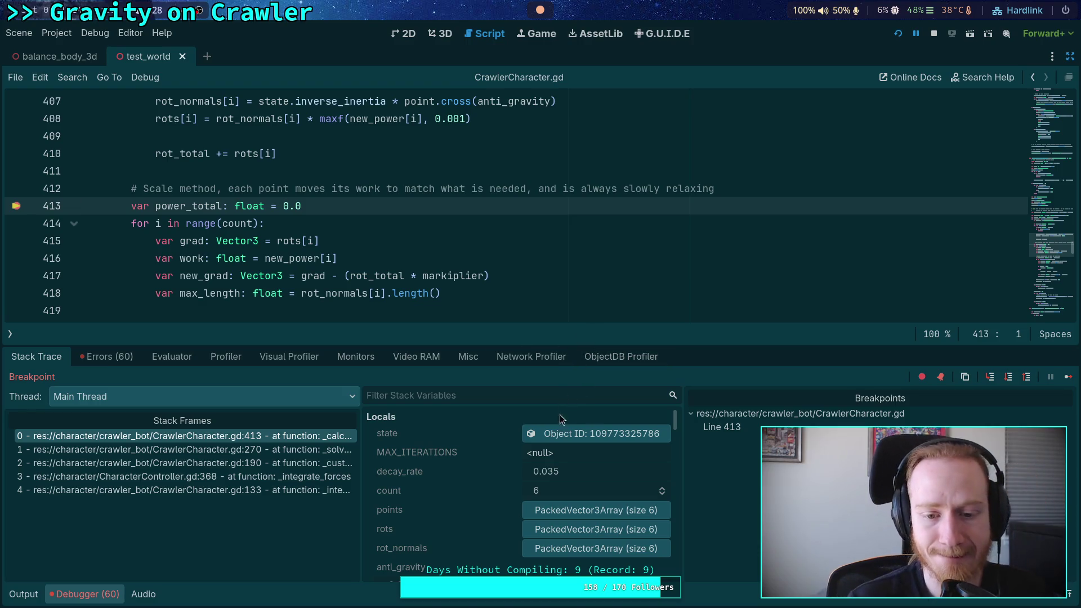
pyautogui.scroll(-2, 494, 474)
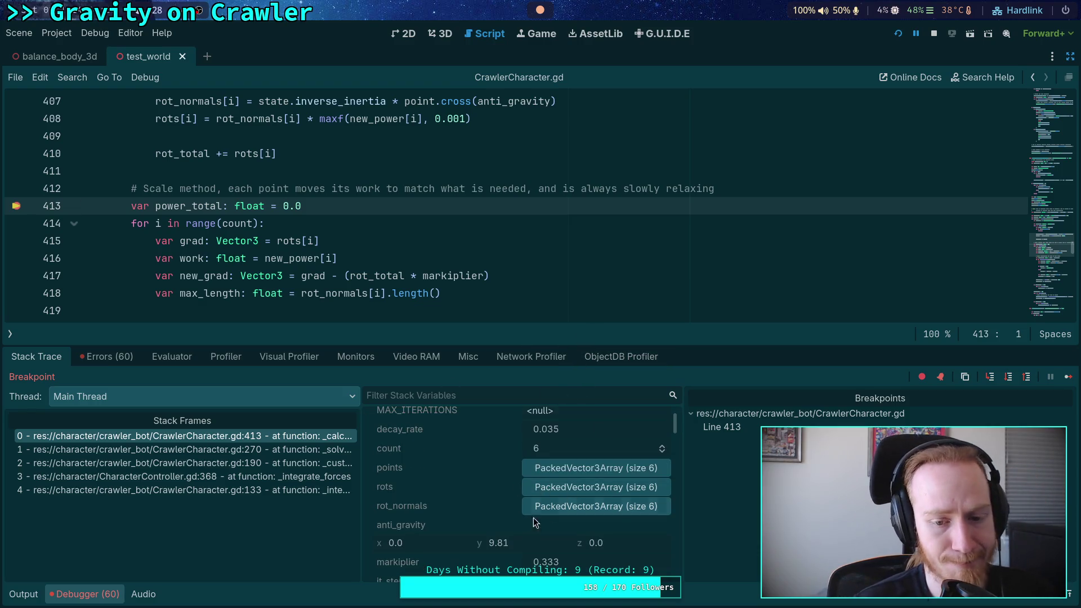
pyautogui.scroll(-2, 507, 507)
pyautogui.scroll(2, 485, 496)
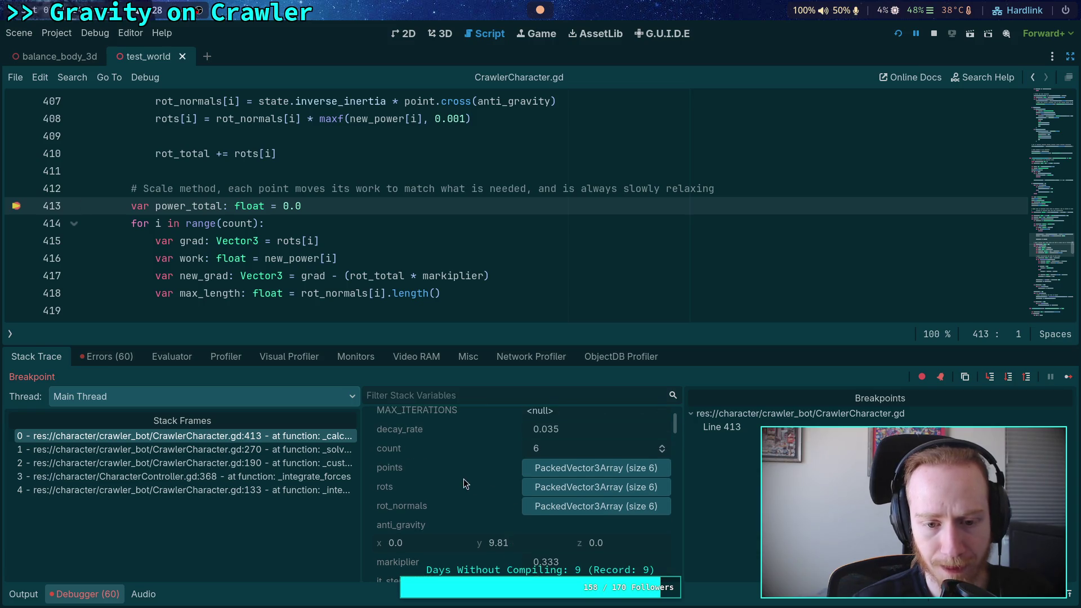
pyautogui.scroll(2, 464, 484)
pyautogui.scroll(1, 243, 208)
pyautogui.moveTo(160, 206)
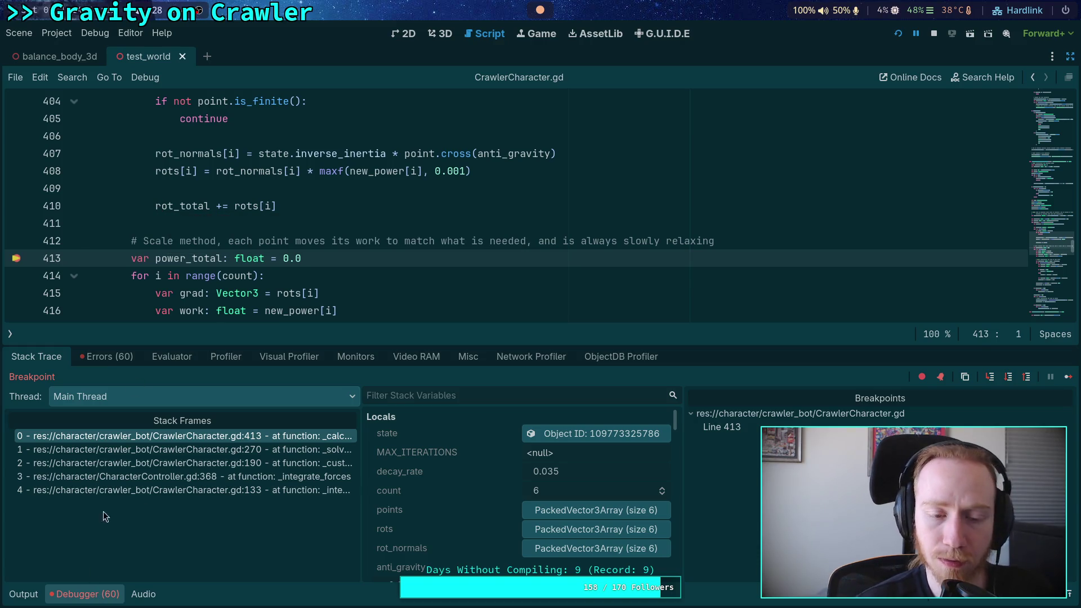
pyautogui.moveTo(202, 261)
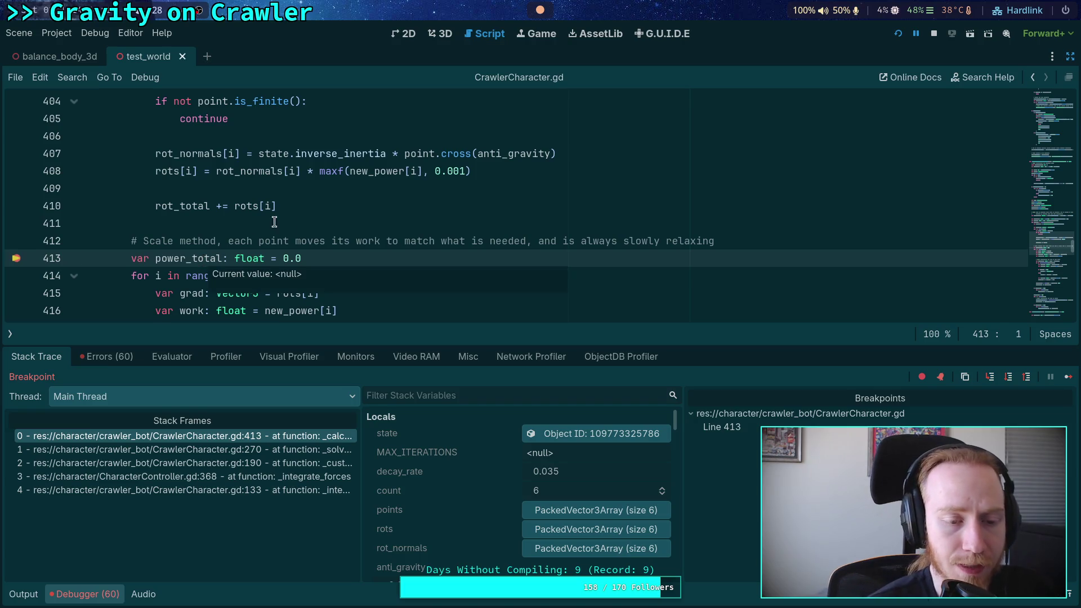
pyautogui.scroll(-1, 274, 222)
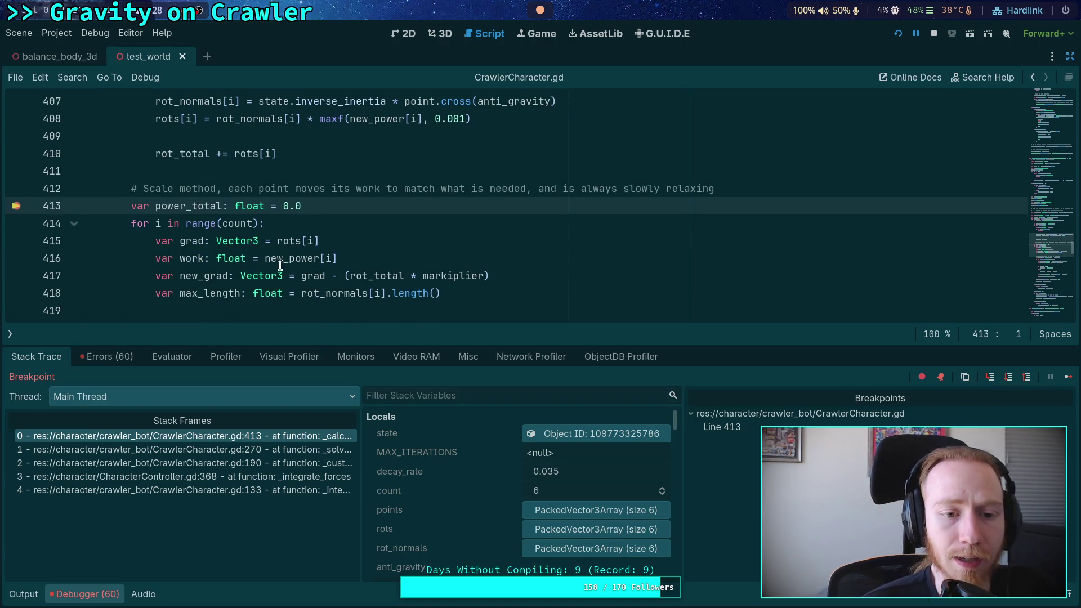
pyautogui.moveTo(280, 262)
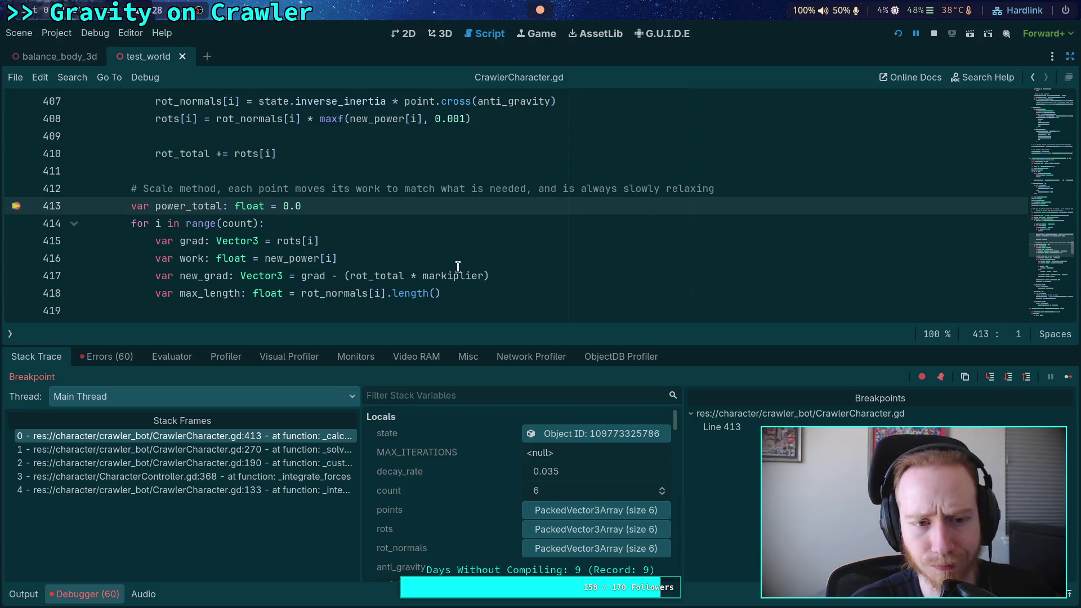
pyautogui.scroll(2, 293, 259)
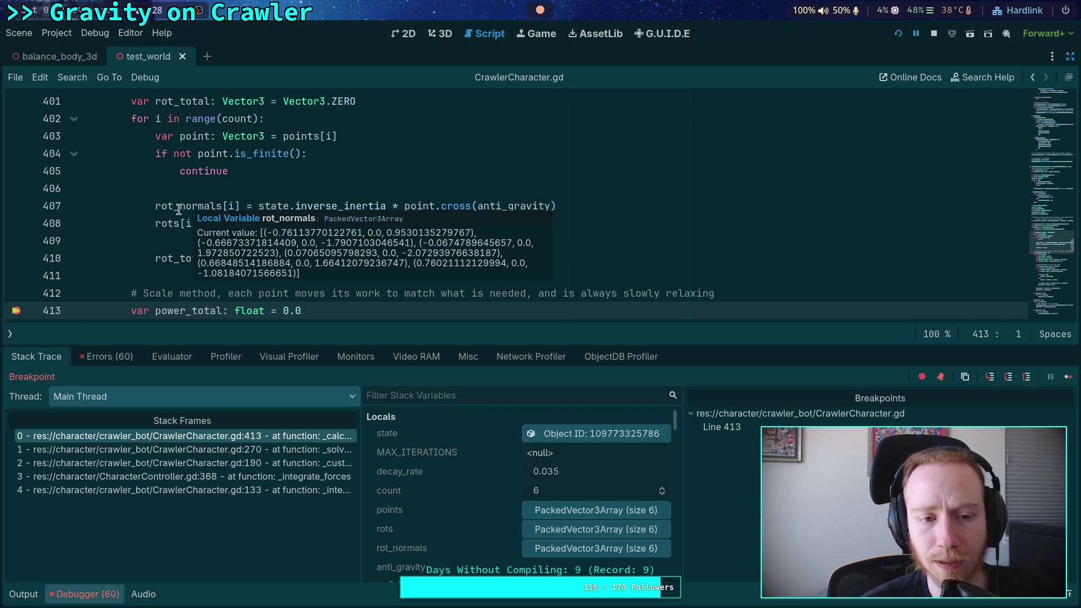
pyautogui.doubleClick(199, 258)
pyautogui.scroll(-5, 407, 271)
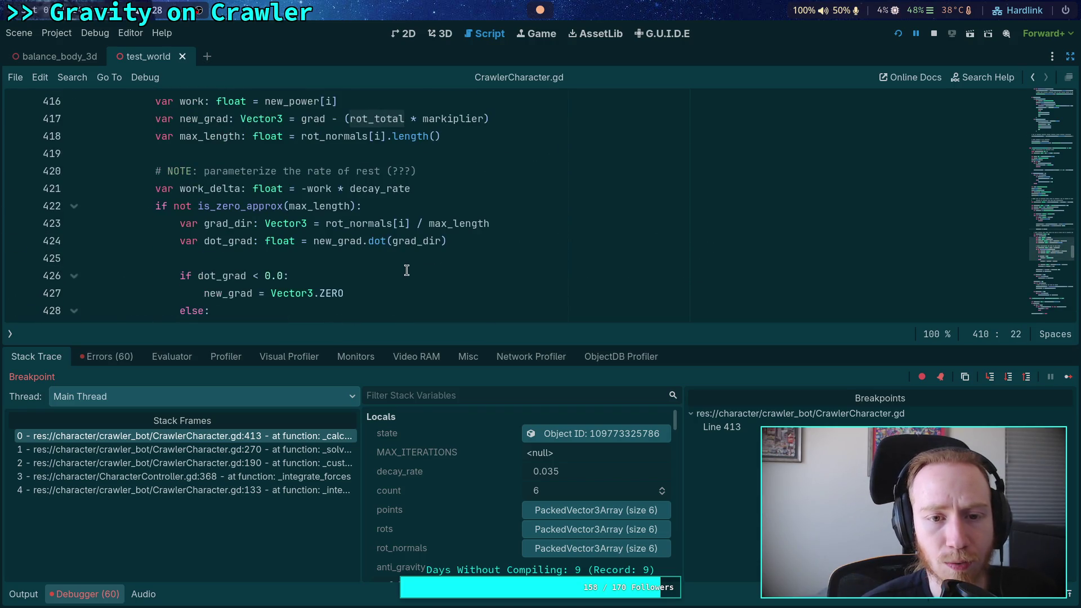
pyautogui.scroll(2, 407, 271)
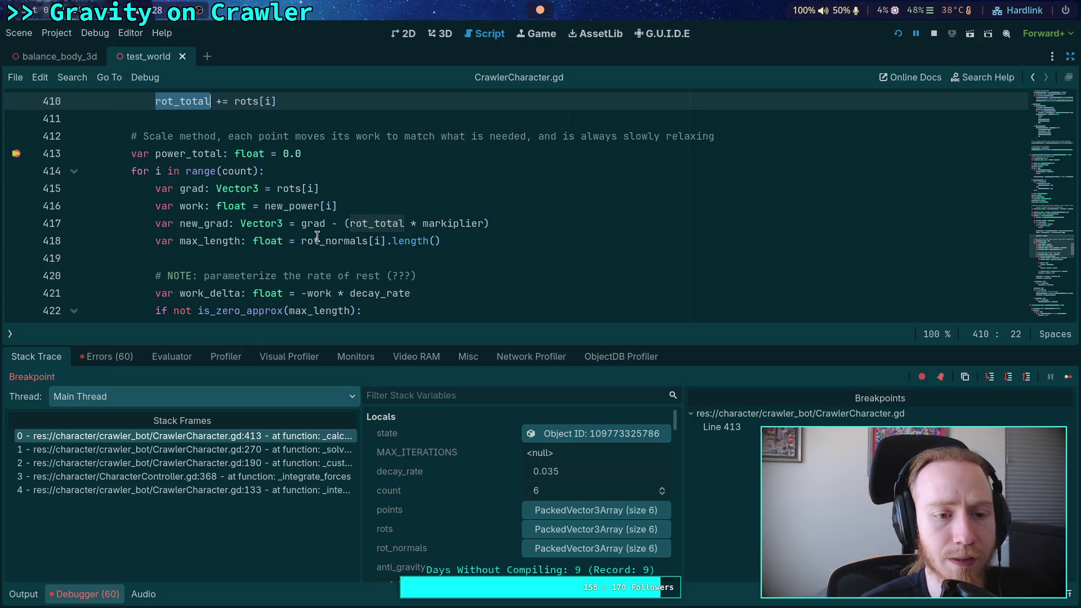
pyautogui.doubleClick(201, 223)
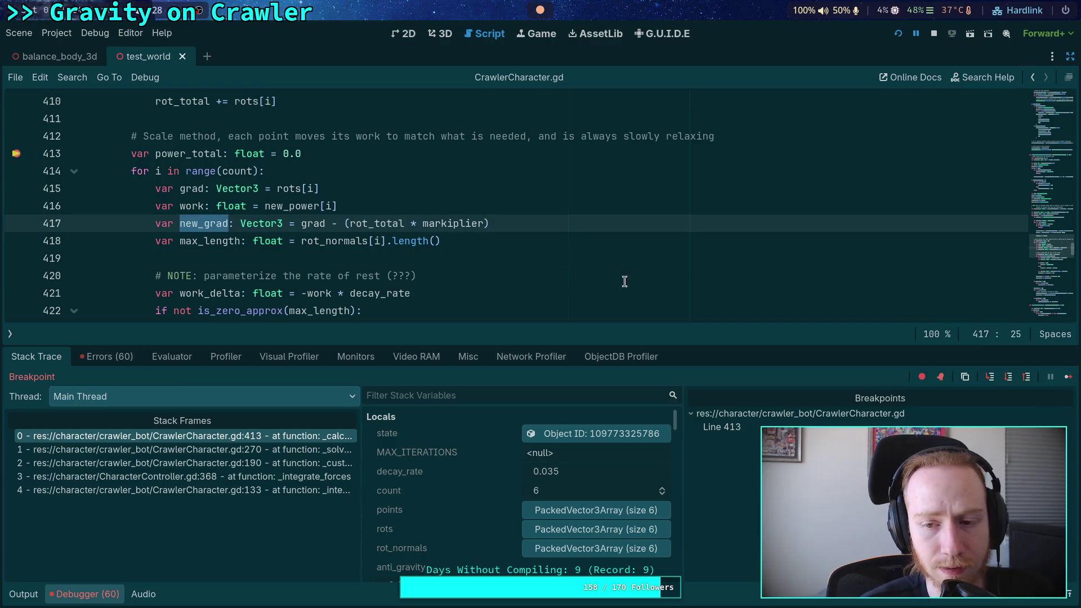
pyautogui.click(1007, 376)
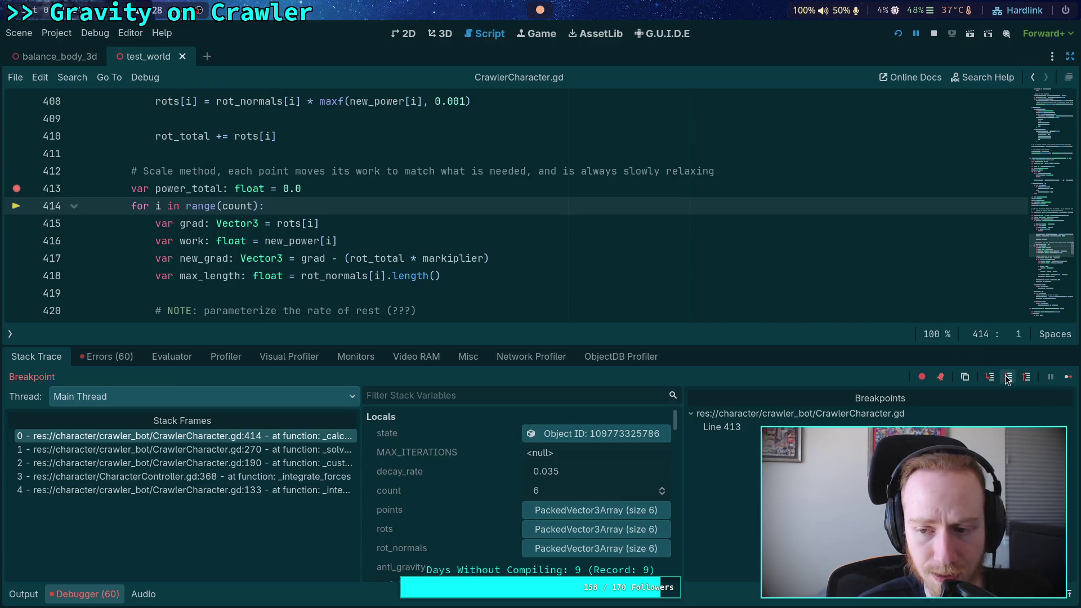
# - Step over to line 415 and drag the editor/debugger splitter down for more code room
pyautogui.click(1007, 378)
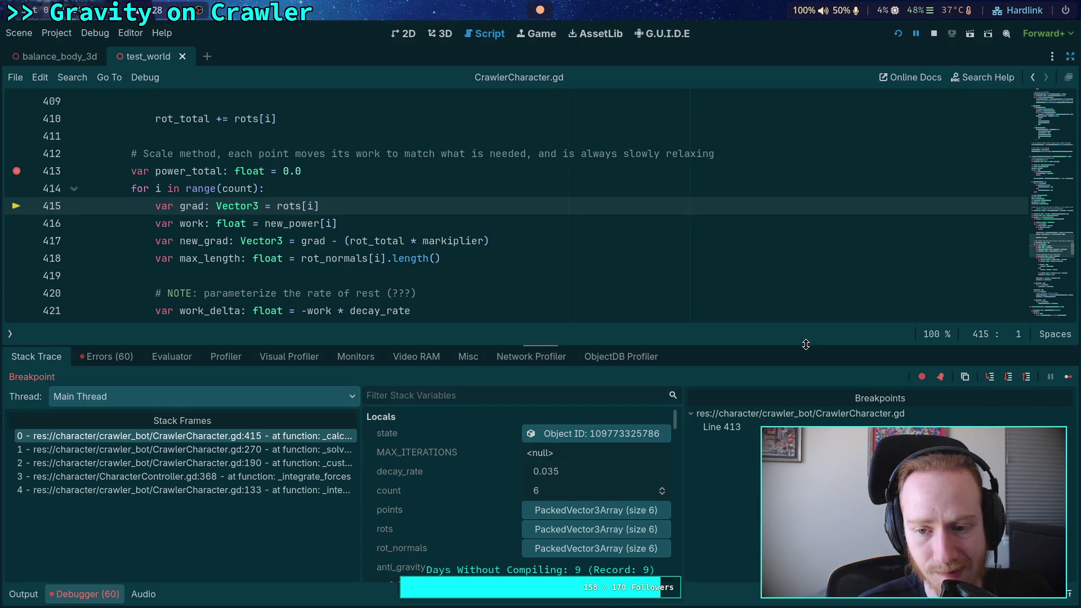
pyautogui.moveTo(806, 345); pyautogui.dragTo(807, 378)
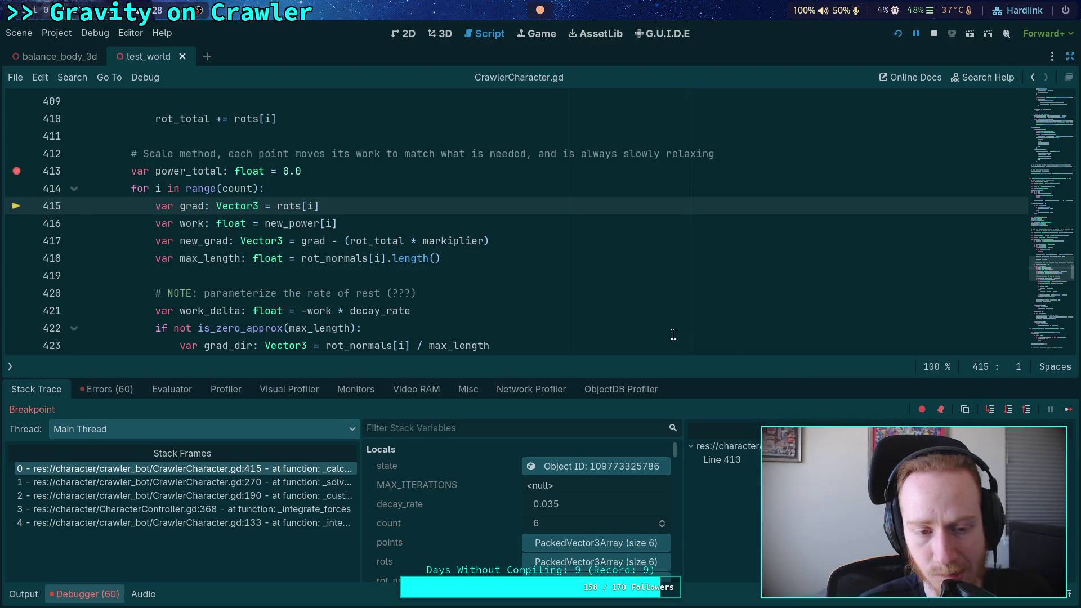
pyautogui.scroll(-1, 490, 295)
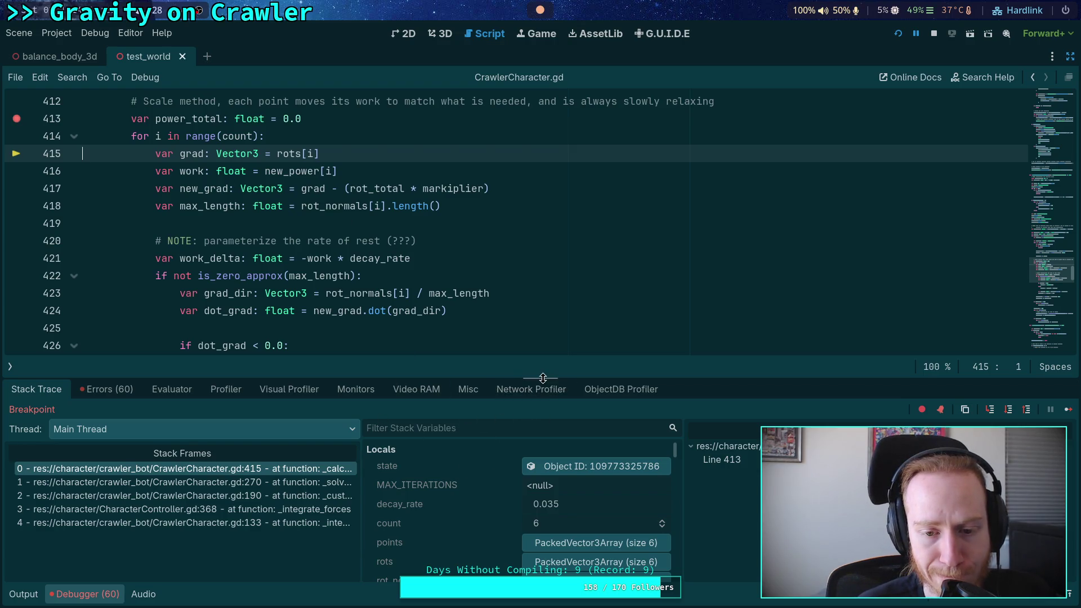
# - Step through the solver to line 422, reading variables such as dot_grad and rot_normals
pyautogui.moveTo(565, 377); pyautogui.dragTo(565, 374)
pyautogui.click(1008, 407)
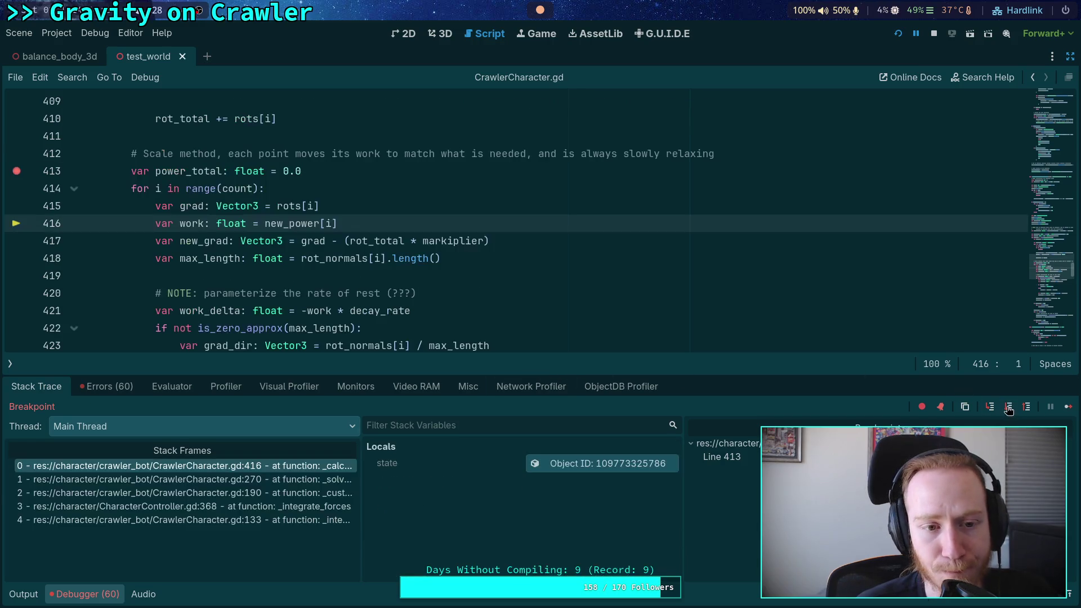
pyautogui.click(1008, 407)
pyautogui.click(1008, 407)
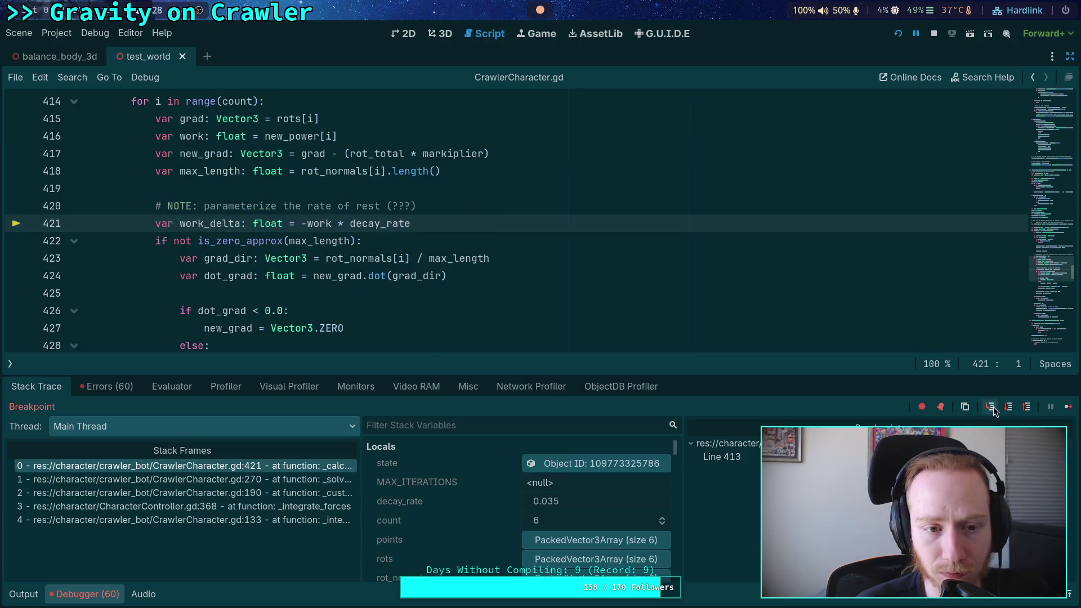
pyautogui.click(1008, 406)
pyautogui.scroll(2, 250, 276)
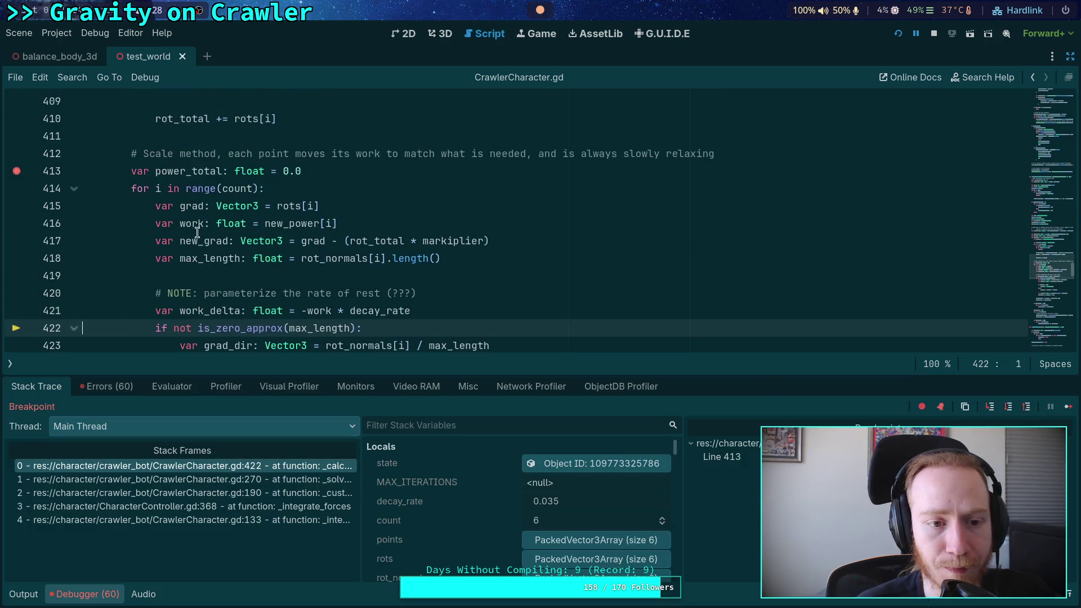
pyautogui.moveTo(189, 227)
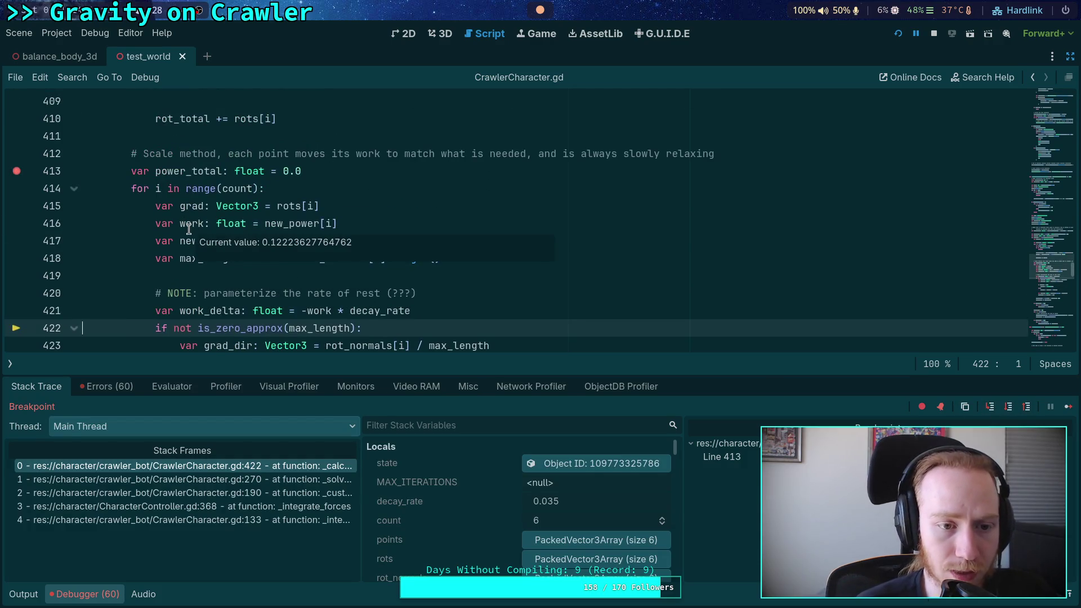
pyautogui.moveTo(192, 204)
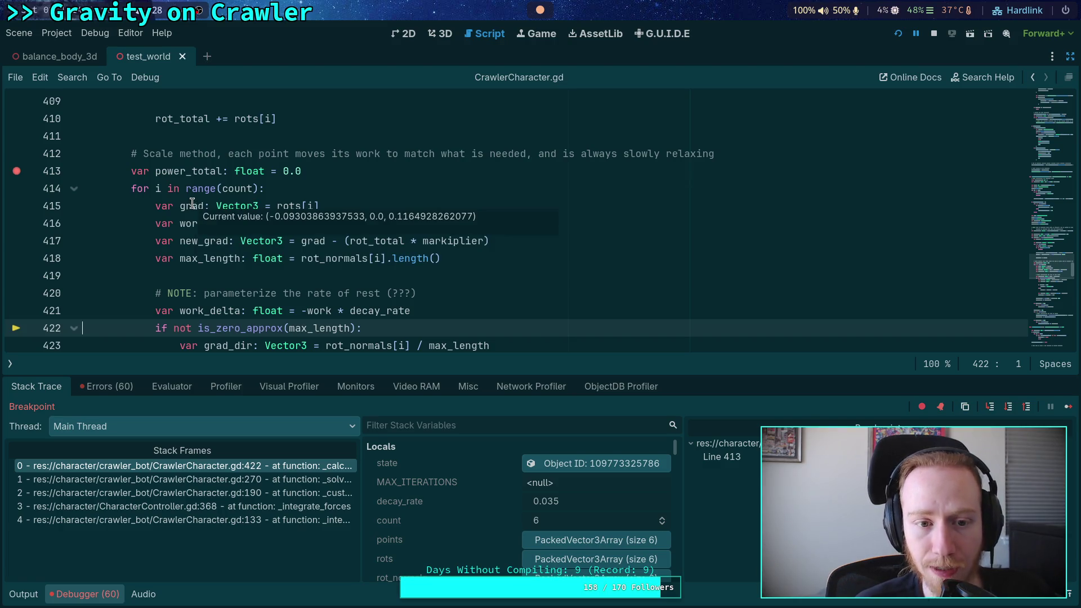
pyautogui.moveTo(206, 243)
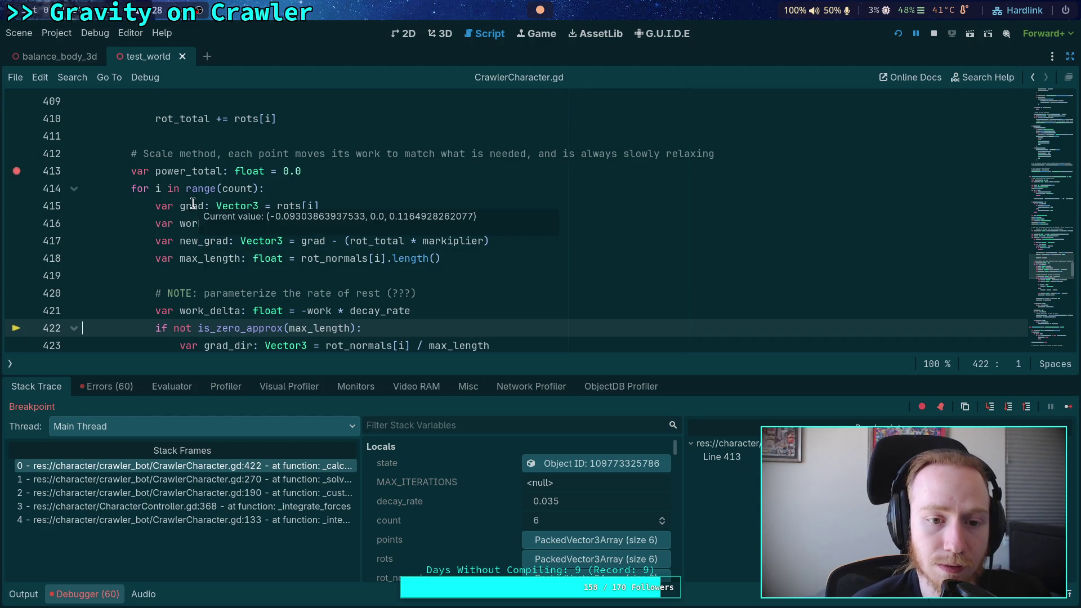
pyautogui.scroll(-1, 286, 292)
pyautogui.scroll(-1, 286, 293)
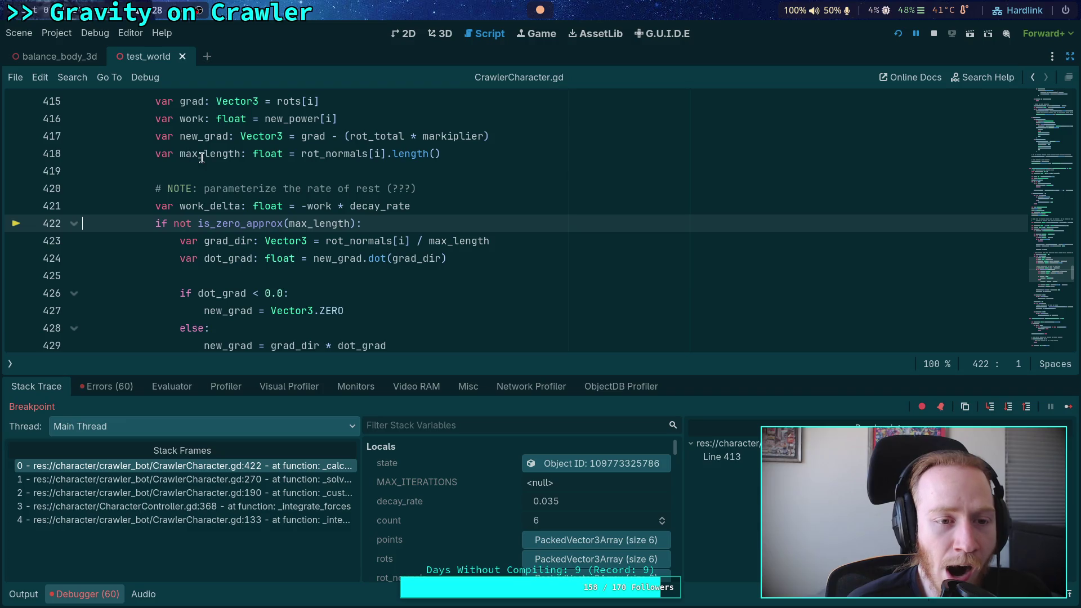
pyautogui.moveTo(202, 158)
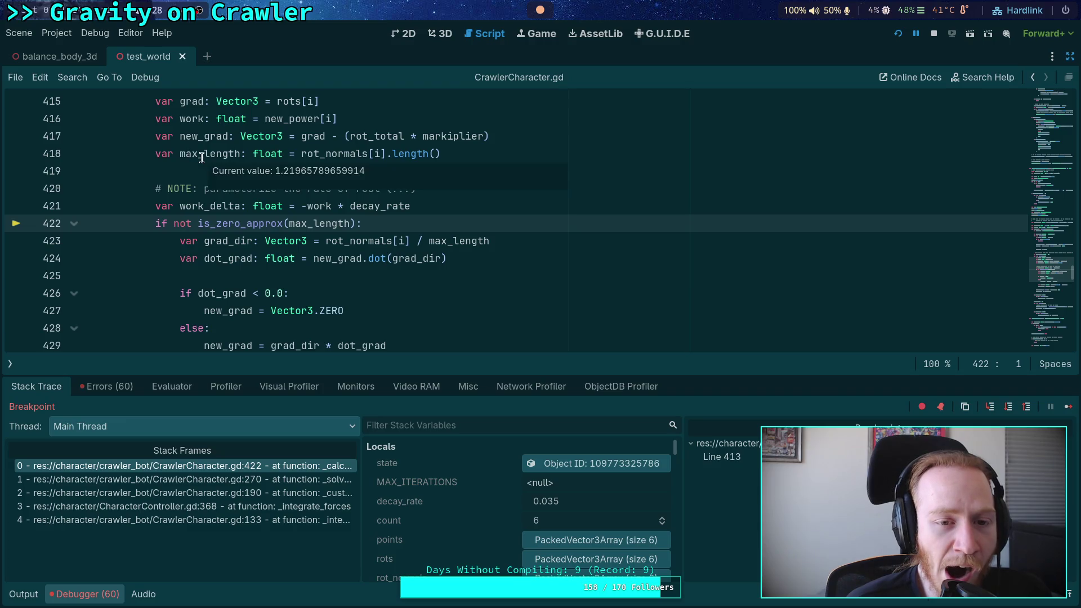
# - Step from line 422 to line 426 and check values like max_length
pyautogui.click(990, 407)
pyautogui.click(990, 407)
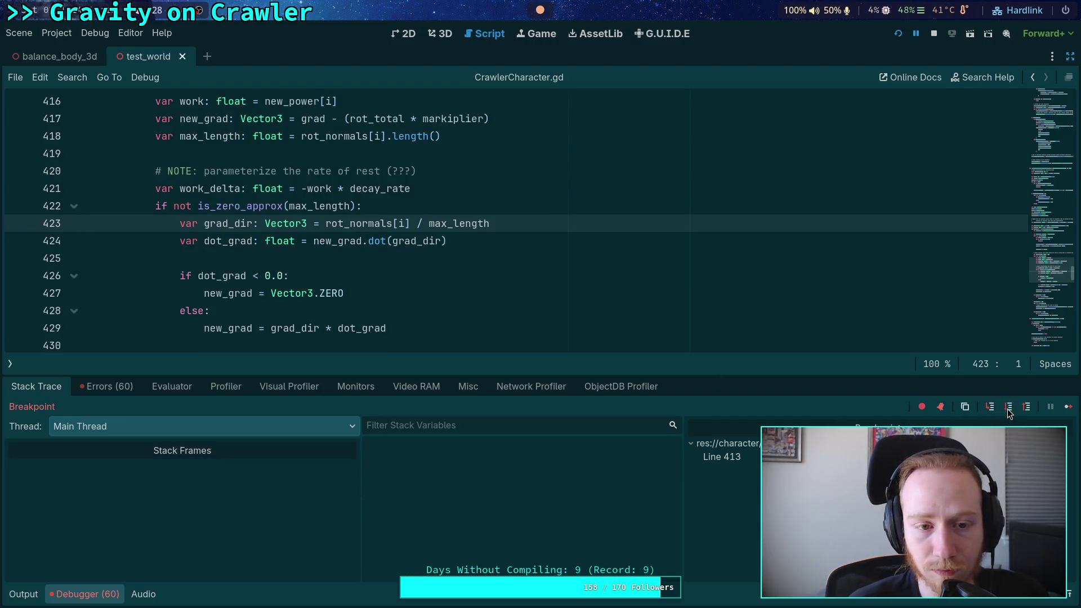
pyautogui.click(990, 408)
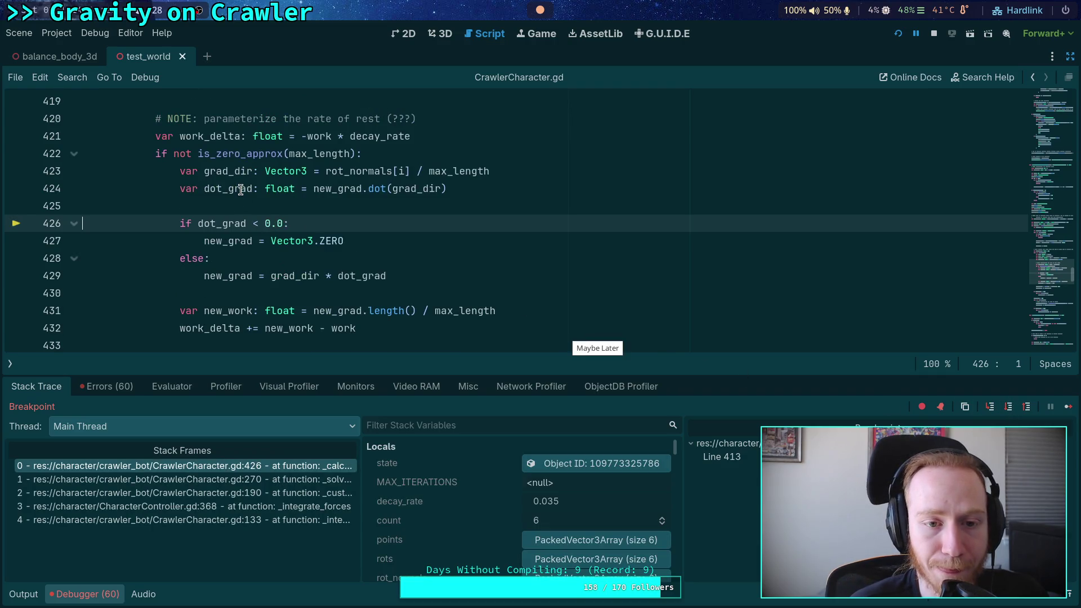
pyautogui.moveTo(241, 190)
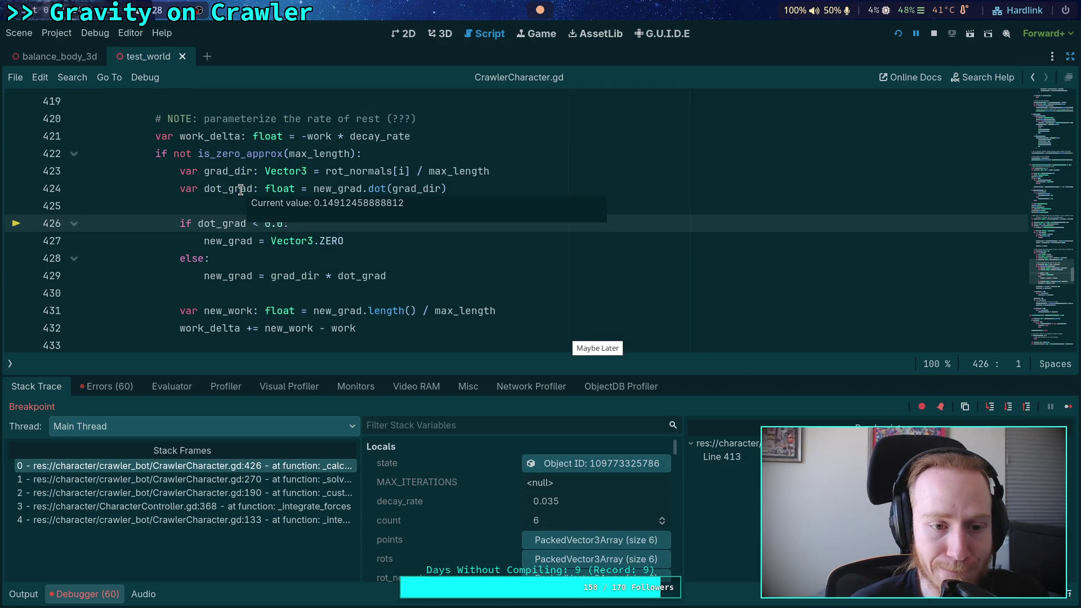
pyautogui.moveTo(224, 169)
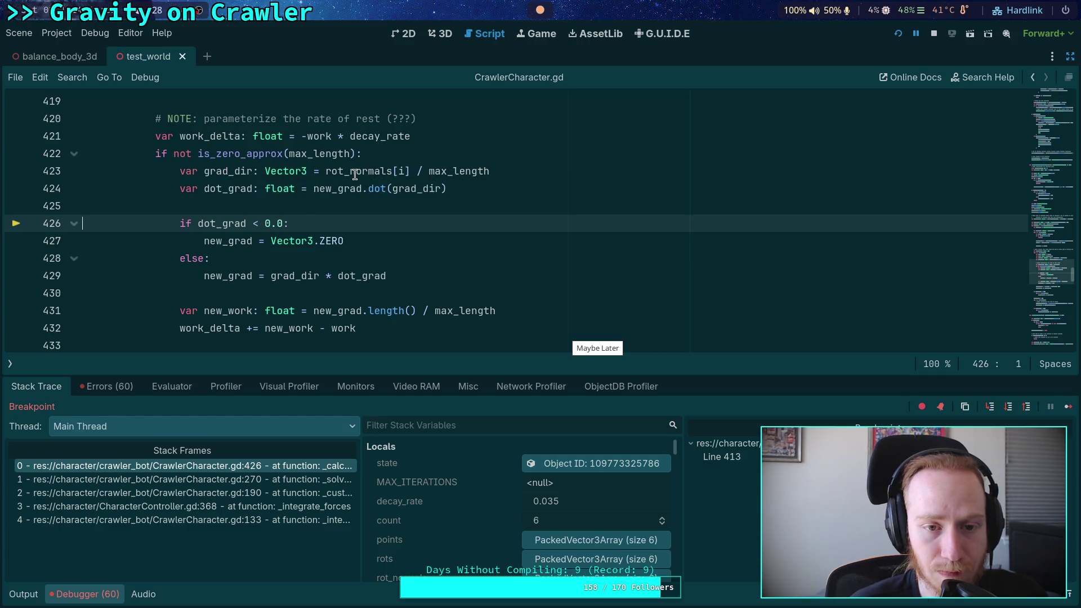
pyautogui.moveTo(355, 174)
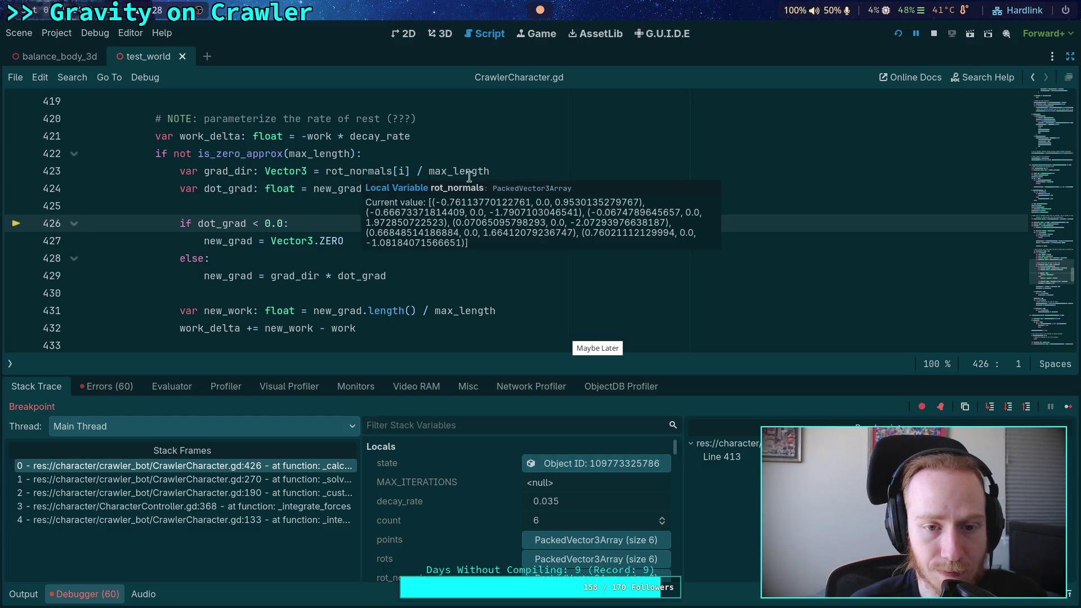
# - Advance to line 429, read new_grad, then step on to line 431
pyautogui.moveTo(469, 174)
pyautogui.click(1009, 408)
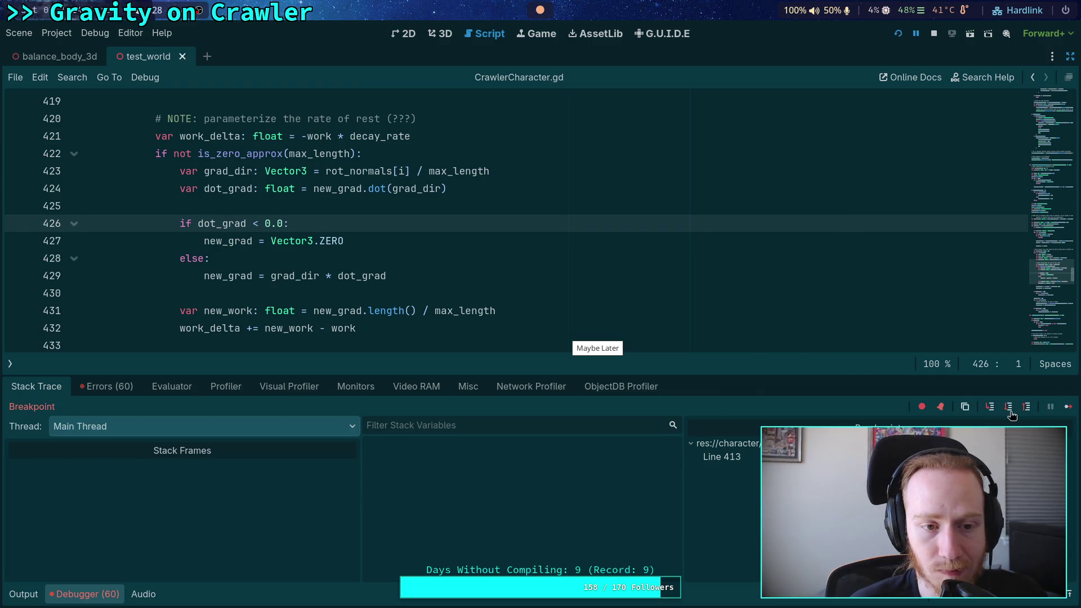
pyautogui.scroll(2, 541, 250)
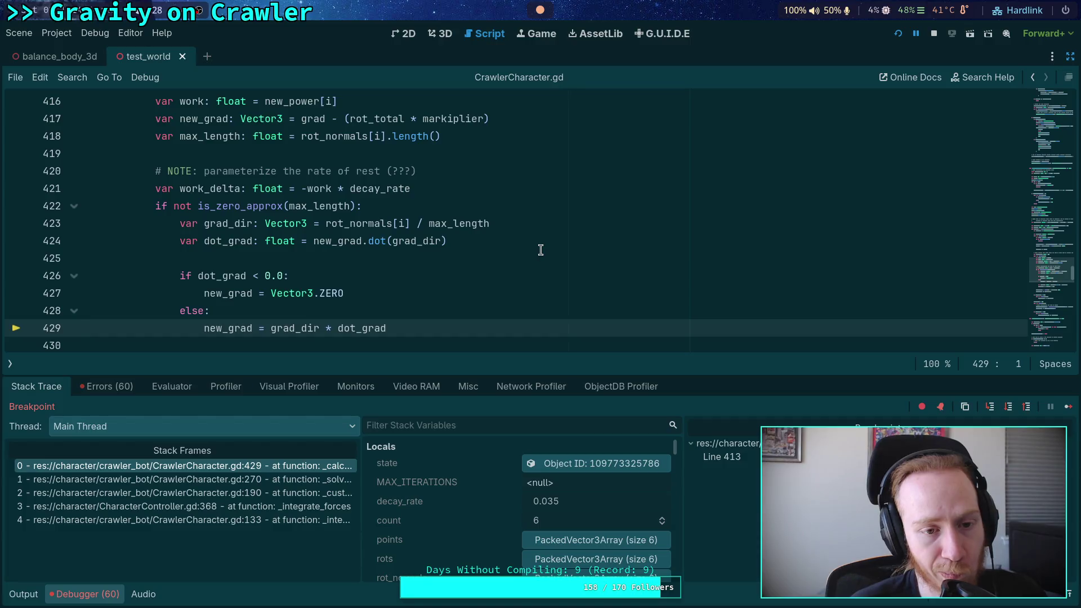
pyautogui.scroll(-1, 540, 250)
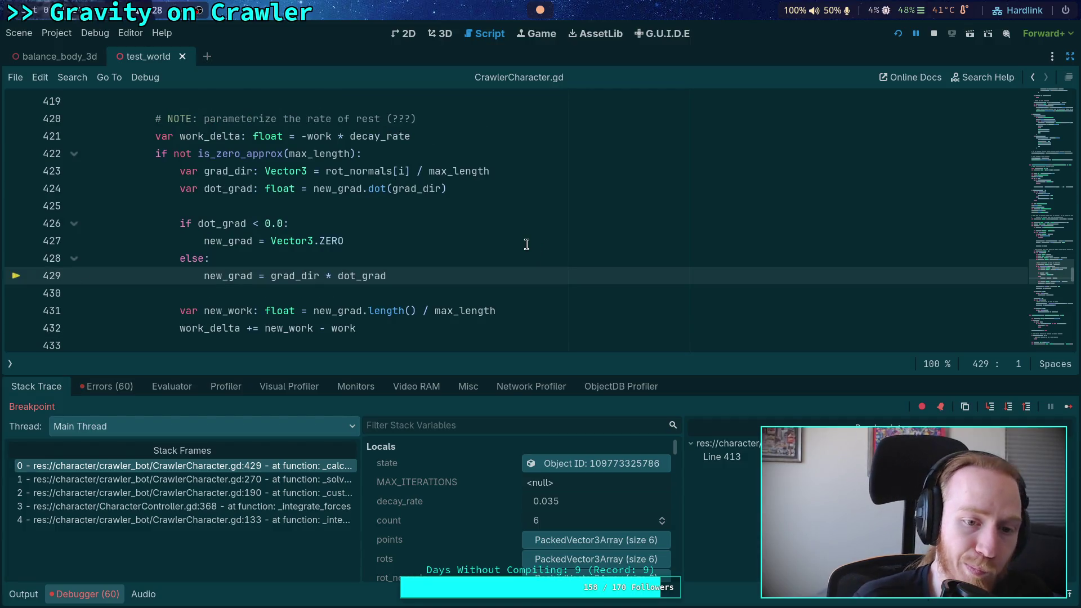
pyautogui.moveTo(227, 193)
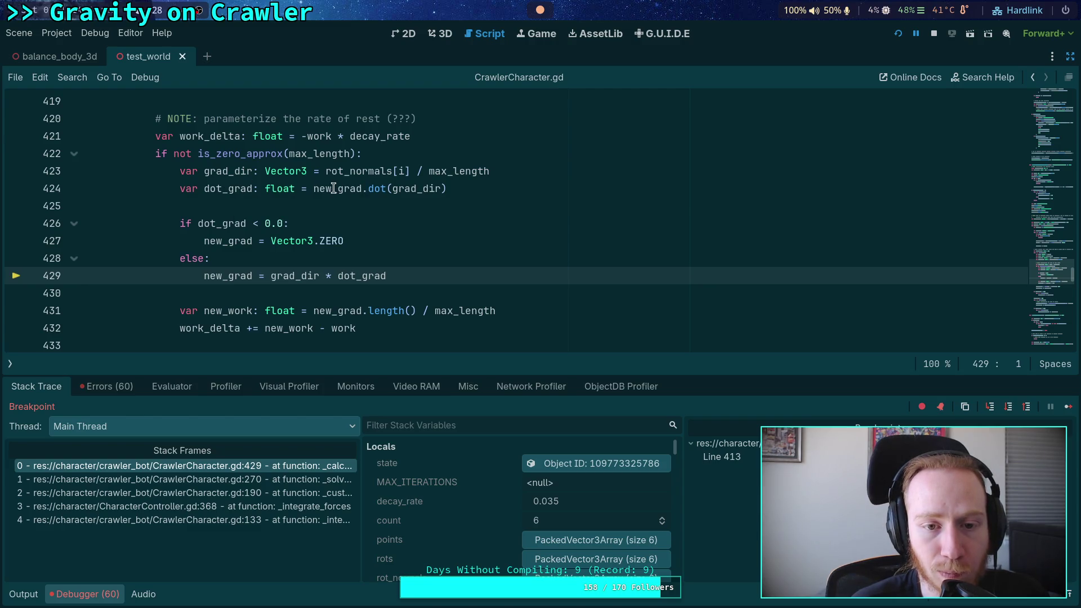
pyautogui.moveTo(332, 189)
pyautogui.scroll(-1, 292, 198)
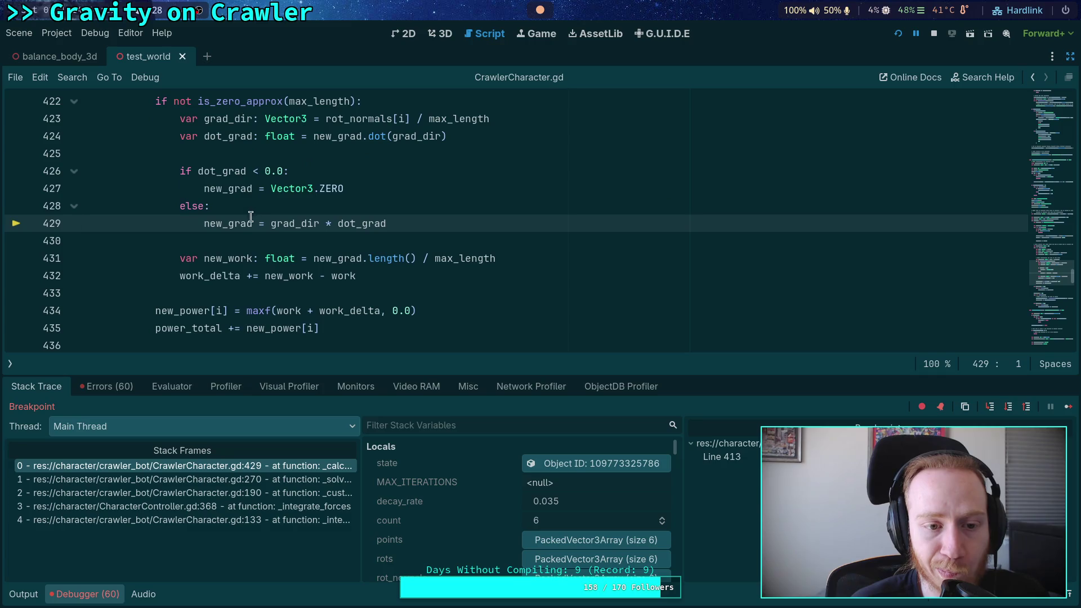
pyautogui.moveTo(229, 219)
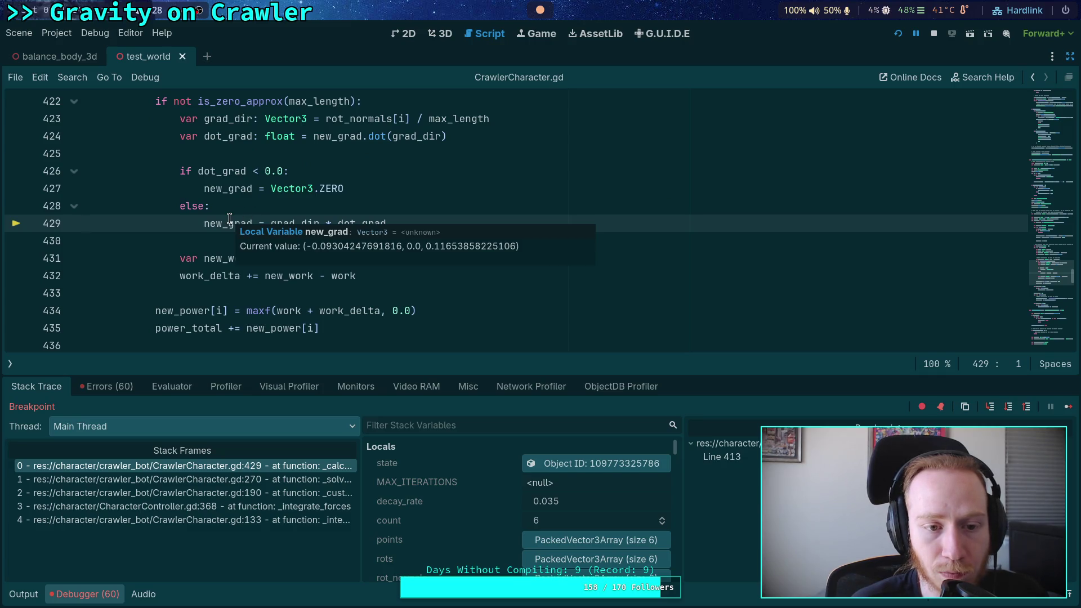
pyautogui.press('F10')
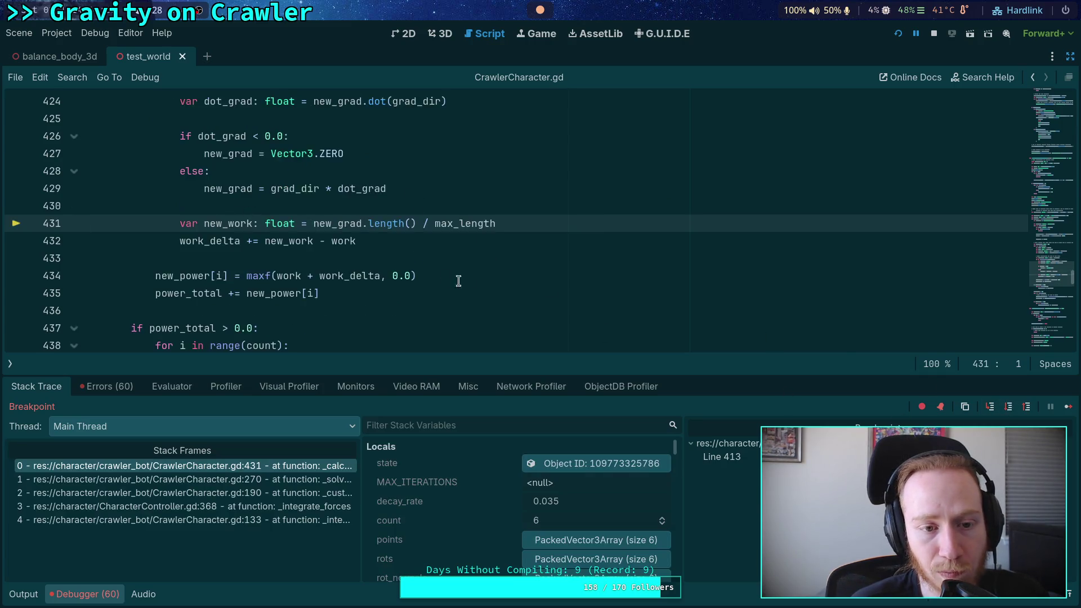
# - Read the new_work and work values, then step to line 432
pyautogui.scroll(2, 459, 281)
pyautogui.moveTo(219, 291)
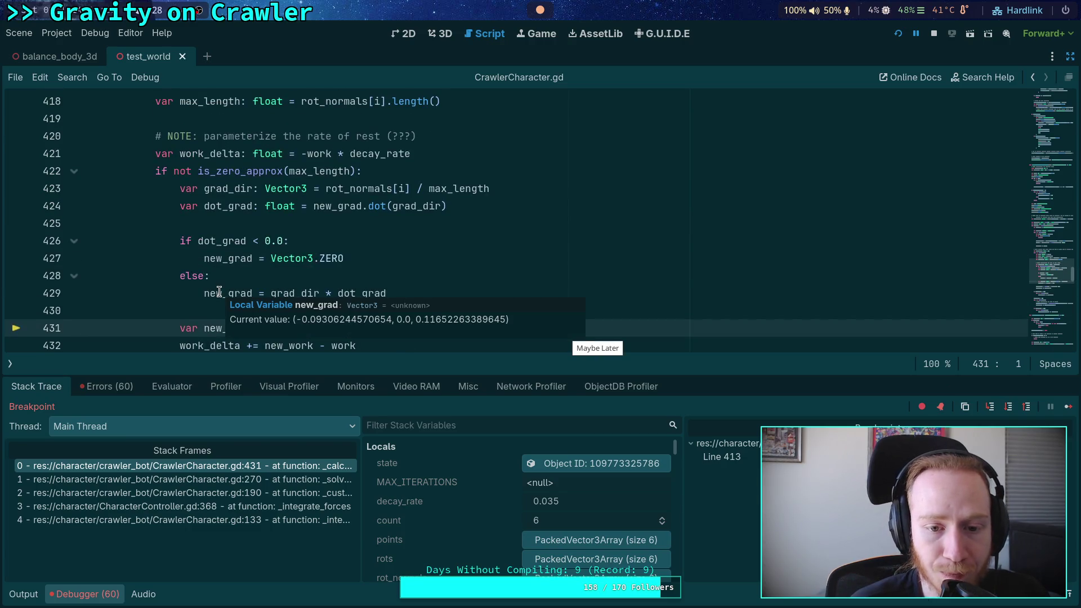
pyautogui.scroll(1, 219, 292)
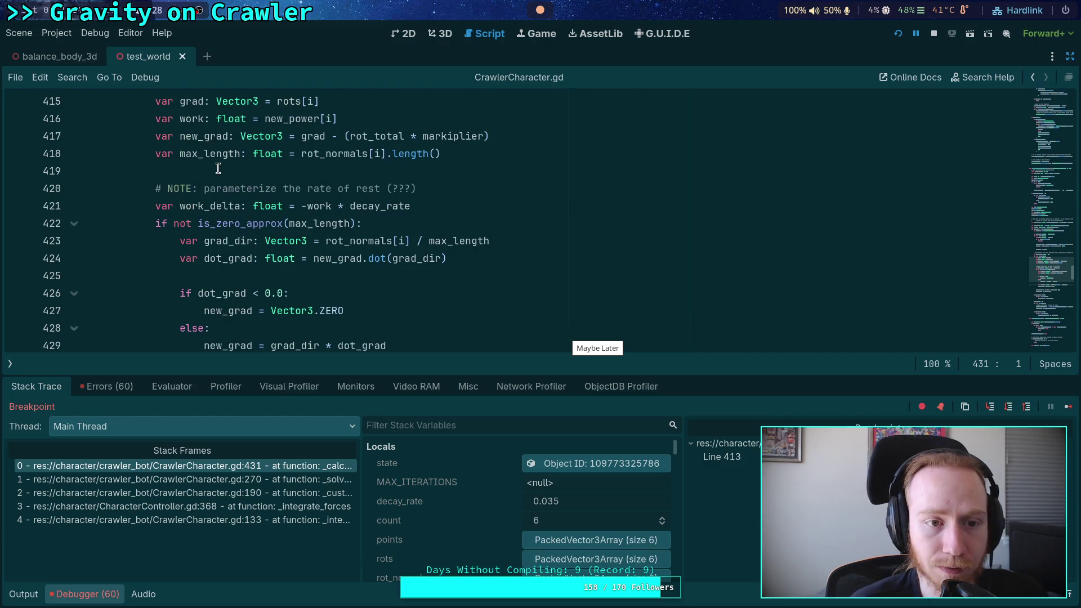
pyautogui.moveTo(189, 101)
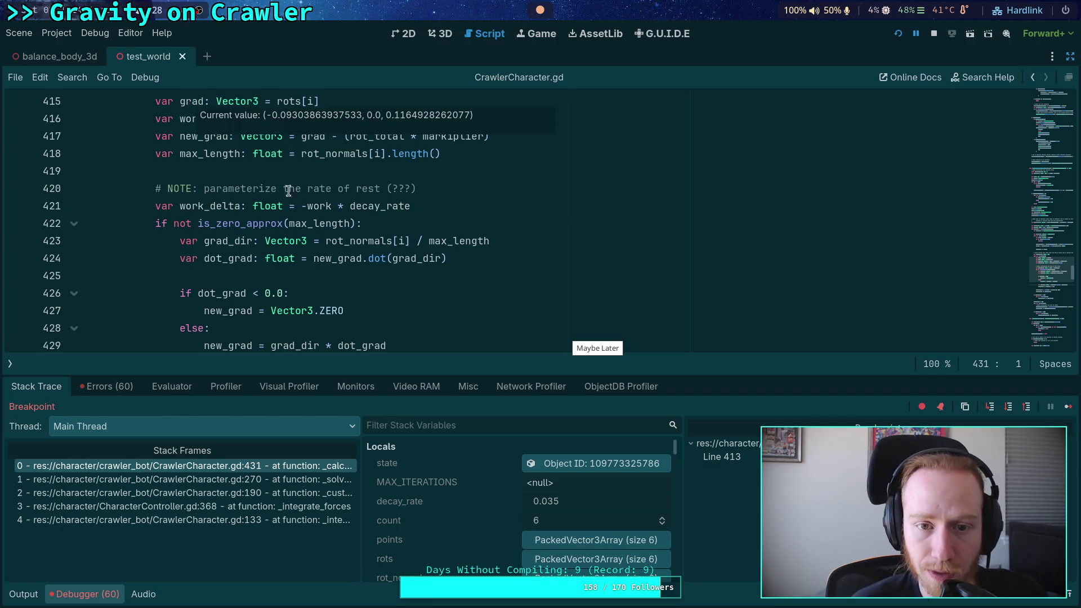
pyautogui.scroll(-2, 239, 279)
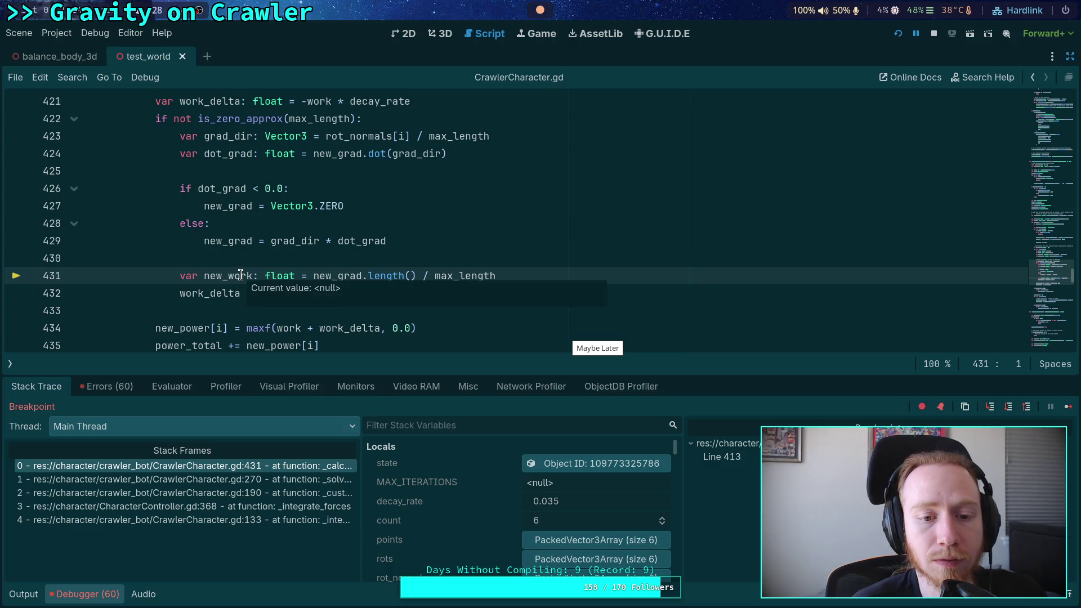
pyautogui.click(992, 410)
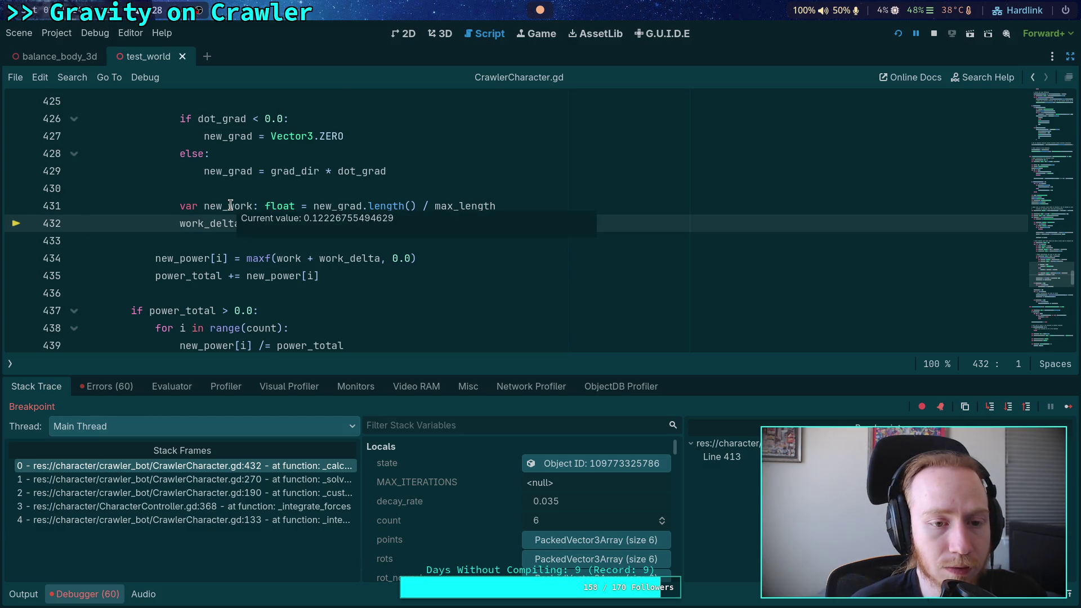
# - Step through lines 434 and 435 into the next iteration at line 416
pyautogui.scroll(1, 282, 237)
pyautogui.moveTo(336, 269)
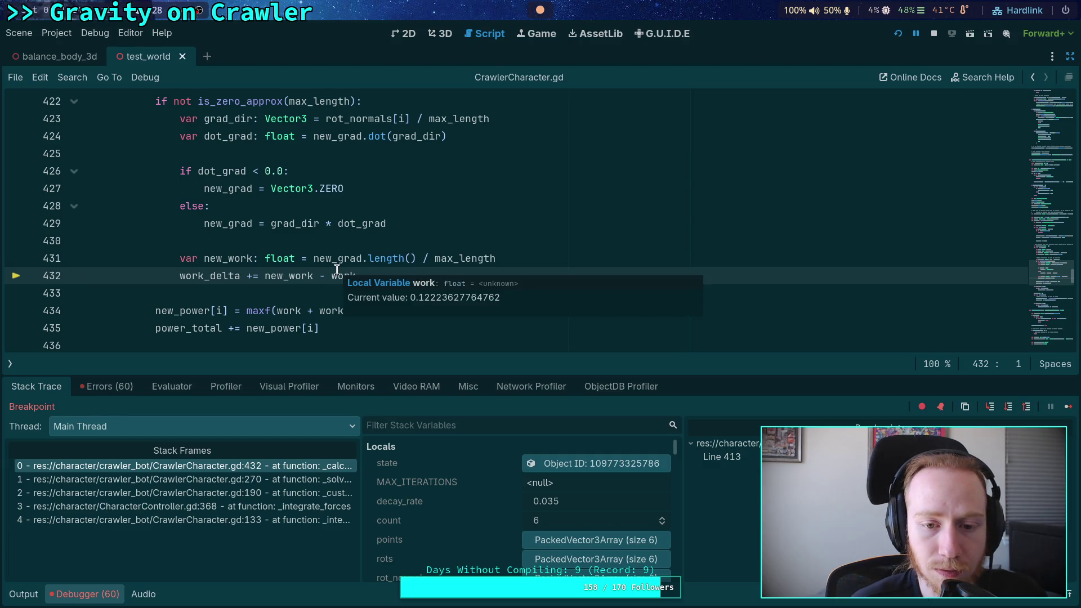
pyautogui.moveTo(226, 255)
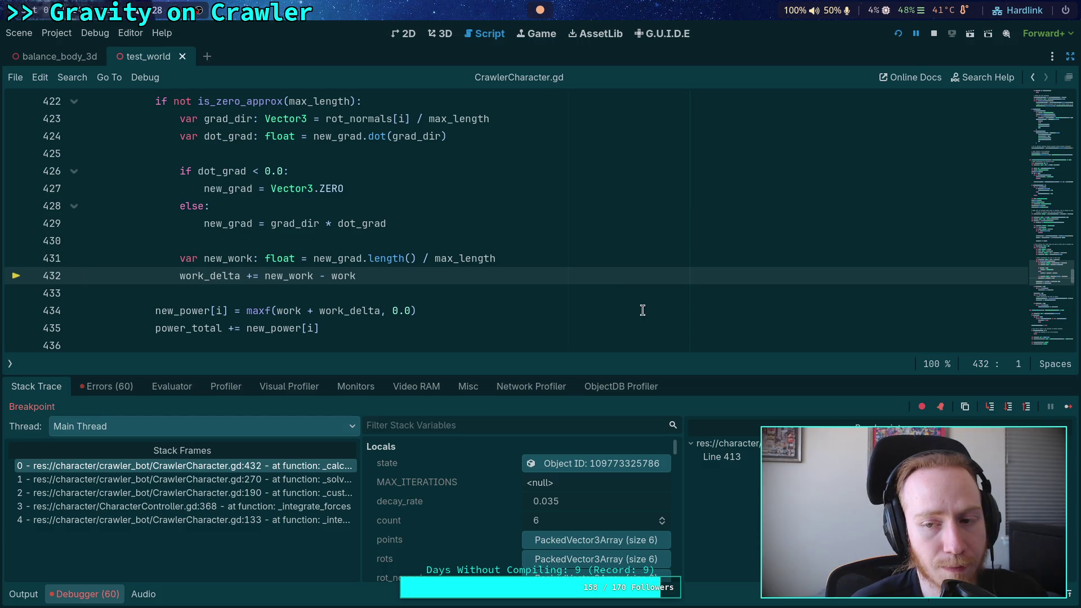
pyautogui.click(1009, 410)
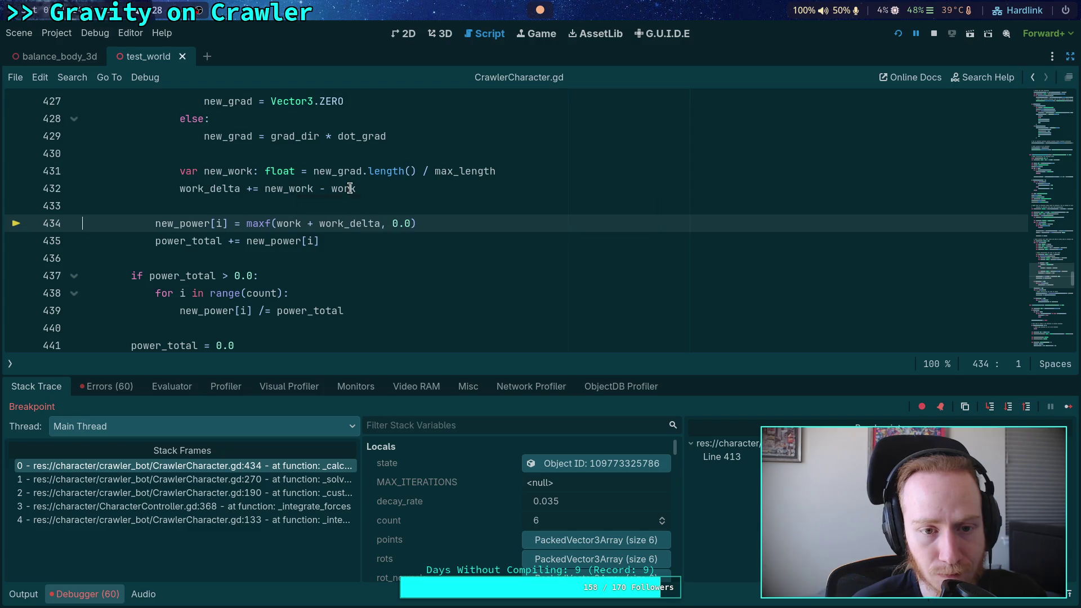
pyautogui.click(1008, 409)
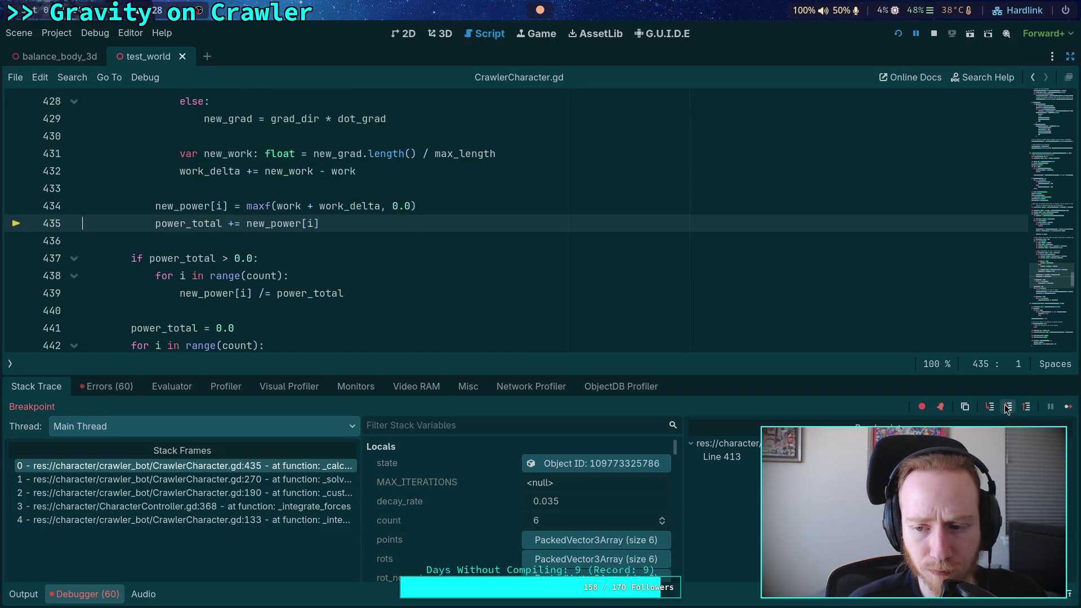
pyautogui.click(1008, 409)
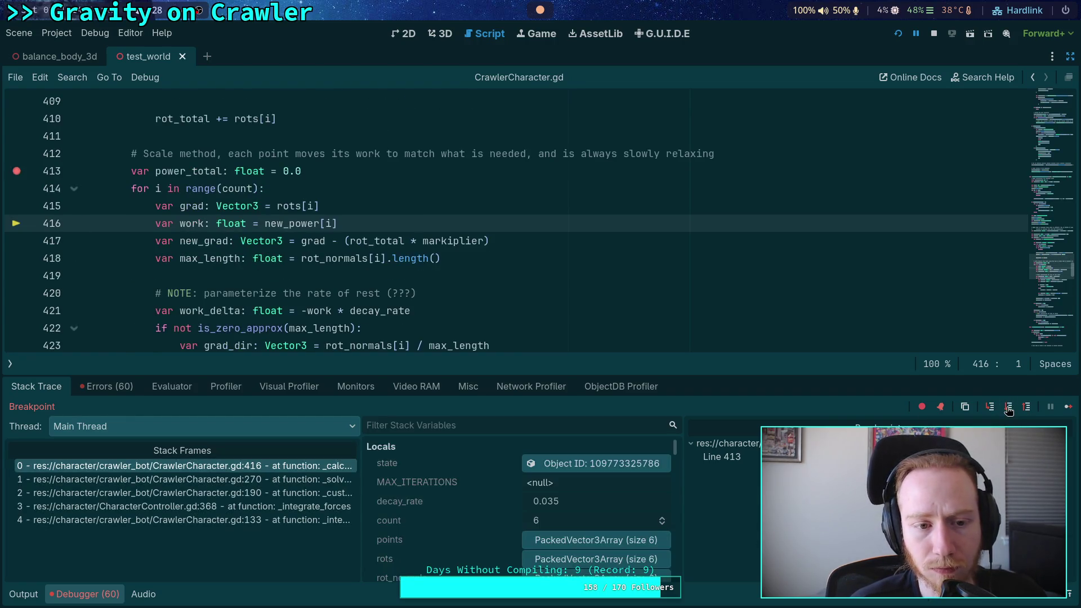
pyautogui.click(1009, 408)
# - Step to line 418 and read the grad value on line 415
pyautogui.click(1008, 407)
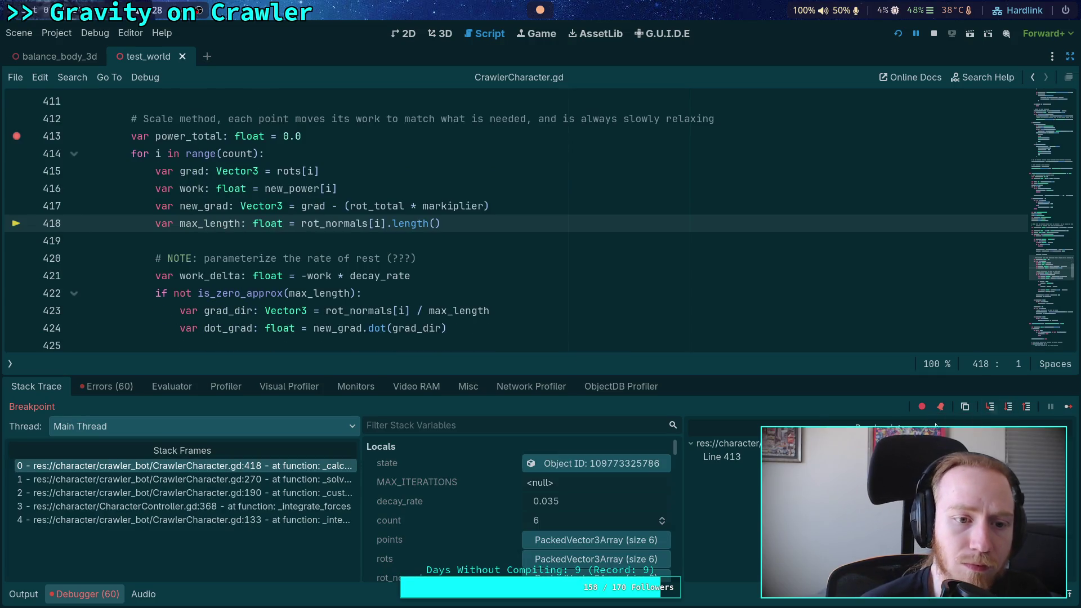
pyautogui.moveTo(186, 168)
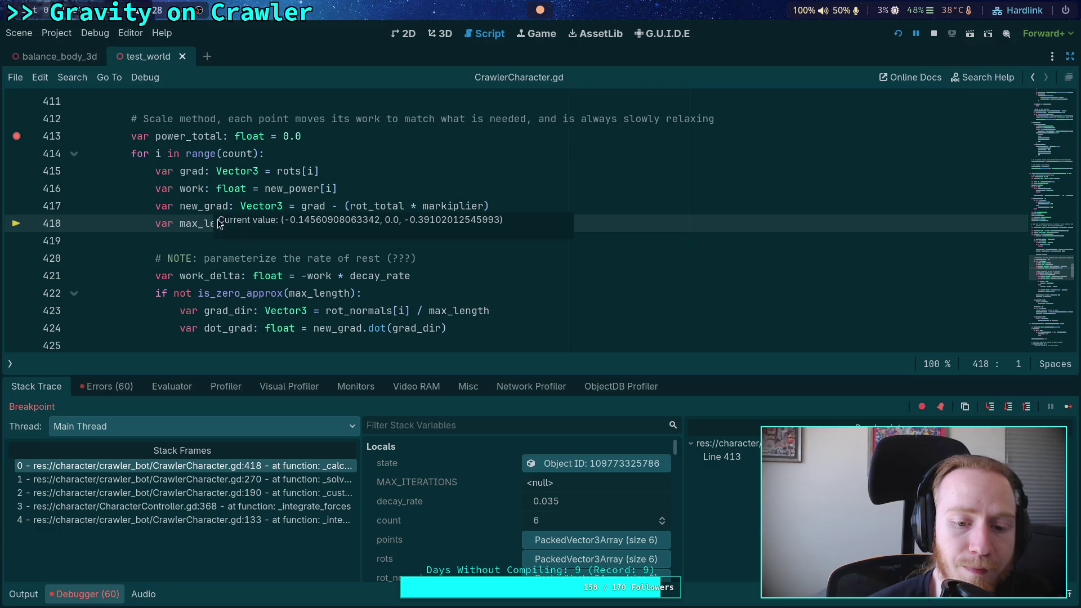
pyautogui.scroll(-3, 523, 512)
pyautogui.moveTo(543, 374); pyautogui.dragTo(543, 324)
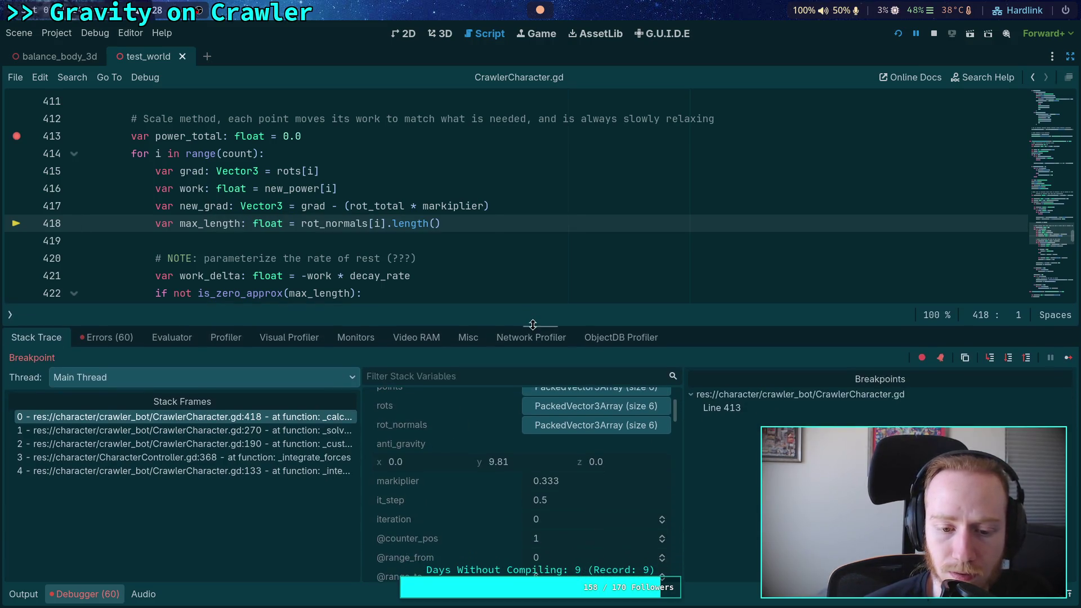
# - Expand the new_power PackedFloat64Array in Locals to show its six values, 0.064–0.278
pyautogui.scroll(-5, 491, 477)
pyautogui.scroll(-4, 491, 477)
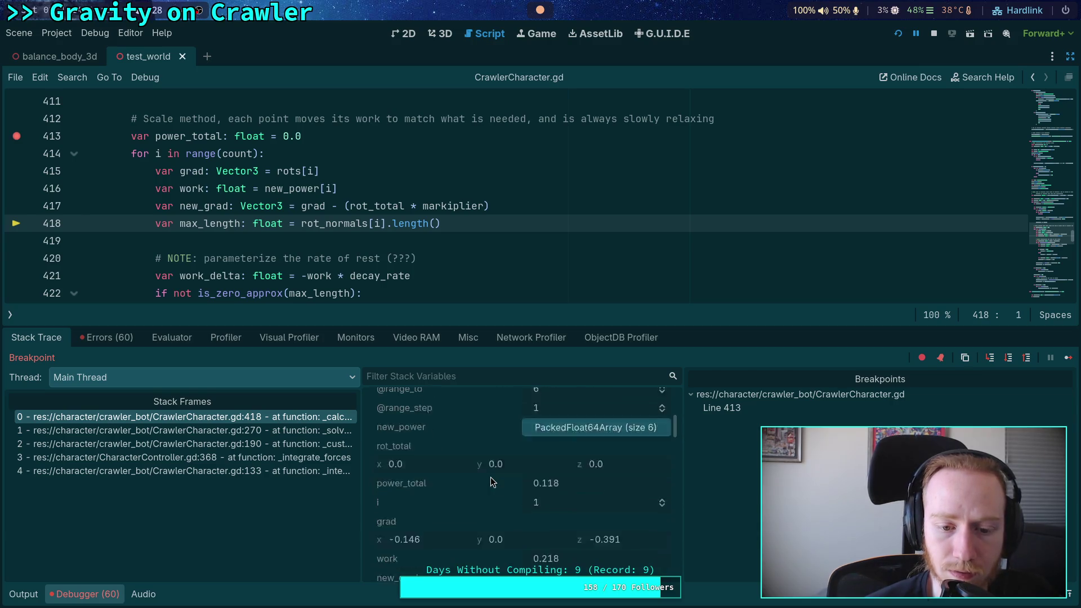
pyautogui.scroll(3, 487, 475)
pyautogui.click(562, 450)
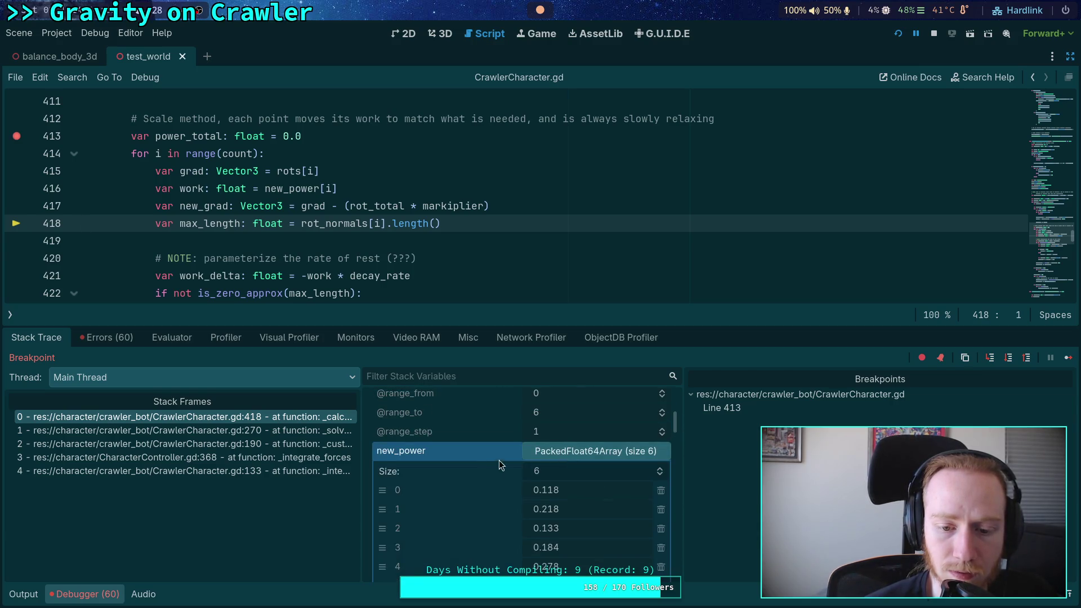
pyautogui.scroll(-2, 485, 464)
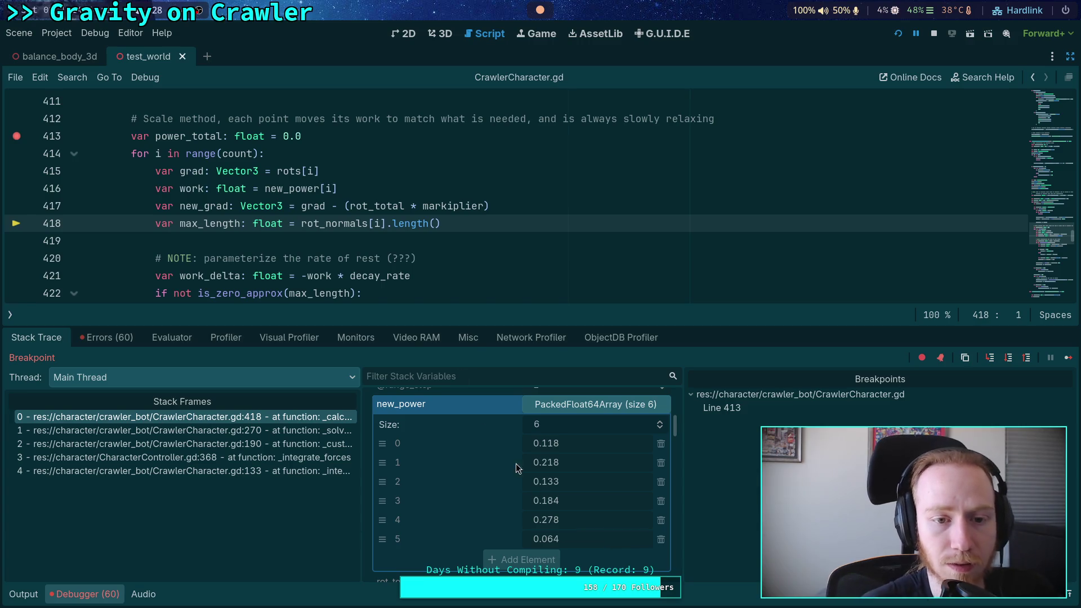
pyautogui.scroll(-2, 385, 146)
pyautogui.moveTo(384, 147)
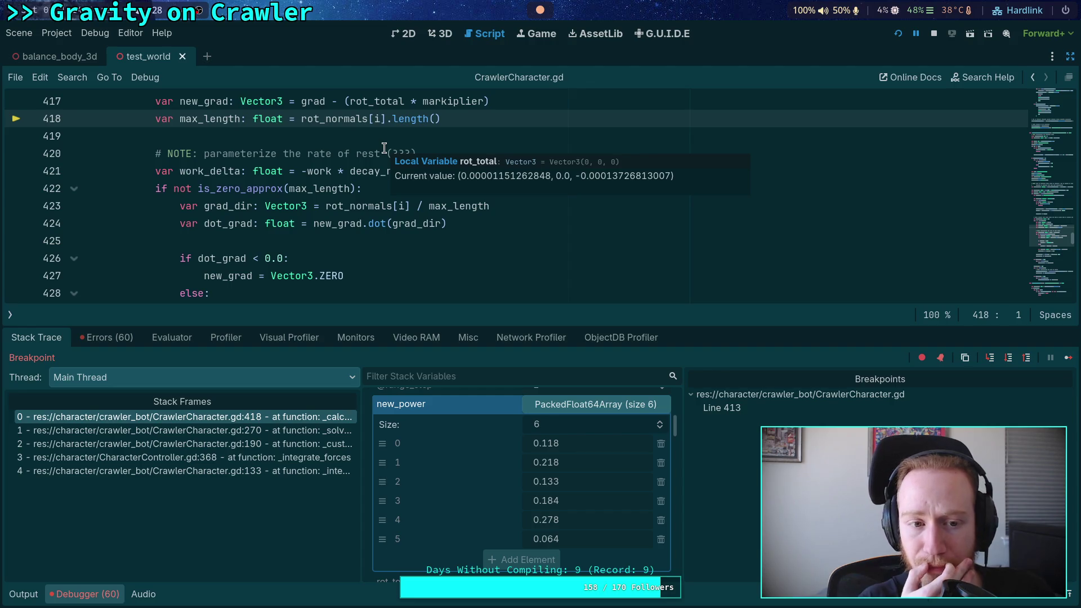
pyautogui.scroll(7, 378, 151)
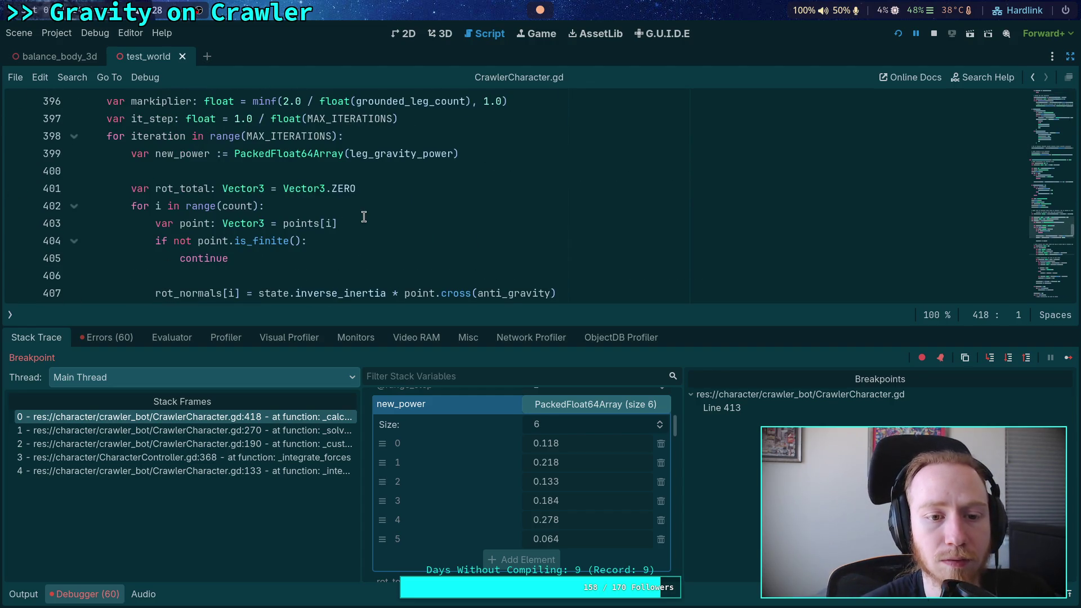
pyautogui.scroll(-2, 363, 216)
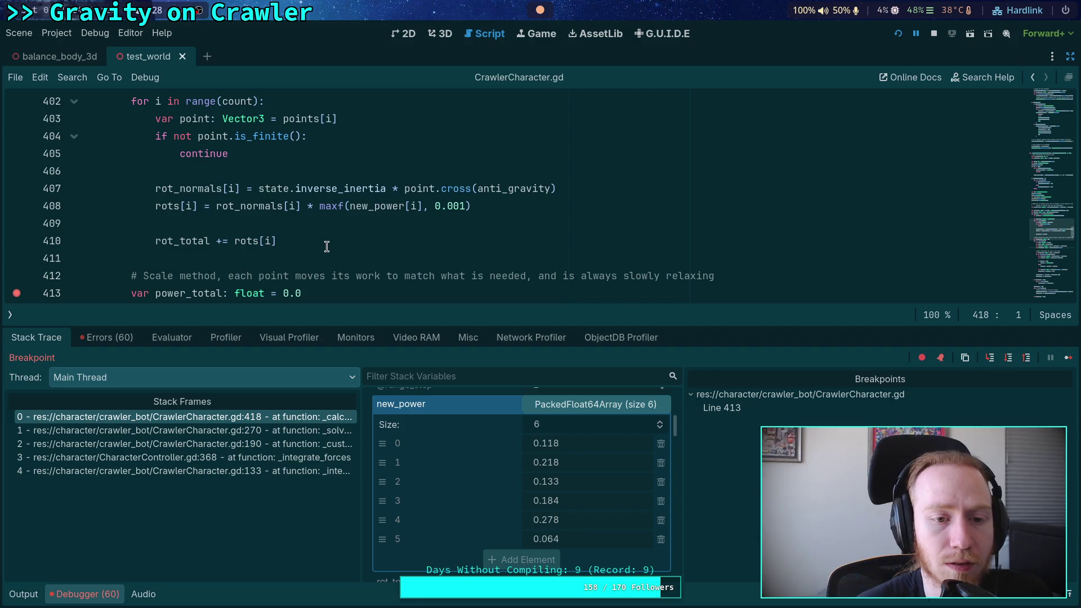
pyautogui.scroll(1, 337, 241)
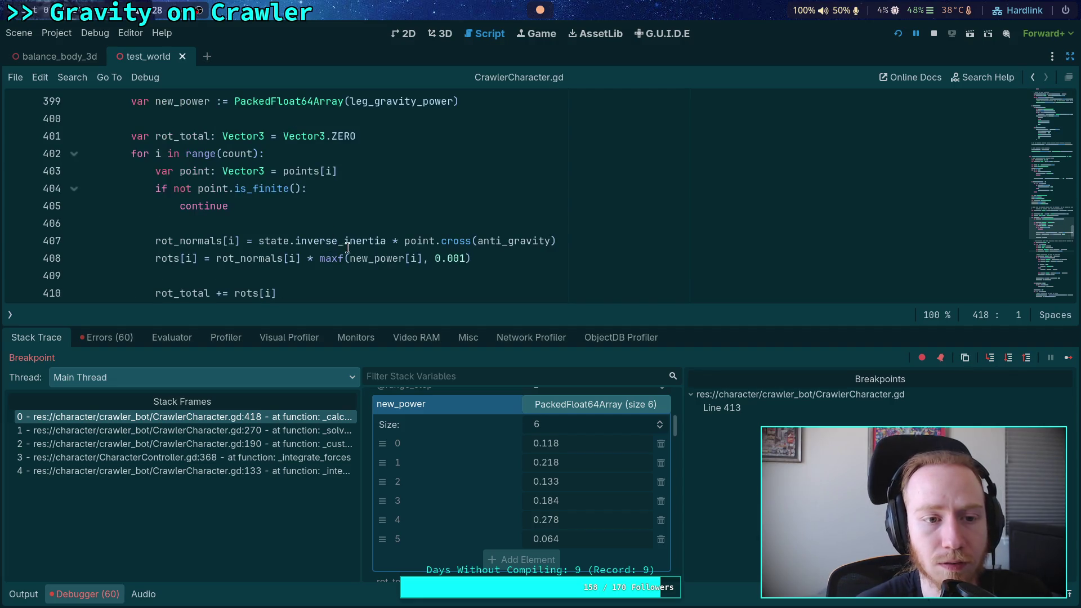
pyautogui.doubleClick(372, 256)
pyautogui.scroll(1, 315, 242)
pyautogui.scroll(-1, 270, 232)
pyautogui.scroll(-1, 268, 230)
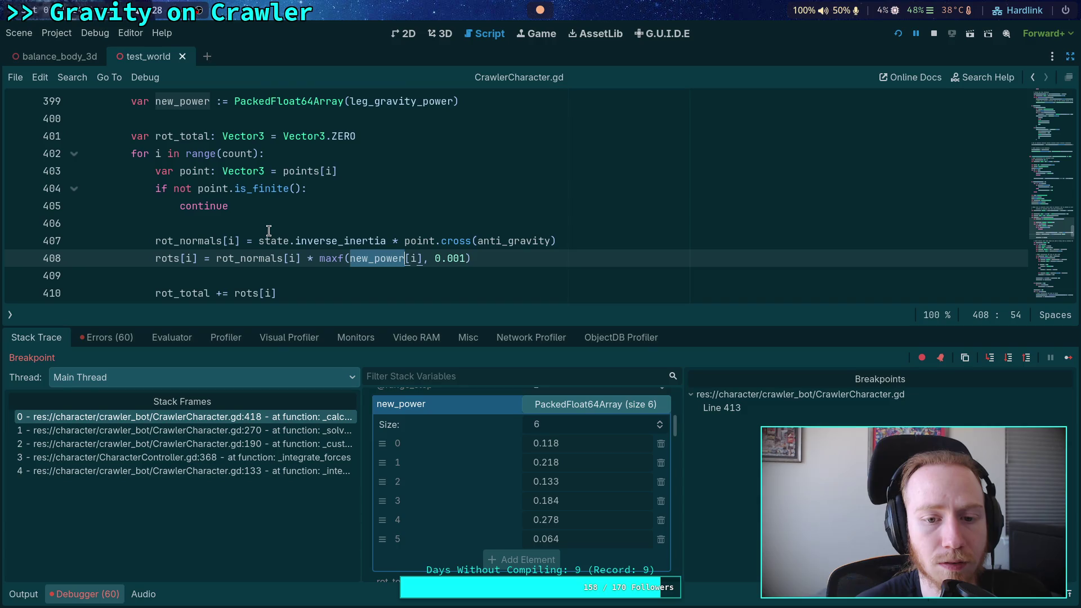
pyautogui.scroll(2, 268, 231)
pyautogui.scroll(-2, 268, 231)
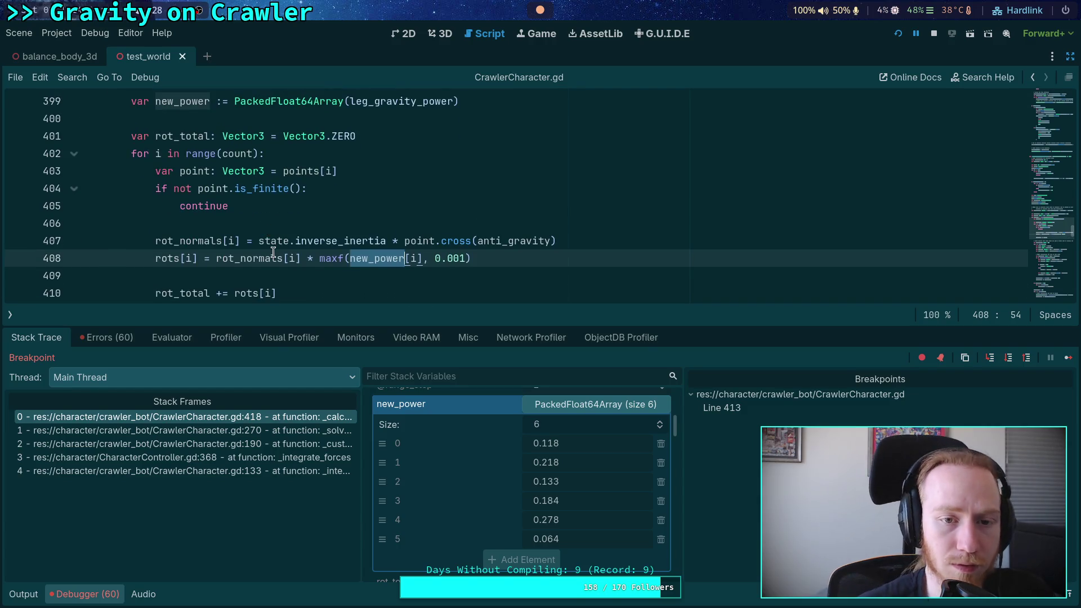
pyautogui.moveTo(273, 252)
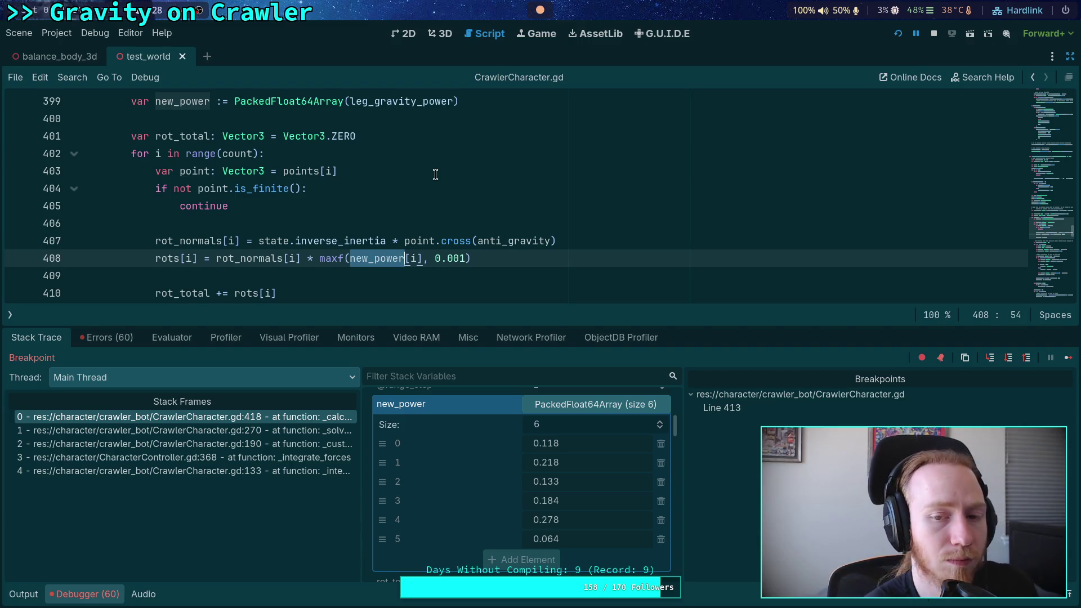
pyautogui.scroll(3, 481, 452)
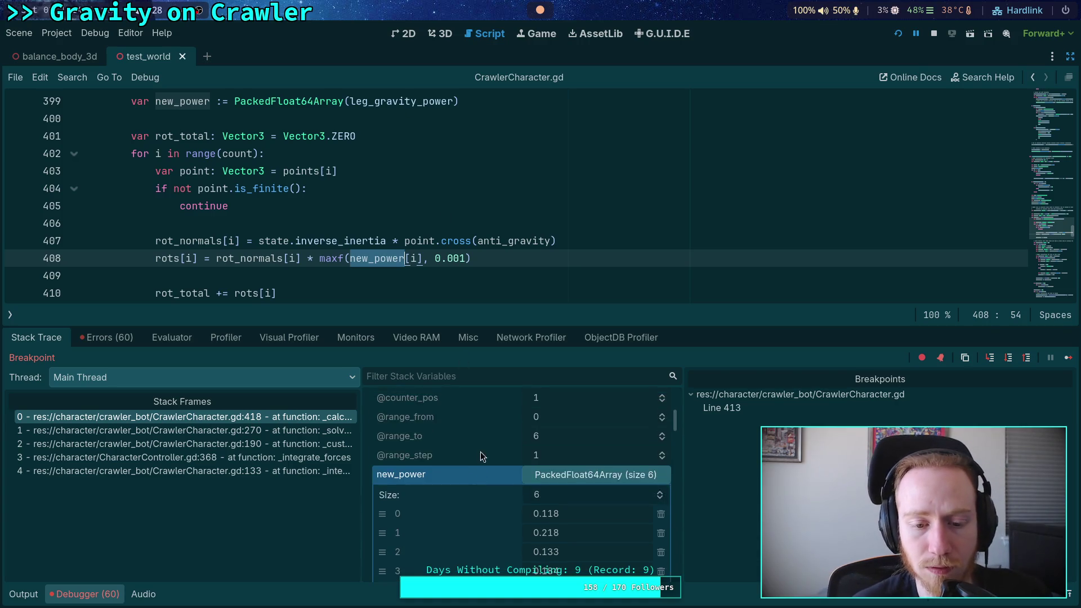
pyautogui.scroll(-6, 471, 455)
pyautogui.scroll(10, 484, 452)
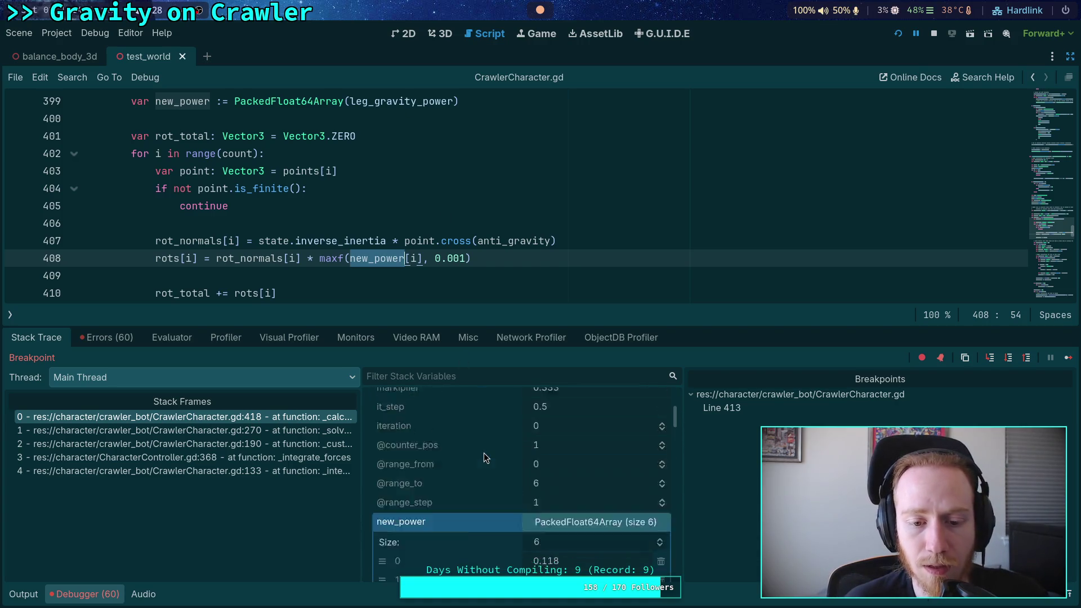
pyautogui.scroll(-10, 484, 454)
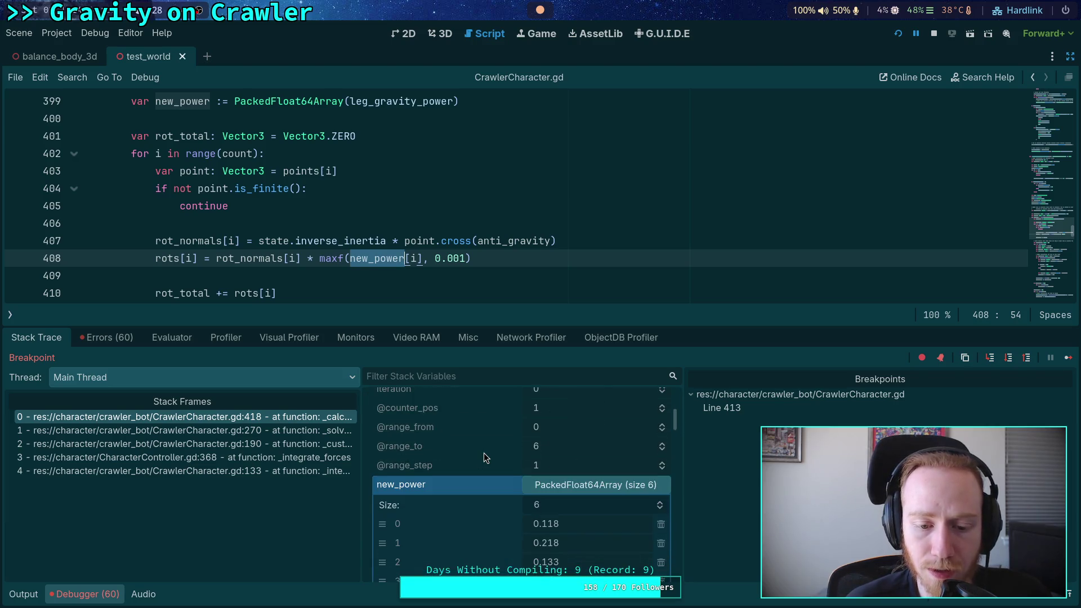
pyautogui.scroll(-5, 484, 453)
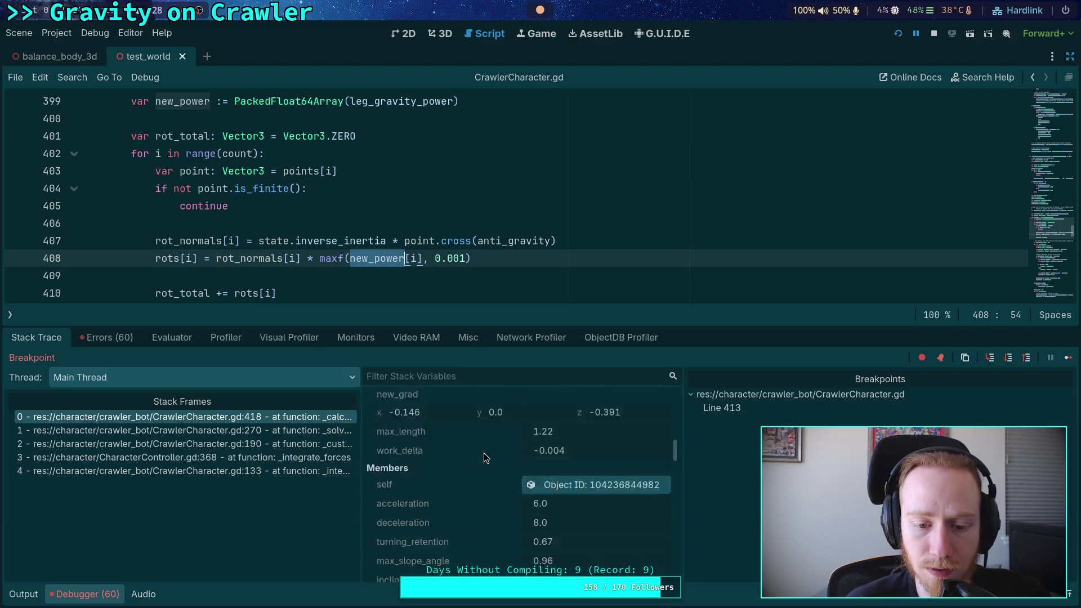
pyautogui.scroll(5, 195, 147)
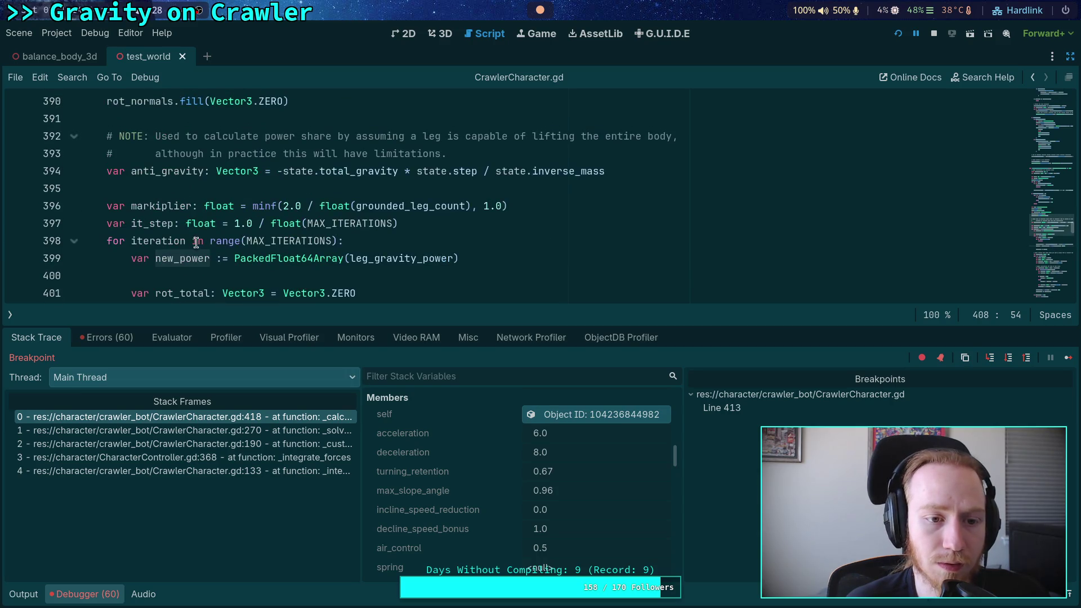
pyautogui.scroll(-6, 214, 219)
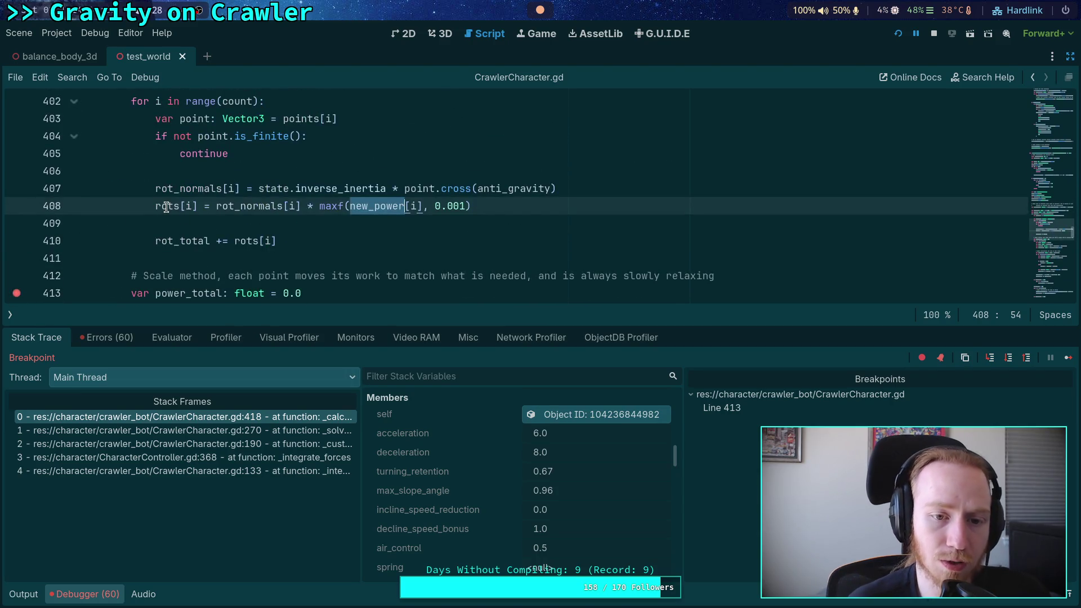
# - Read the rots and new_power values, then step over to line 421's work_delta computation
pyautogui.moveTo(166, 207)
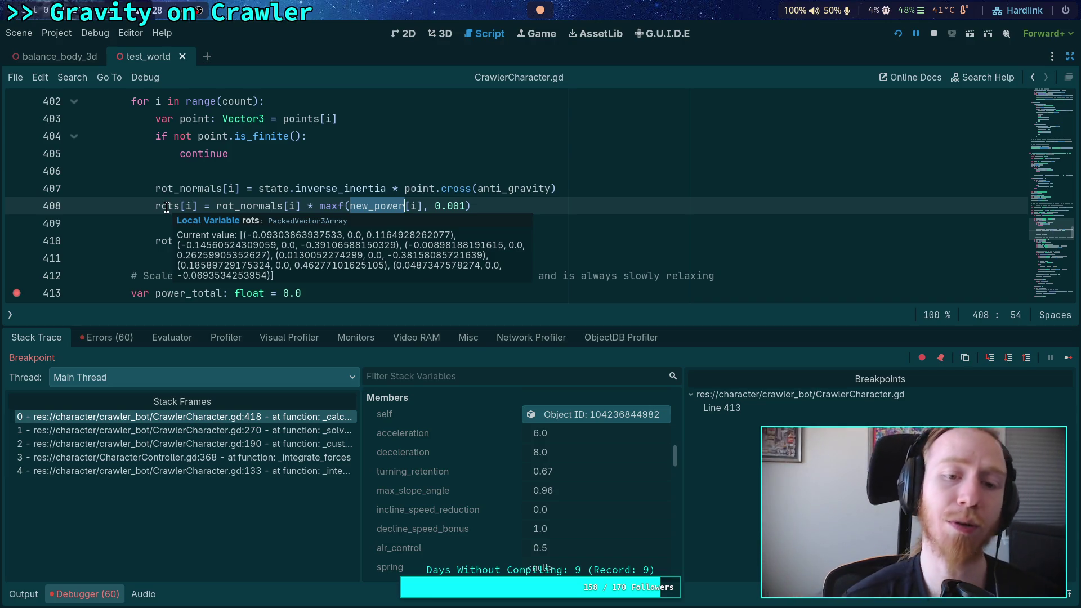
pyautogui.moveTo(390, 204)
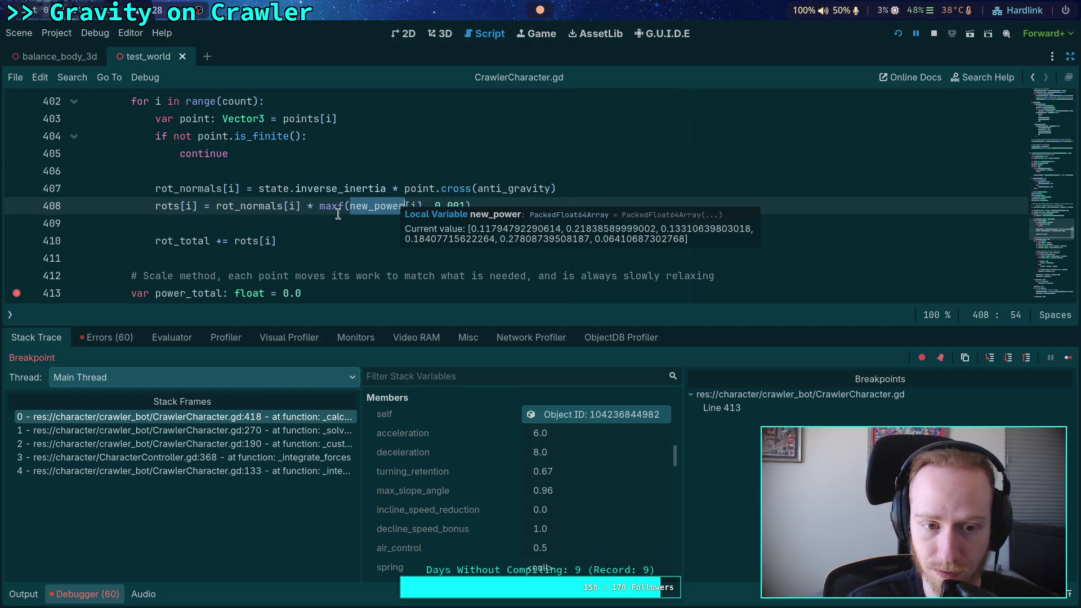
pyautogui.scroll(-3, 390, 204)
pyautogui.moveTo(280, 192)
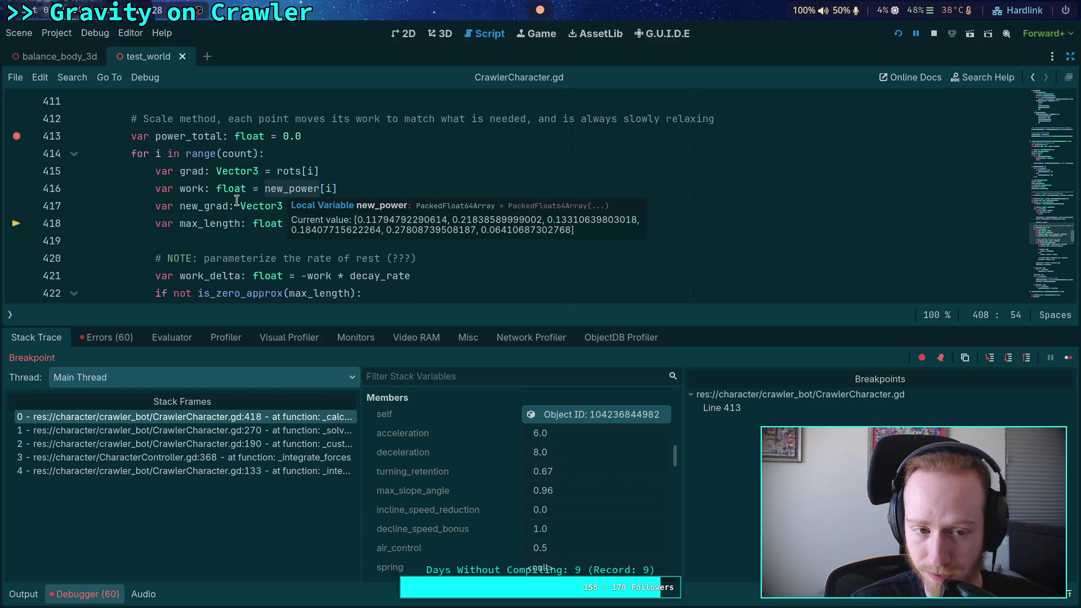
pyautogui.scroll(-1, 281, 192)
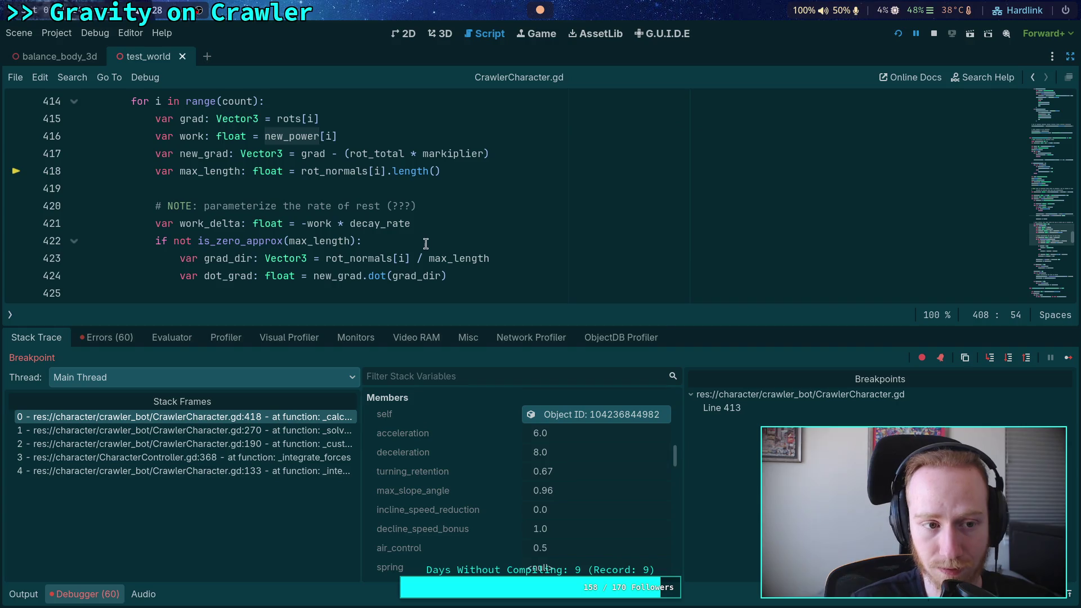
pyautogui.click(1007, 359)
pyautogui.scroll(2, 193, 211)
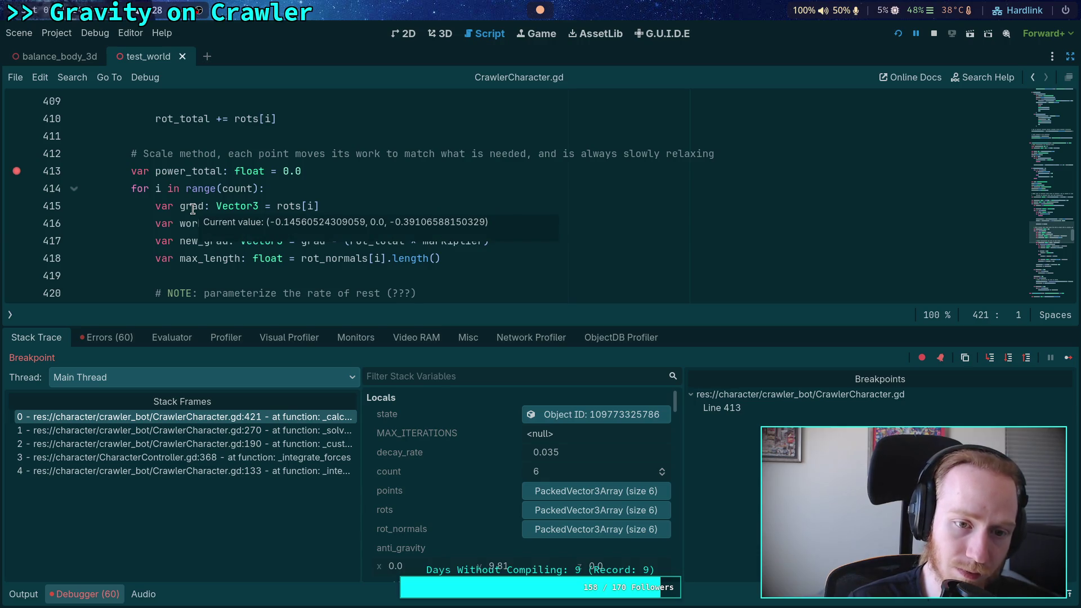
pyautogui.moveTo(189, 241)
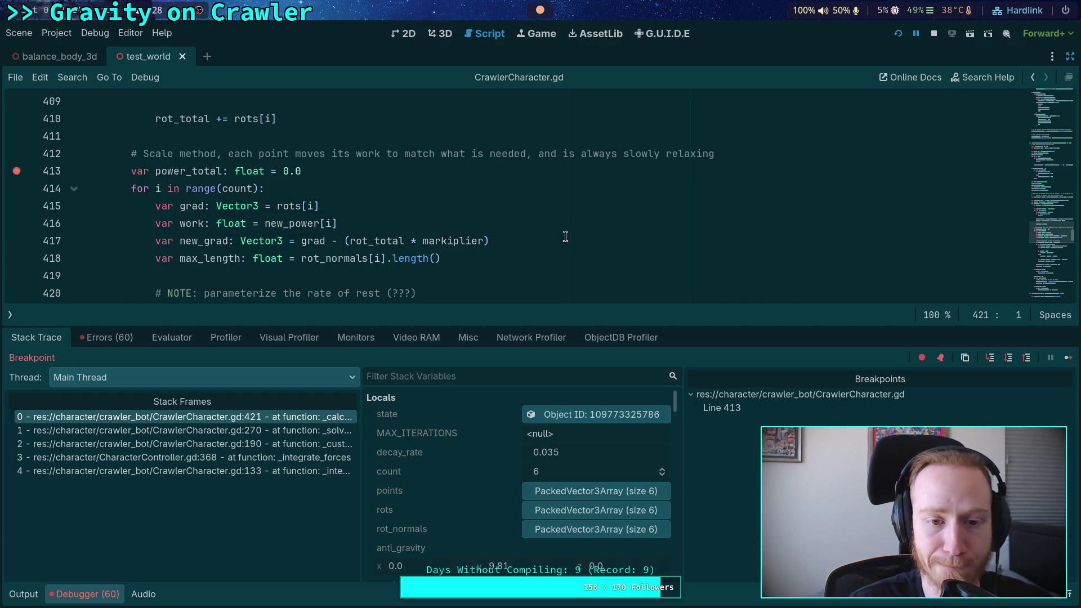
pyautogui.scroll(-1, 569, 240)
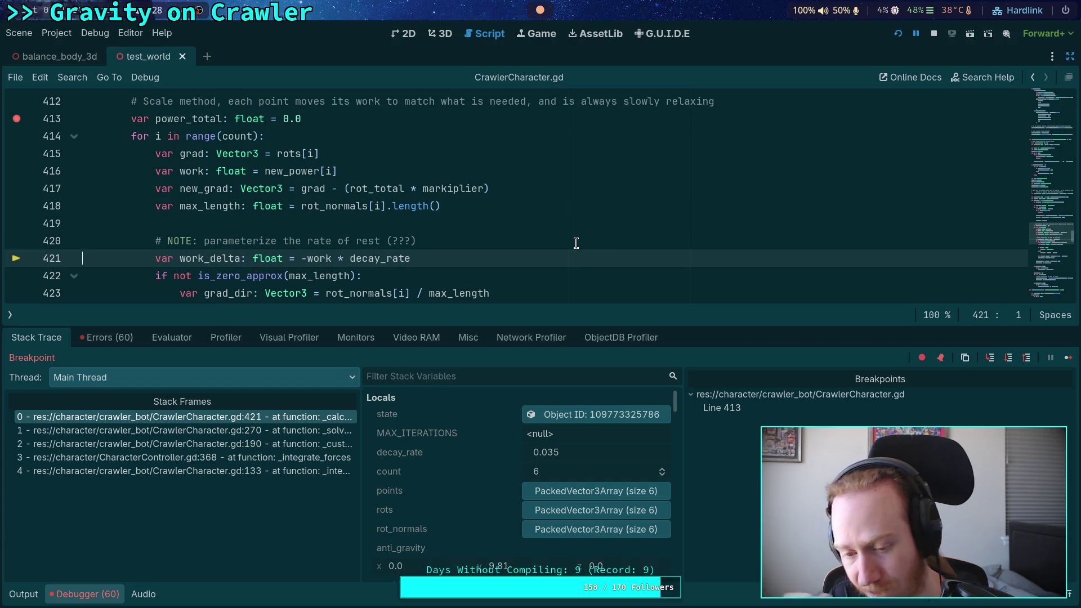
pyautogui.scroll(-1, 672, 296)
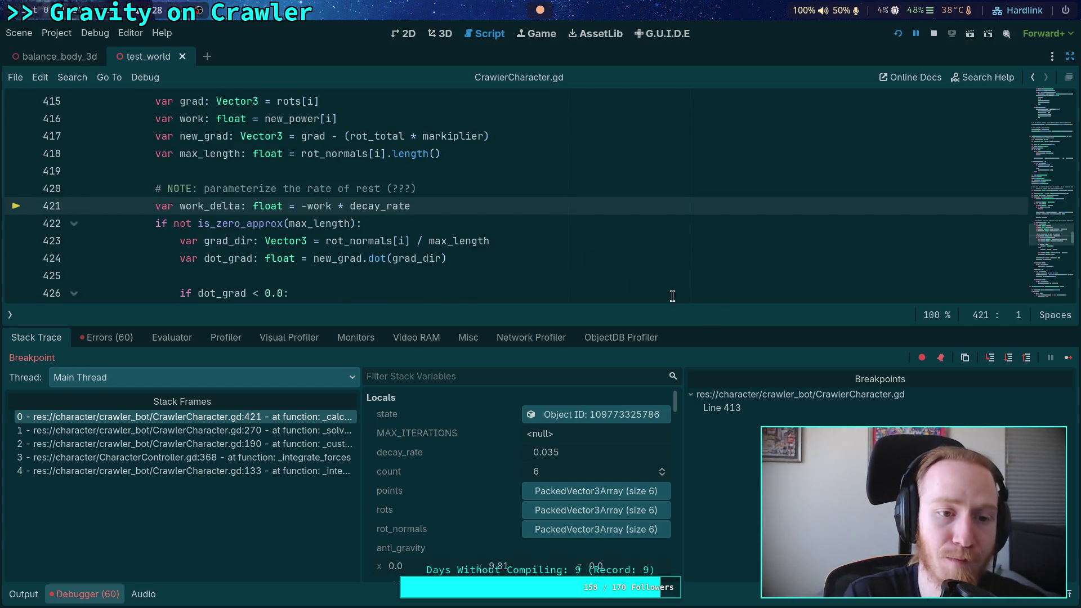
# - Step the paused solver line by line from line 421 through 431 to line 432
pyautogui.click(1008, 360)
pyautogui.click(1008, 359)
pyautogui.click(1009, 358)
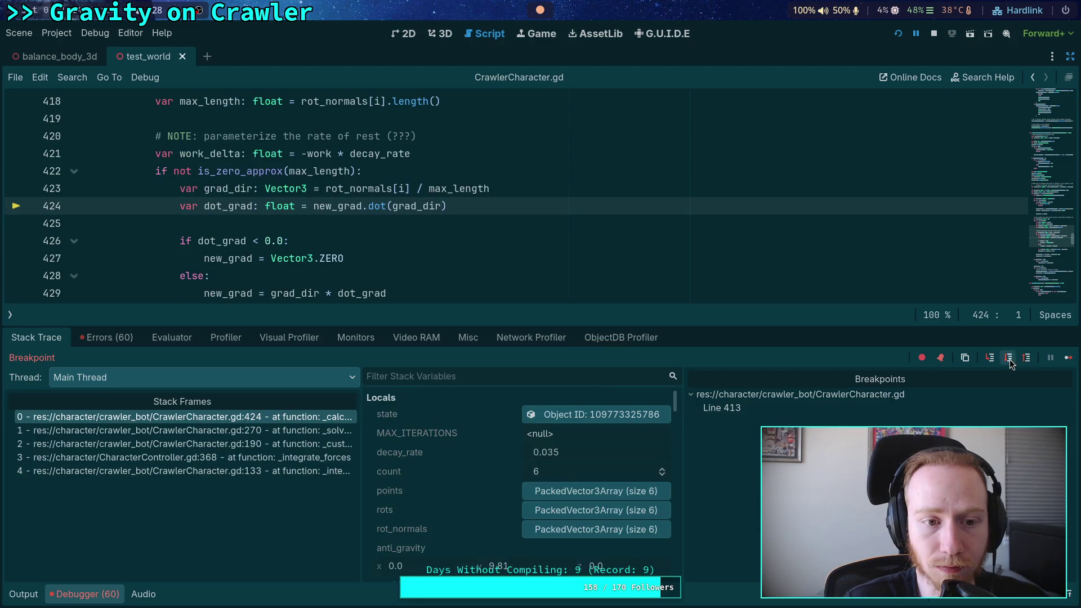
pyautogui.click(1008, 359)
pyautogui.click(1008, 358)
pyautogui.click(1009, 358)
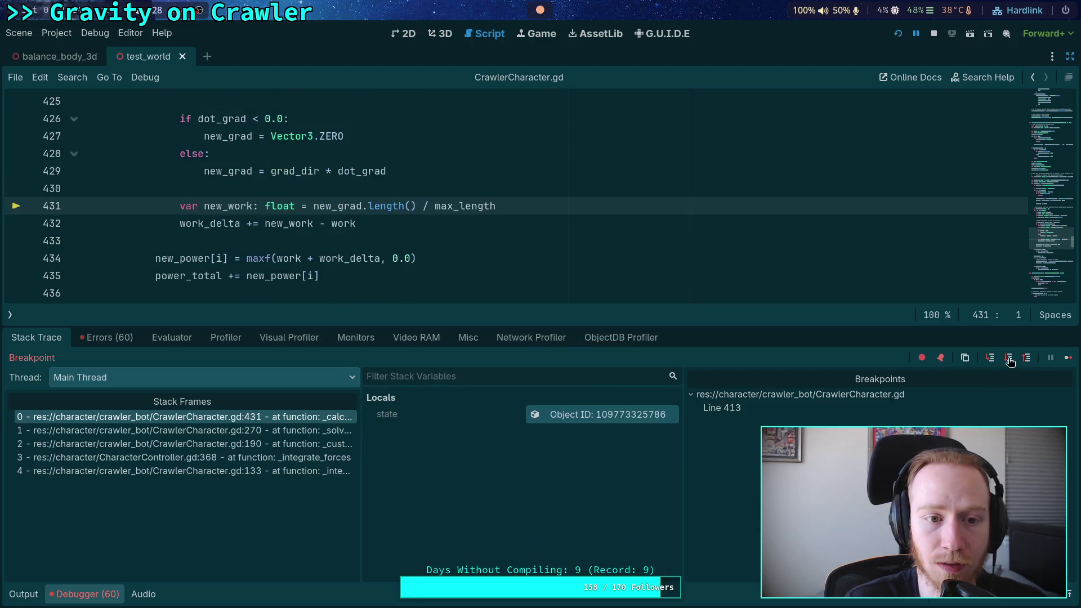
pyautogui.moveTo(232, 167)
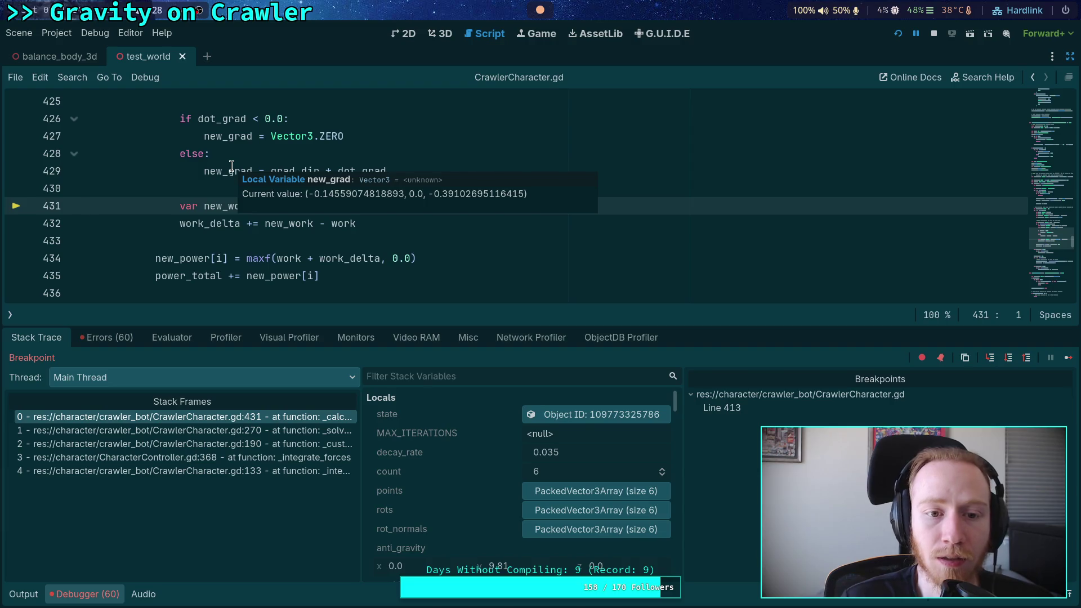
pyautogui.click(1006, 360)
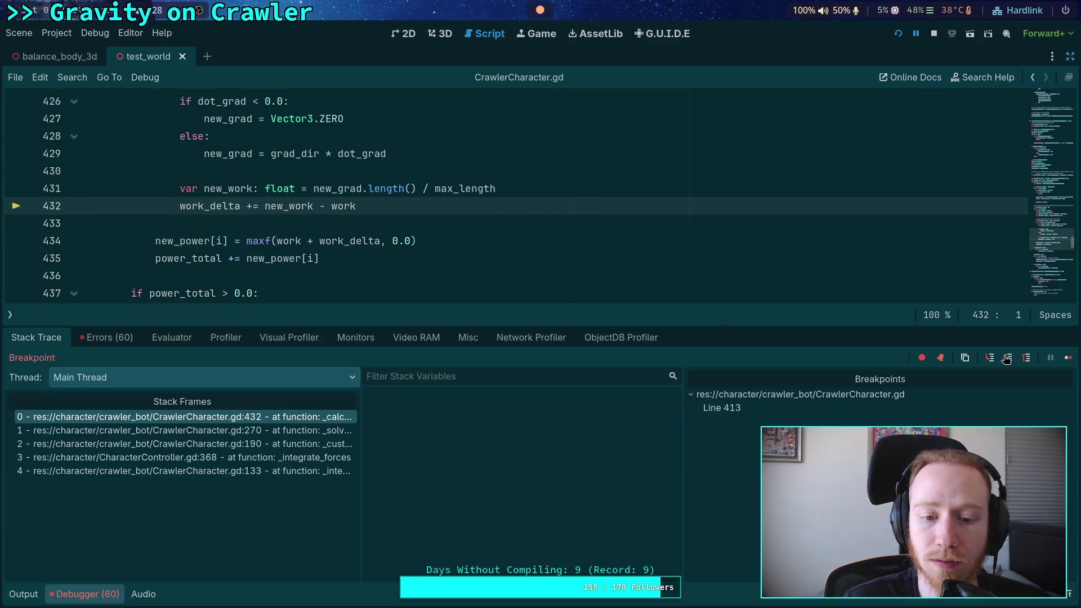
# - Inspect the current values of new_grad, new_work and work at line 432
pyautogui.moveTo(237, 185)
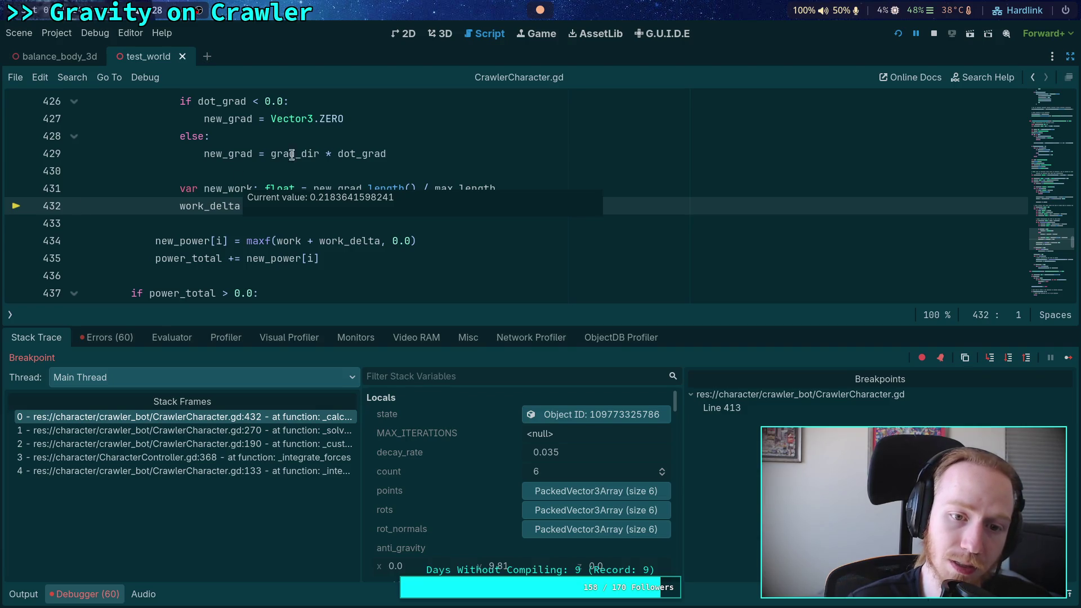
pyautogui.moveTo(337, 207)
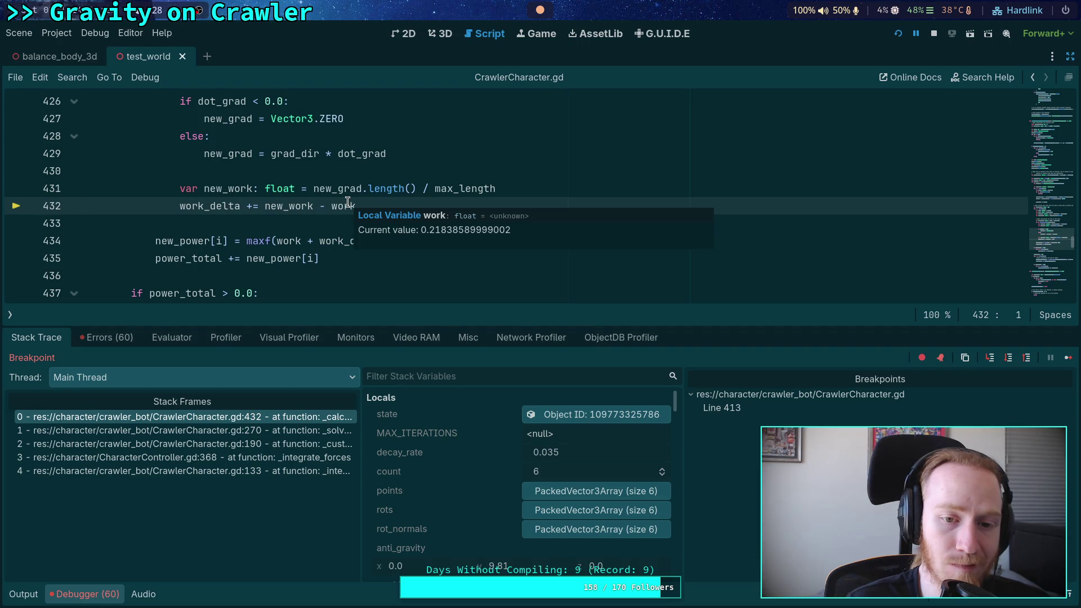
pyautogui.scroll(3, 357, 171)
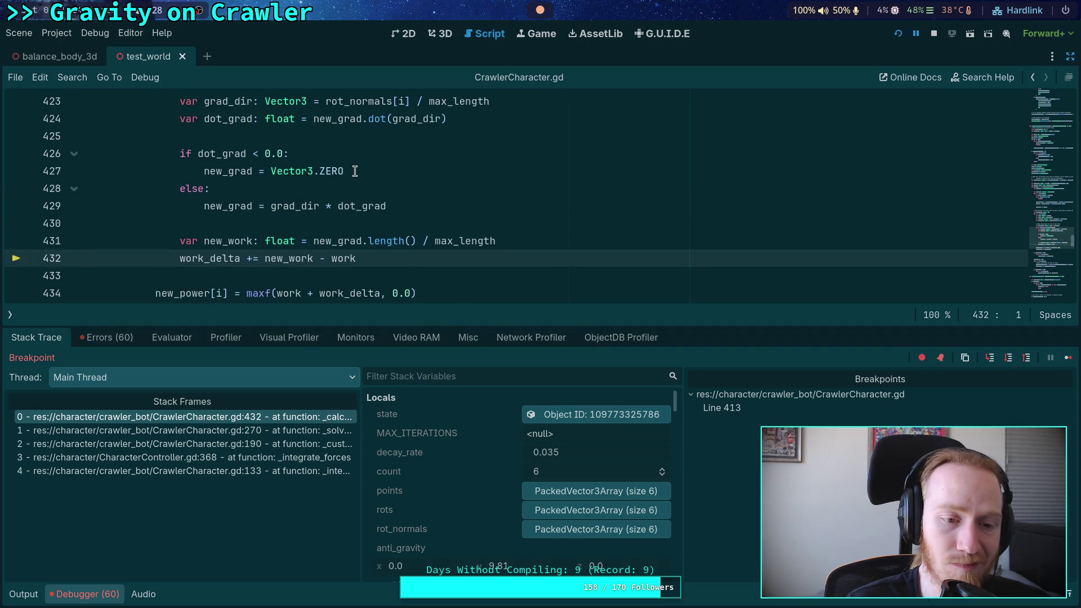
pyautogui.scroll(3, 357, 171)
pyautogui.scroll(-3, 357, 170)
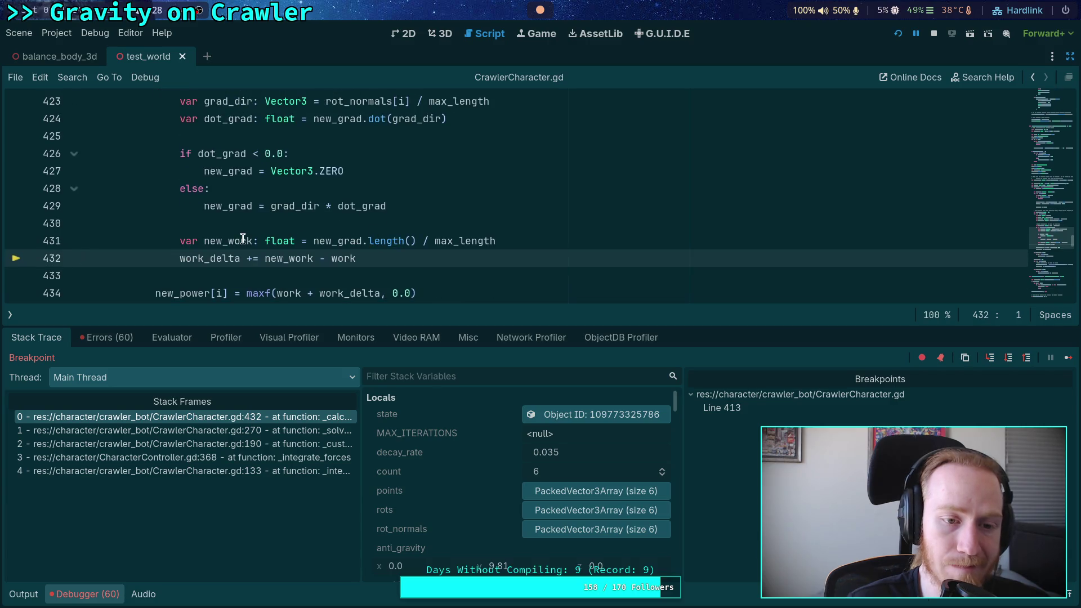
pyautogui.moveTo(243, 239)
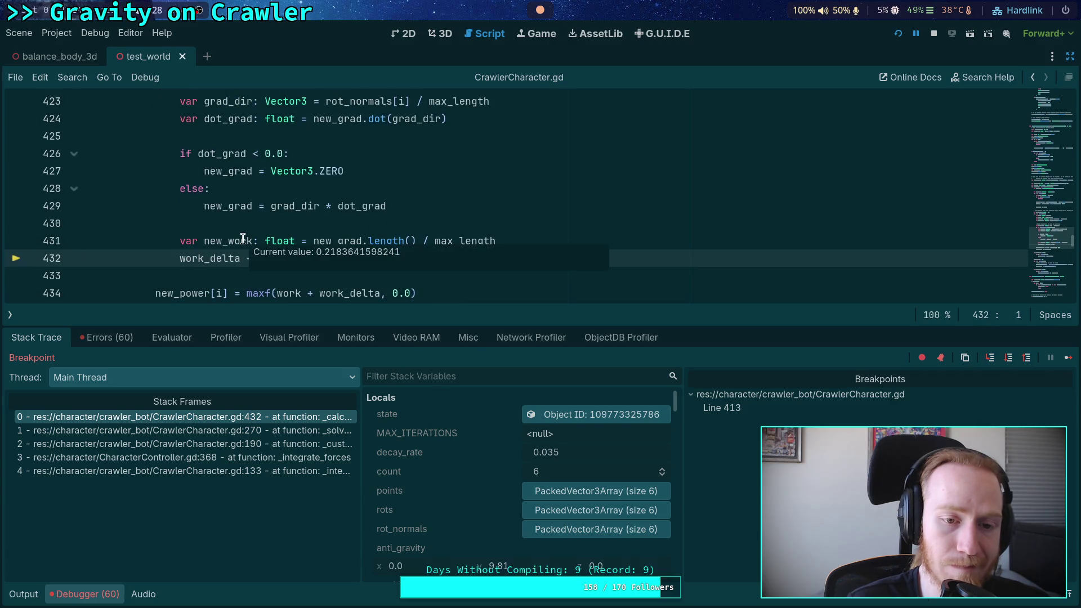
pyautogui.moveTo(333, 237)
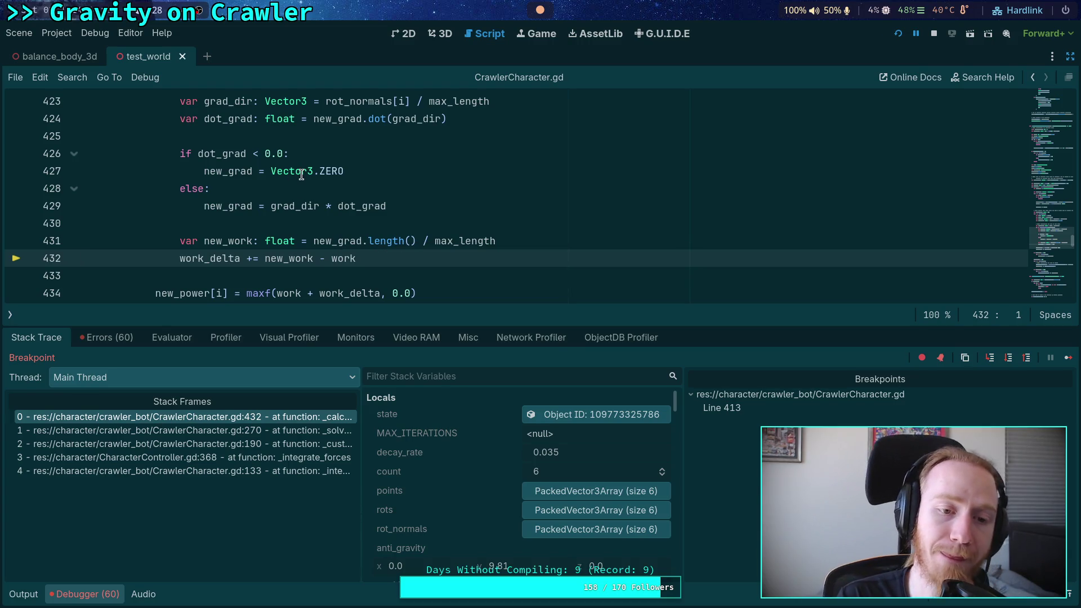
pyautogui.moveTo(301, 175)
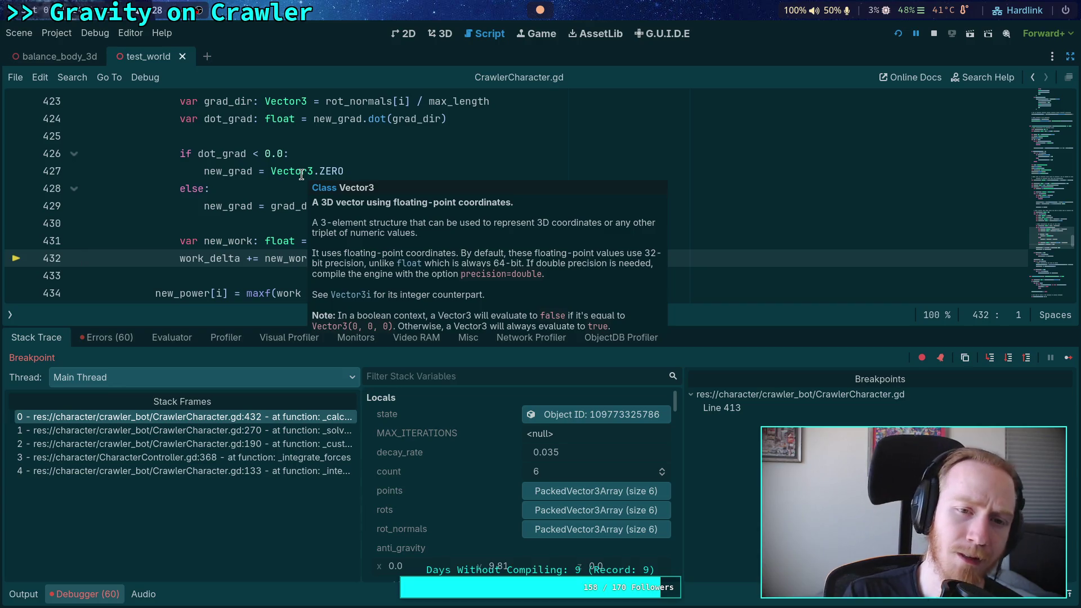
# - Check the variable values, then step execution past the work_delta update
pyautogui.scroll(4, 233, 215)
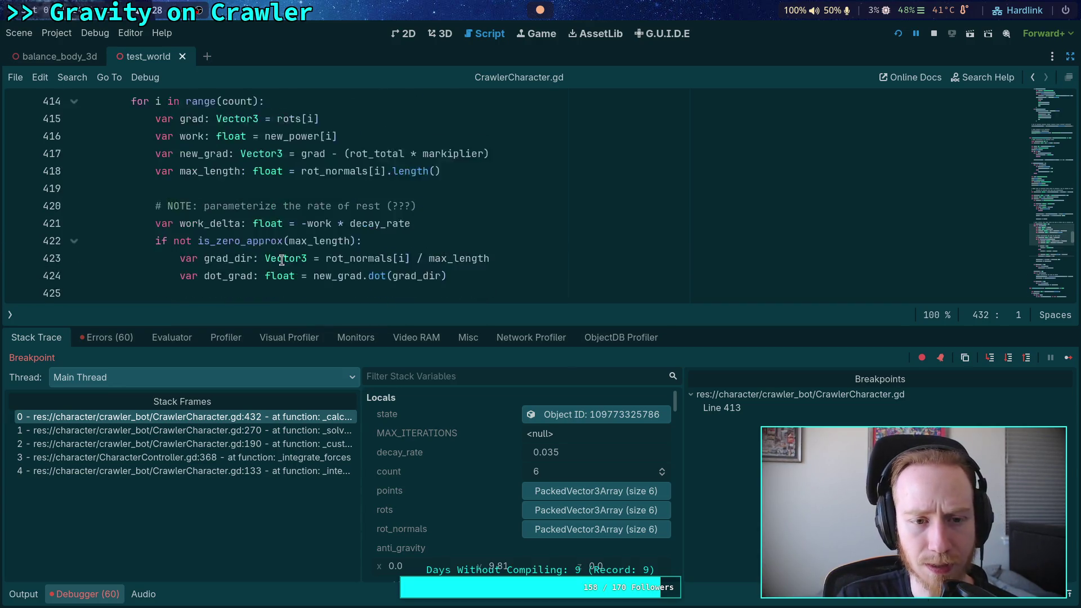
pyautogui.scroll(-1, 387, 232)
pyautogui.moveTo(383, 225)
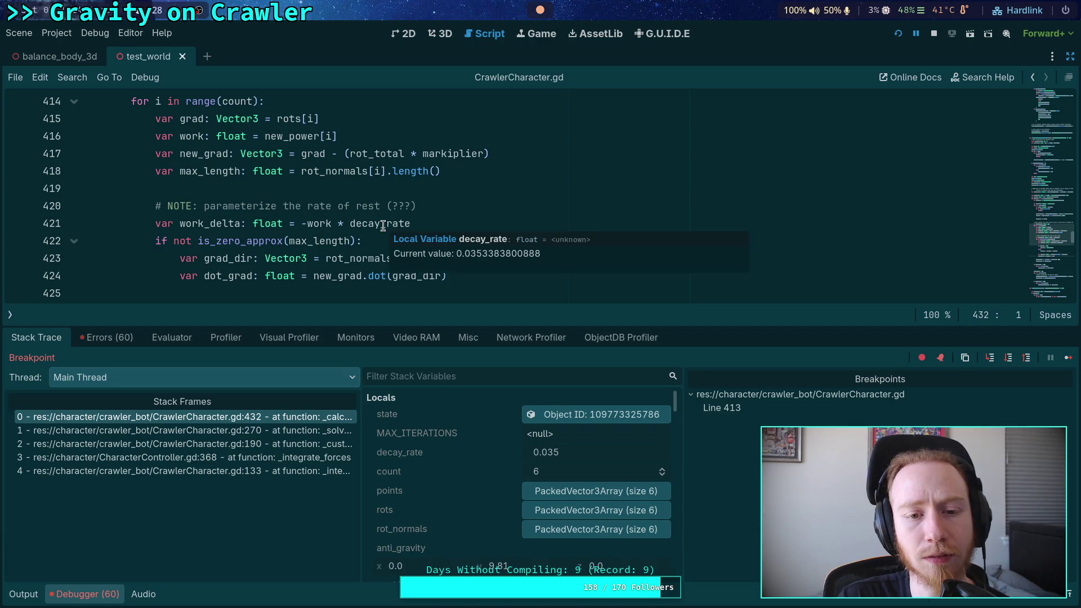
pyautogui.moveTo(193, 222)
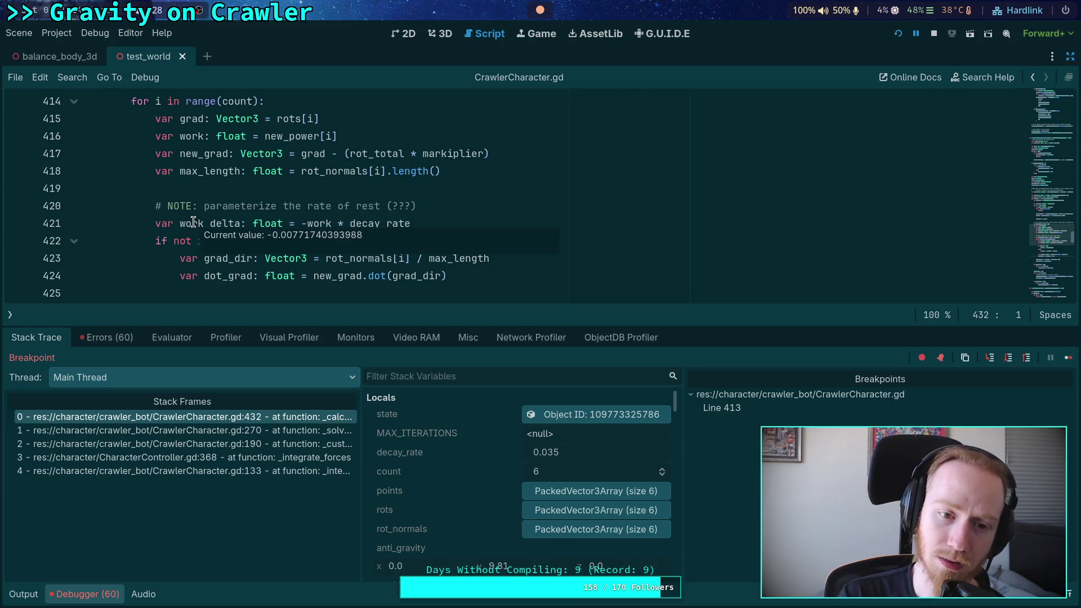
pyautogui.scroll(-6, 193, 222)
pyautogui.scroll(1, 194, 222)
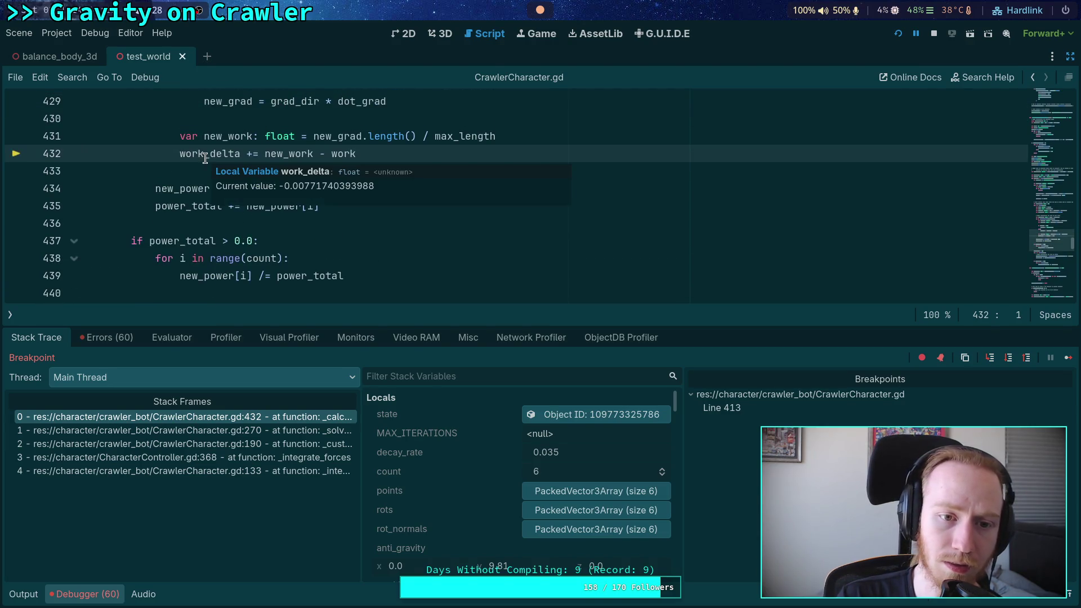
pyautogui.click(989, 357)
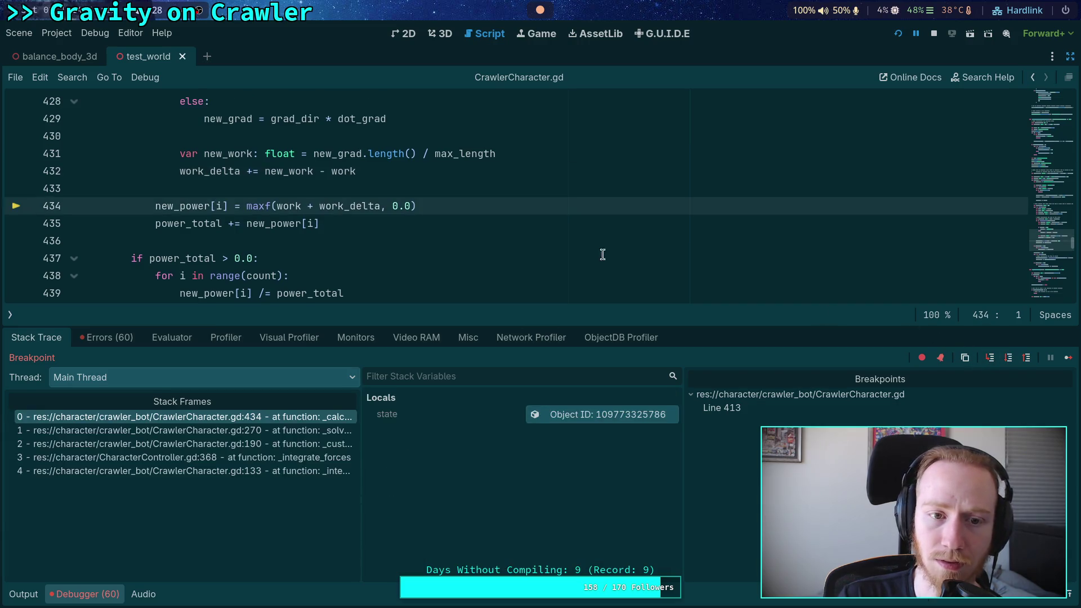
# - Step on to the power_total line 435 and read the surrounding variable values
pyautogui.moveTo(214, 170)
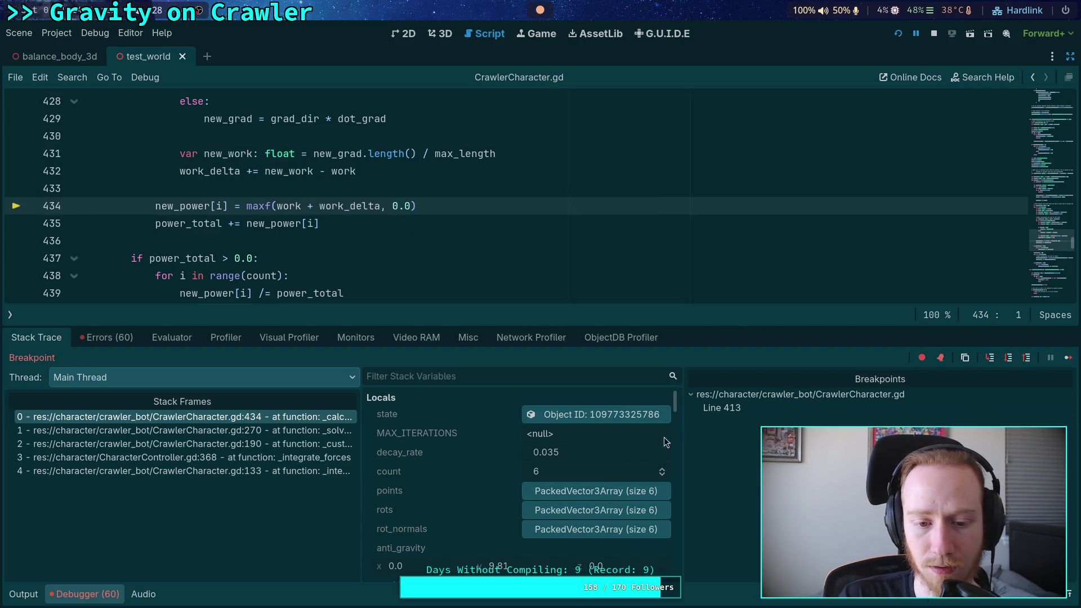
pyautogui.click(1008, 358)
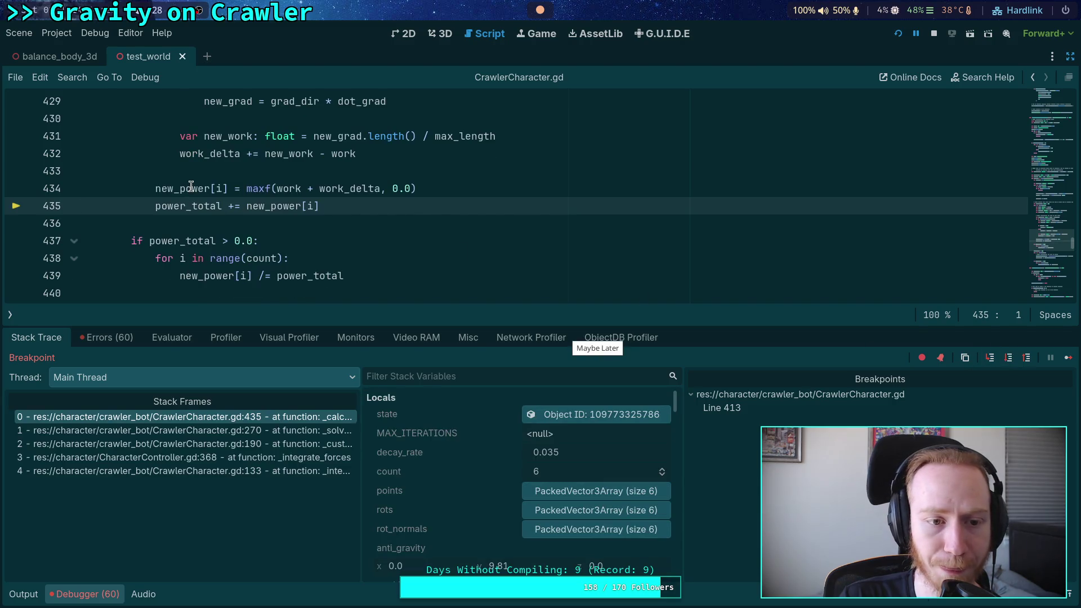
pyautogui.moveTo(191, 187)
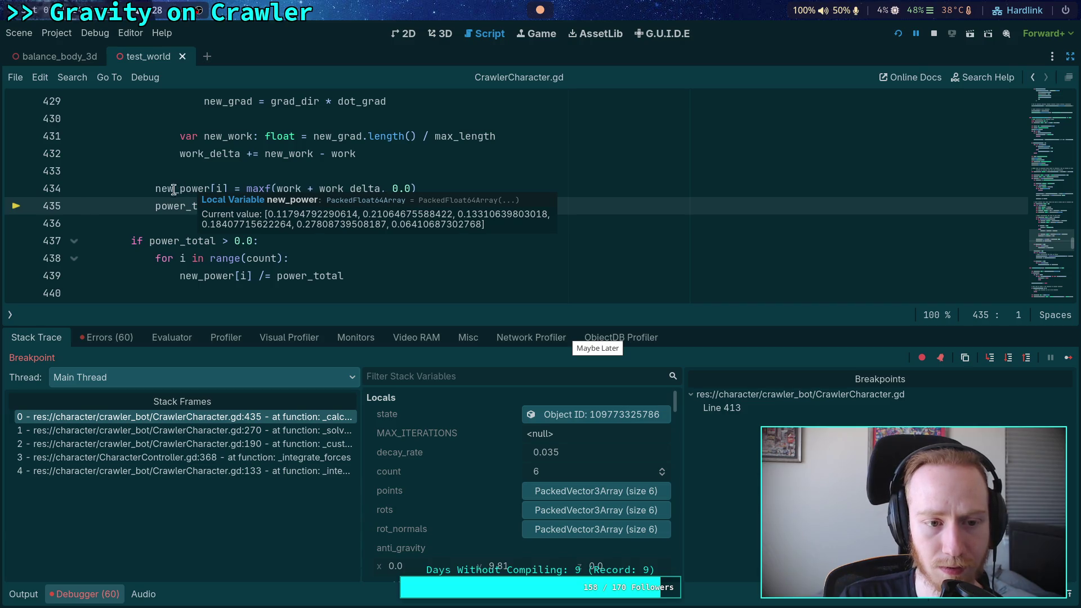
pyautogui.scroll(-2, 222, 263)
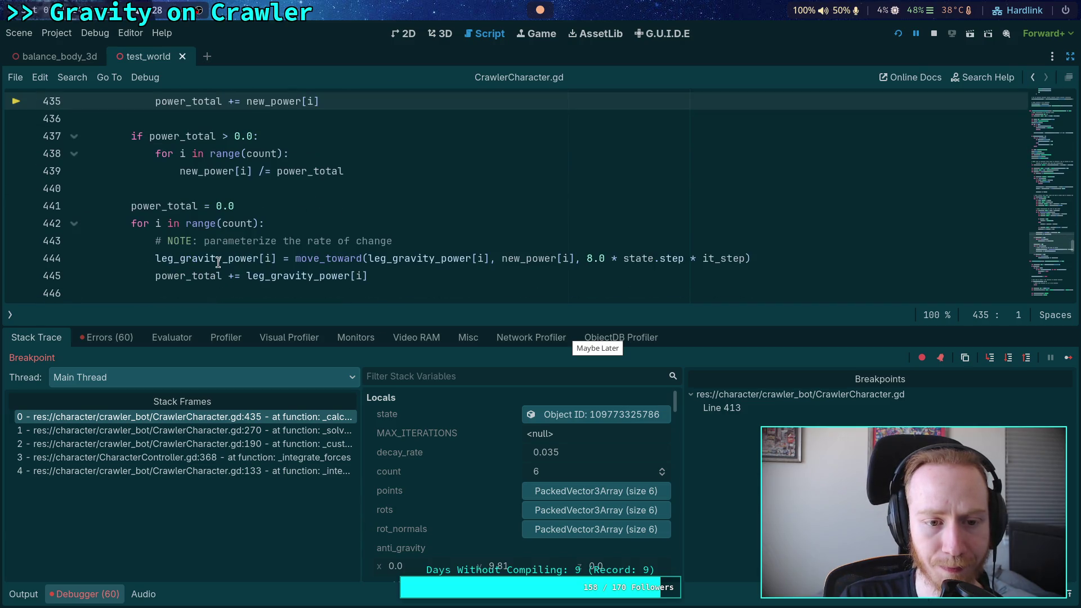
pyautogui.moveTo(219, 263)
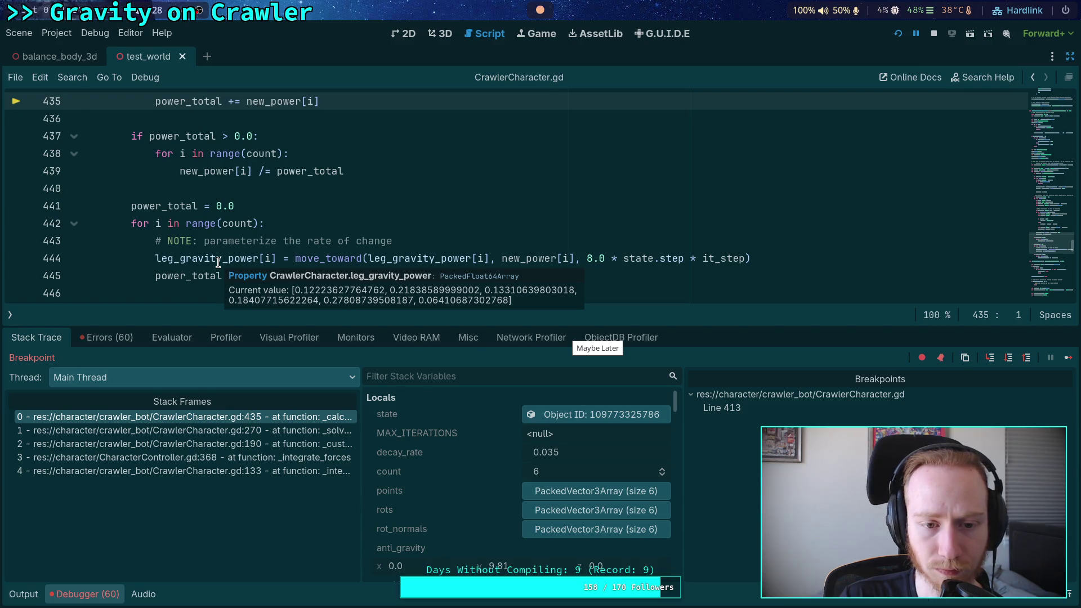
pyautogui.scroll(1, 218, 263)
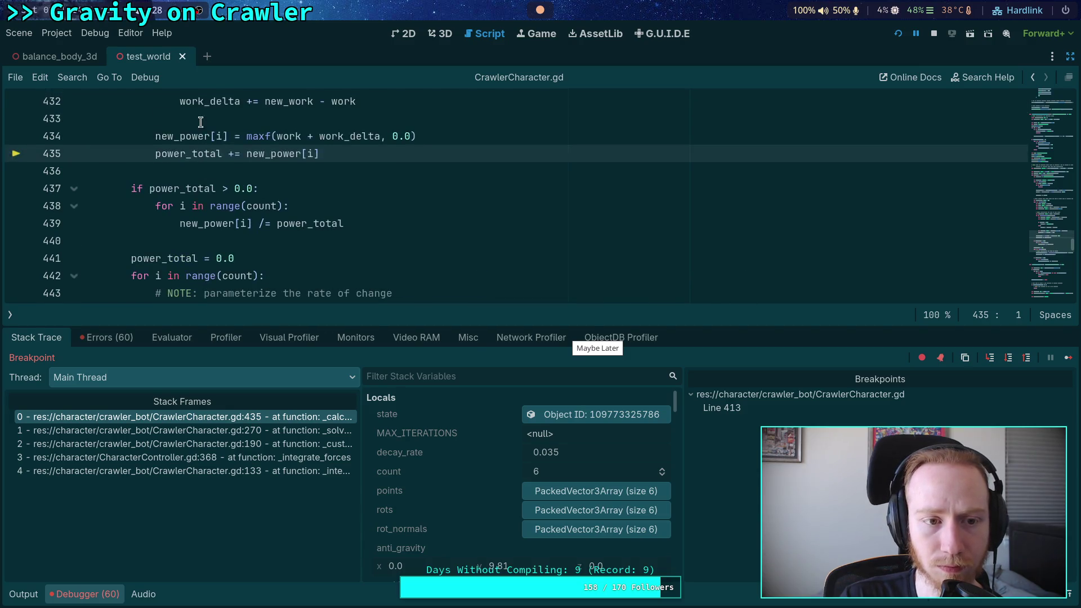
pyautogui.moveTo(195, 133)
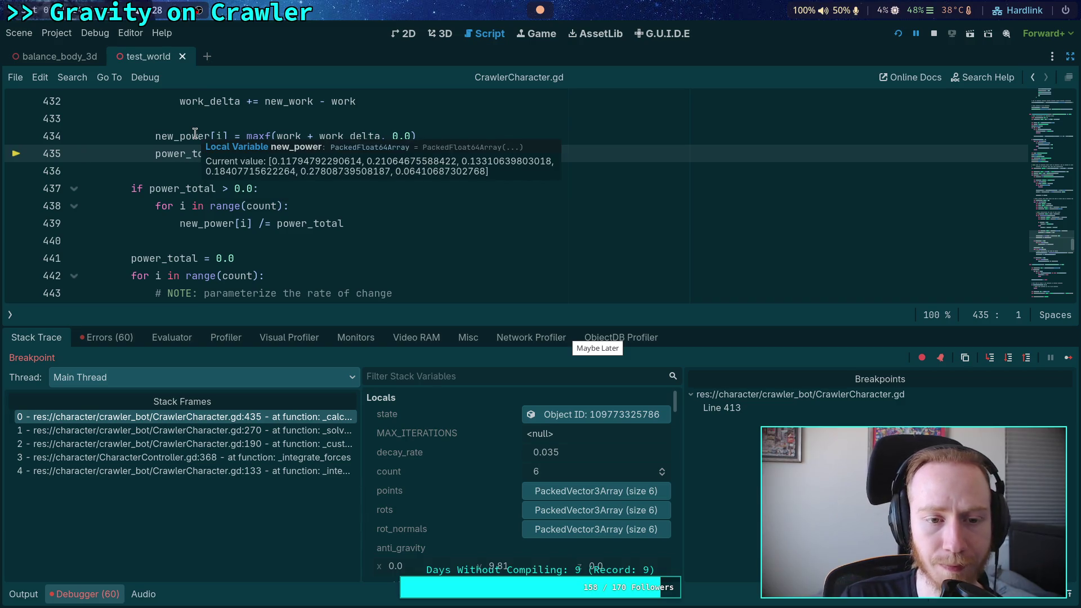
pyautogui.scroll(2, 195, 132)
pyautogui.scroll(3, 194, 133)
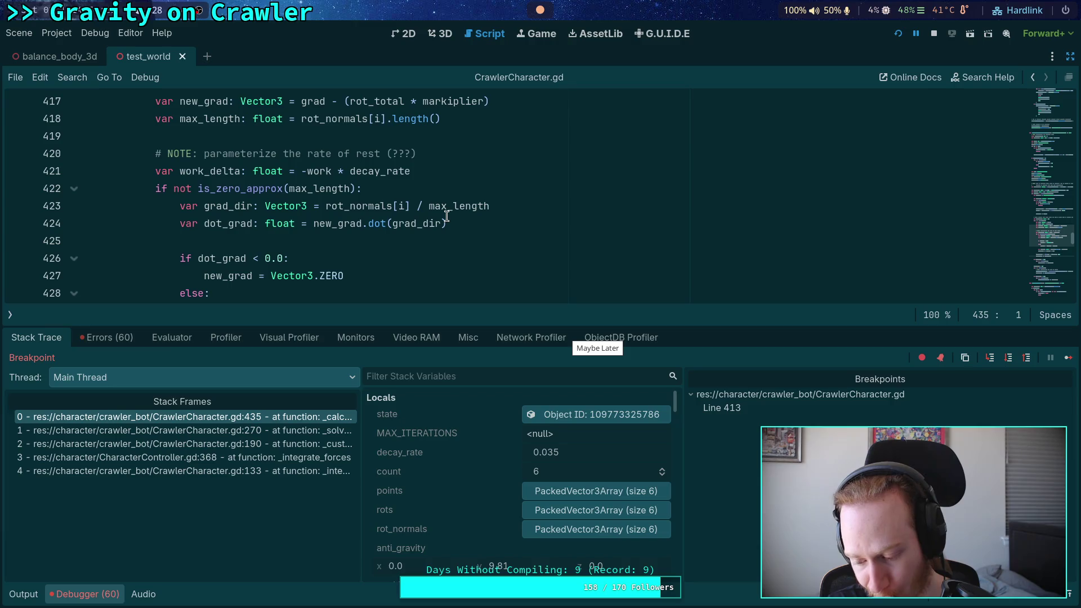
# - Stop the debug session and collapse the debugger panel to show more code
pyautogui.click(934, 34)
pyautogui.click(99, 595)
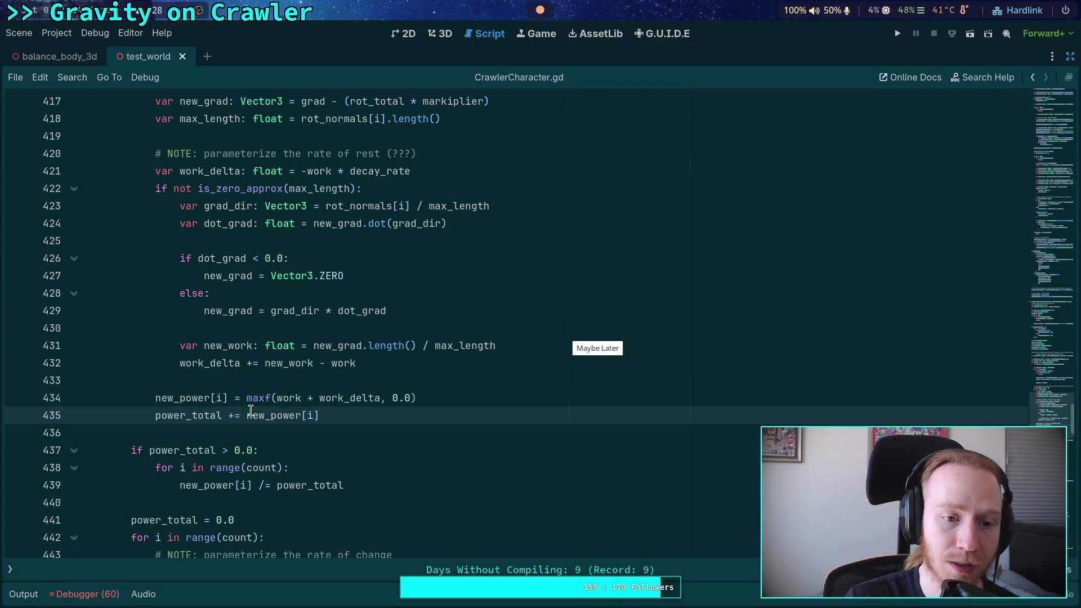
pyautogui.click(360, 380)
pyautogui.scroll(1, 360, 381)
pyautogui.click(462, 345)
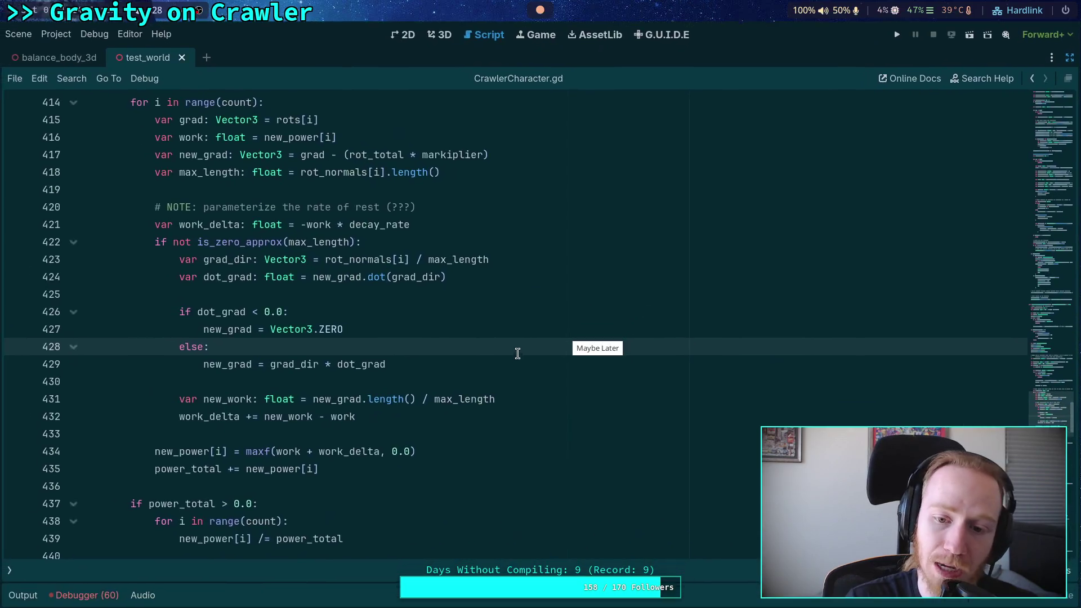
# - Toggle the side docks and distraction-free mode, then close the editor
pyautogui.click(623, 310)
pyautogui.click(597, 347)
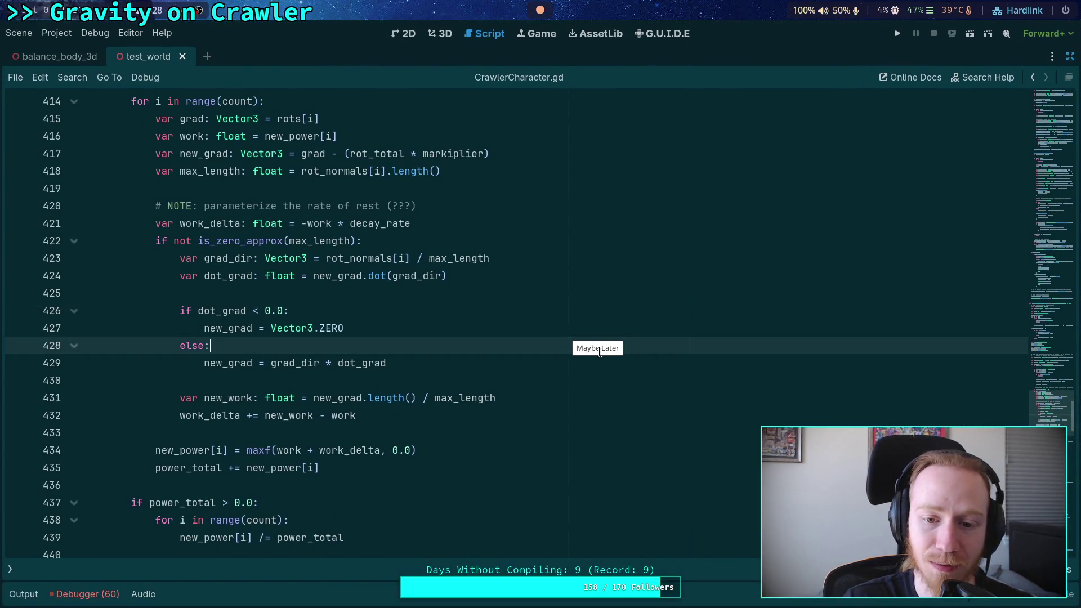
pyautogui.click(1070, 56)
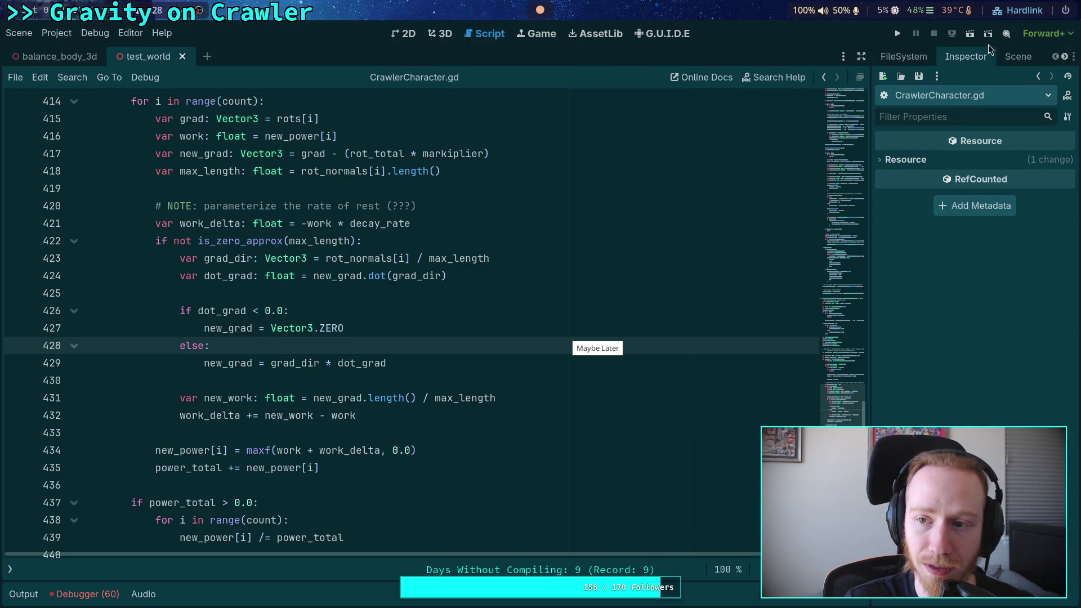
pyautogui.click(862, 57)
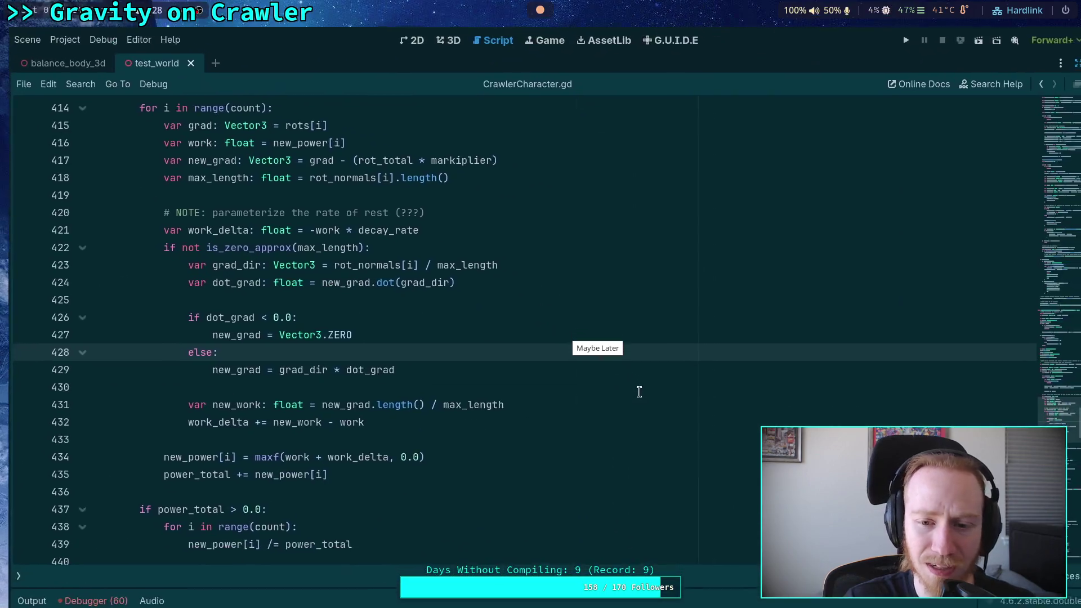
pyautogui.click(18, 32)
pyautogui.click(162, 33)
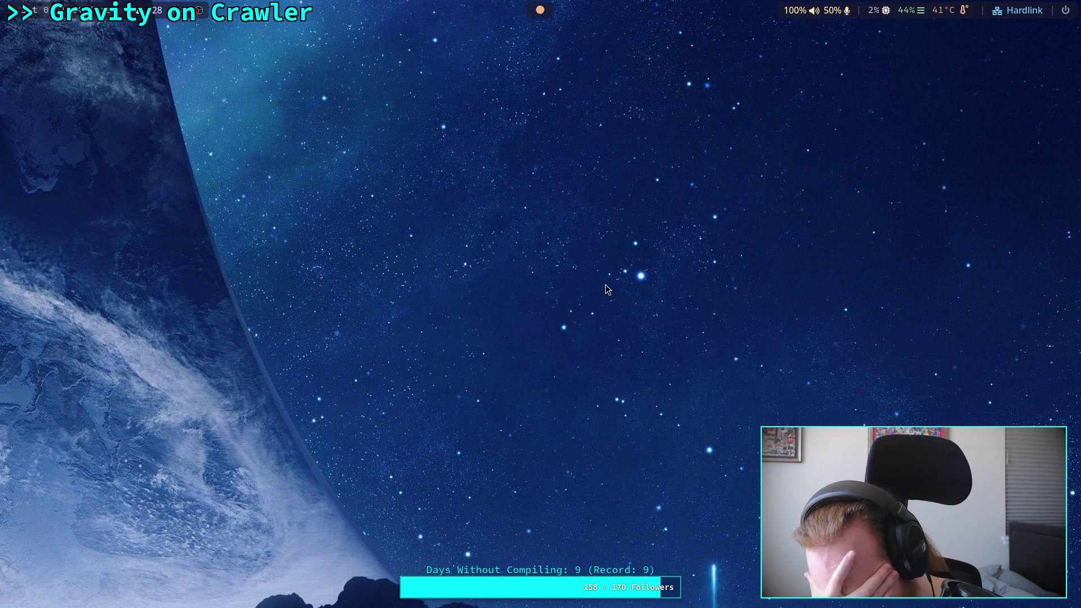
# - Relaunch Godot with Super+G and open the Planet Game project from the Project Manager
pyautogui.press('super+g')
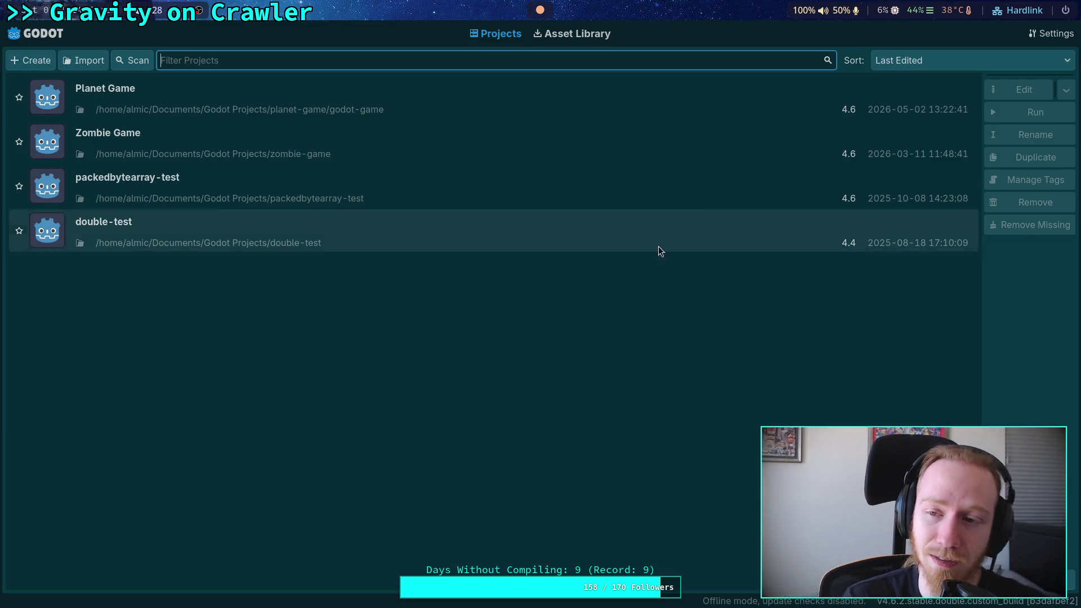
pyautogui.click(863, 93)
pyautogui.click(1023, 89)
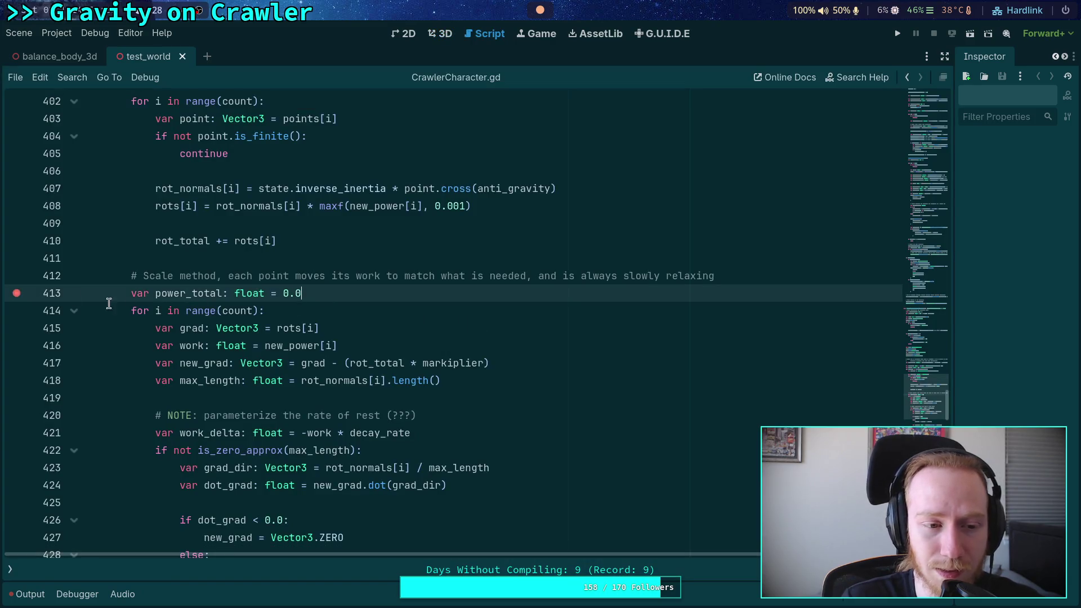
pyautogui.click(324, 265)
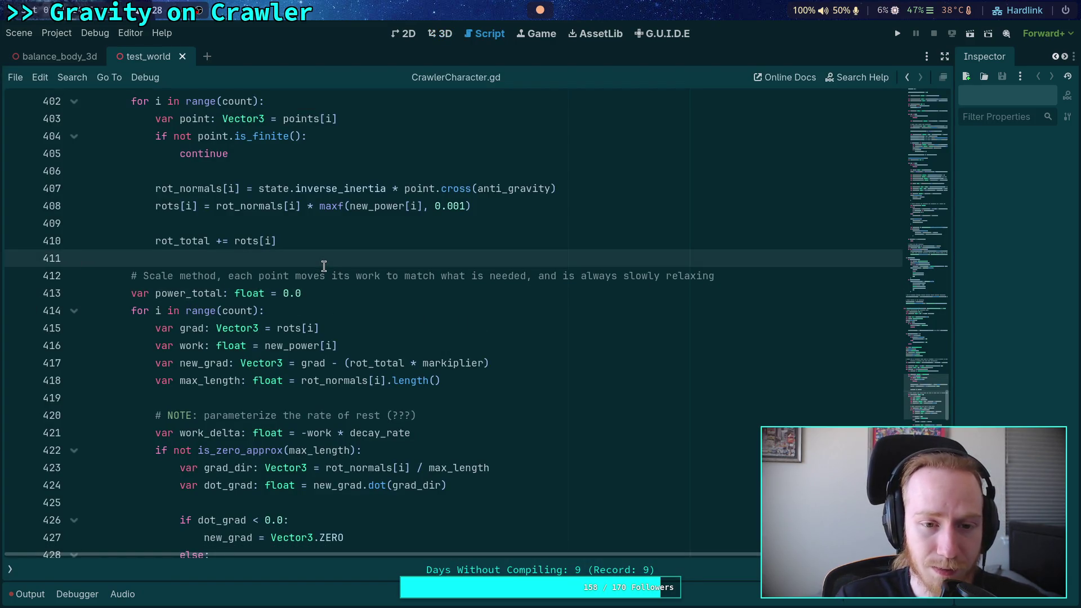
pyautogui.scroll(10, 324, 265)
pyautogui.scroll(-10, 372, 391)
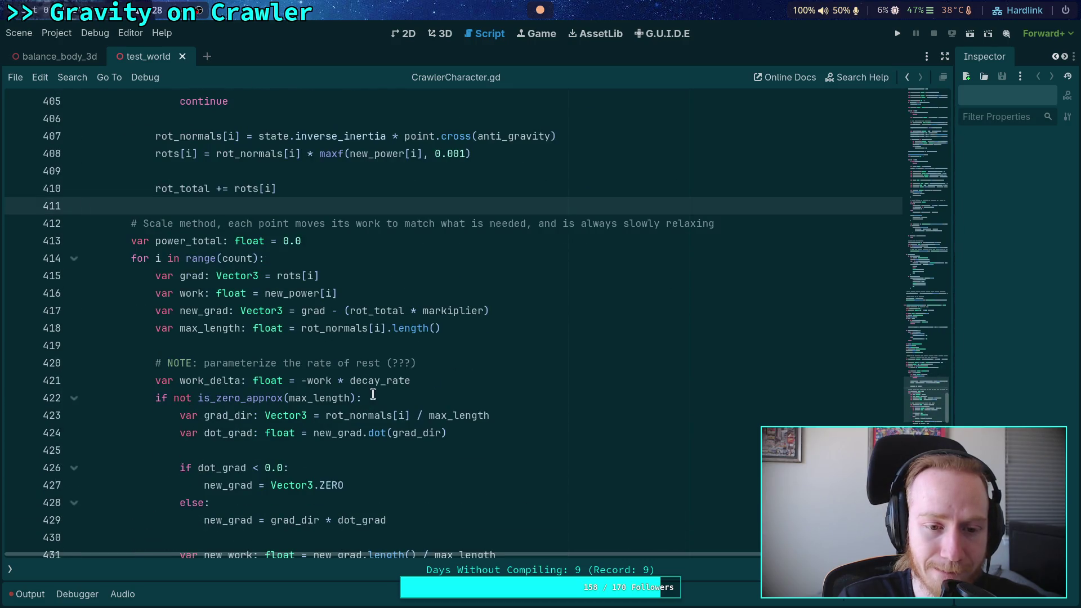
pyautogui.click(459, 382)
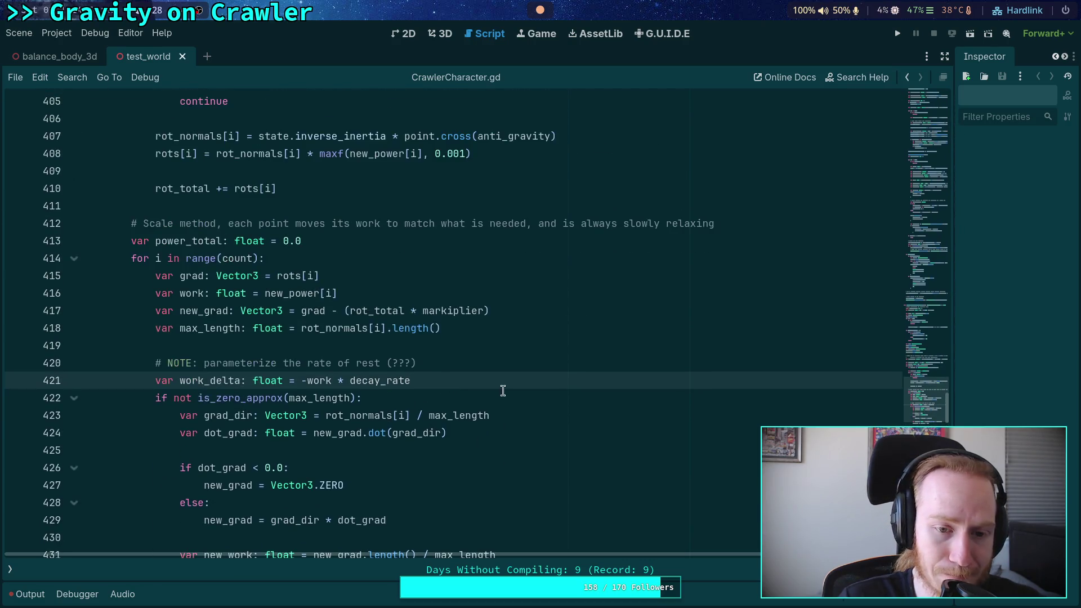
pyautogui.keyDown('shift'); pyautogui.click(377, 380); pyautogui.keyUp('shift')
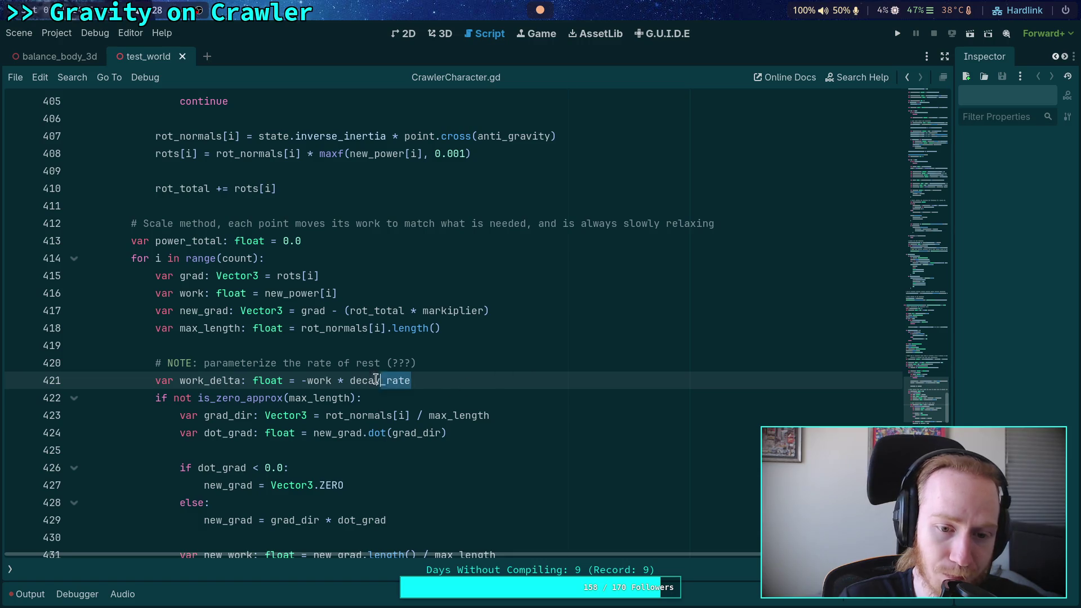
pyautogui.click(469, 374)
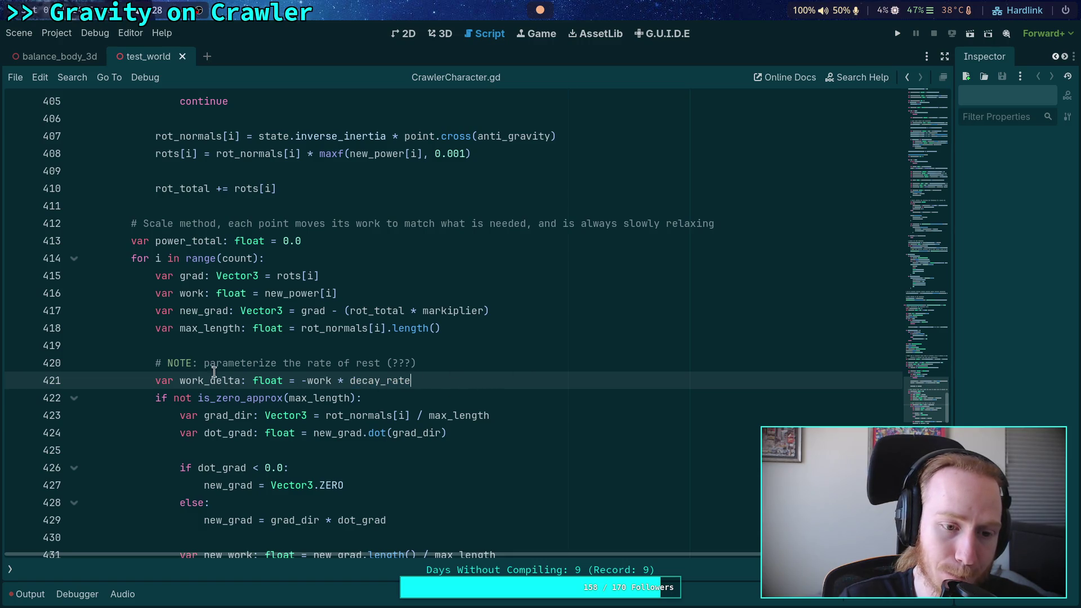
pyautogui.scroll(2, 214, 371)
pyautogui.doubleClick(189, 344)
pyautogui.scroll(2, 332, 354)
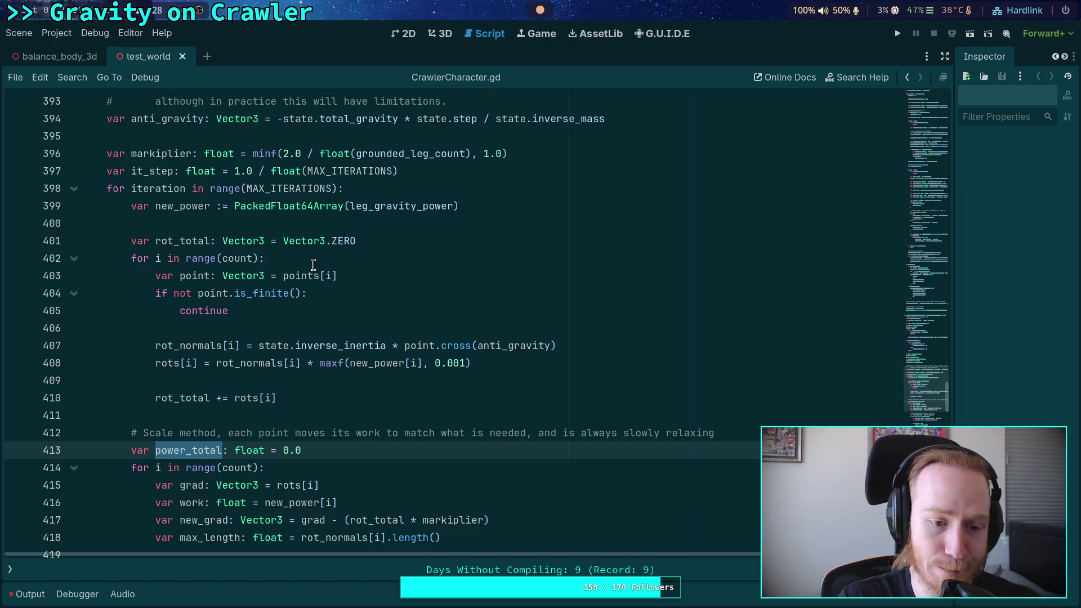
pyautogui.scroll(-5, 328, 435)
pyautogui.scroll(-3, 329, 435)
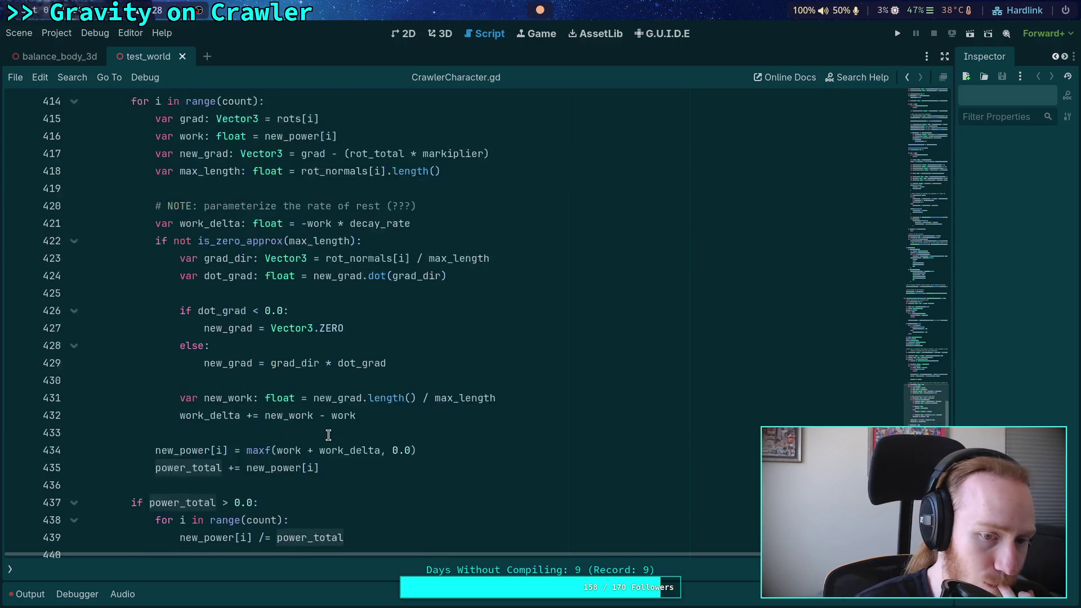
pyautogui.scroll(1, 326, 429)
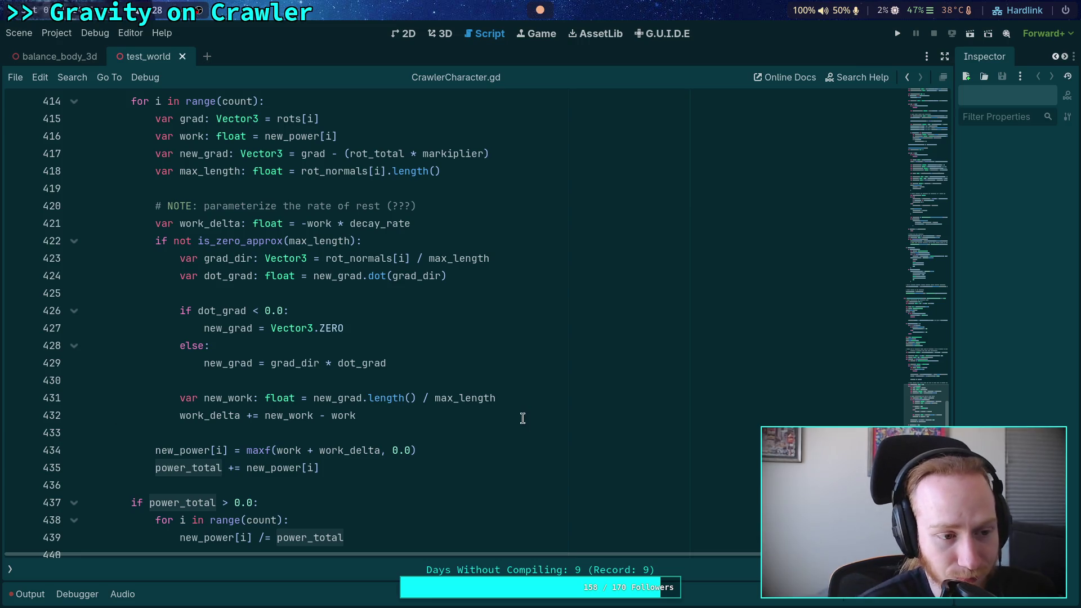
pyautogui.click(241, 488)
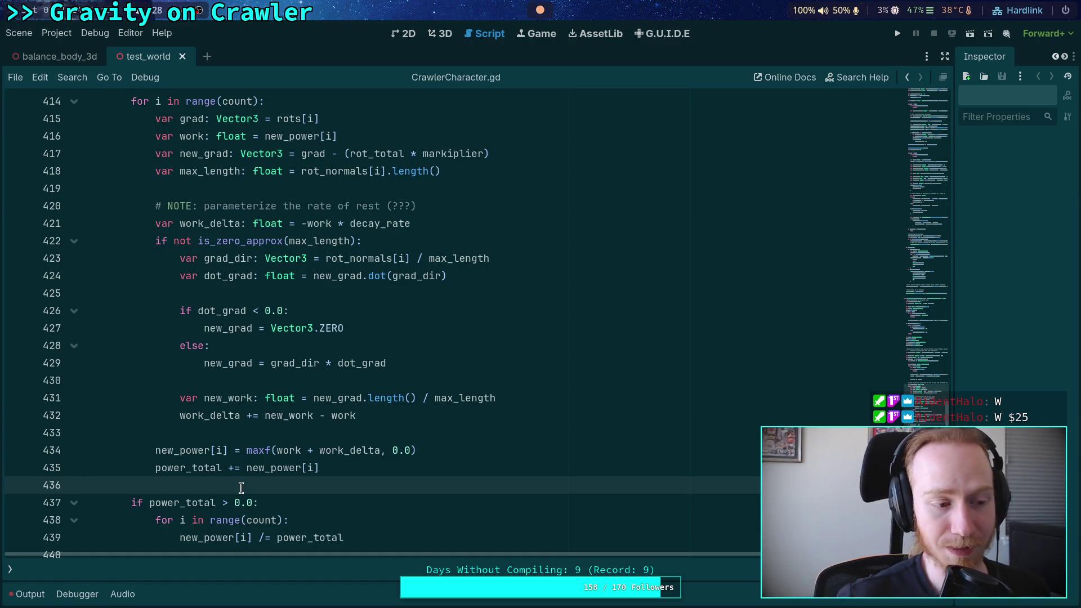
pyautogui.click(304, 429)
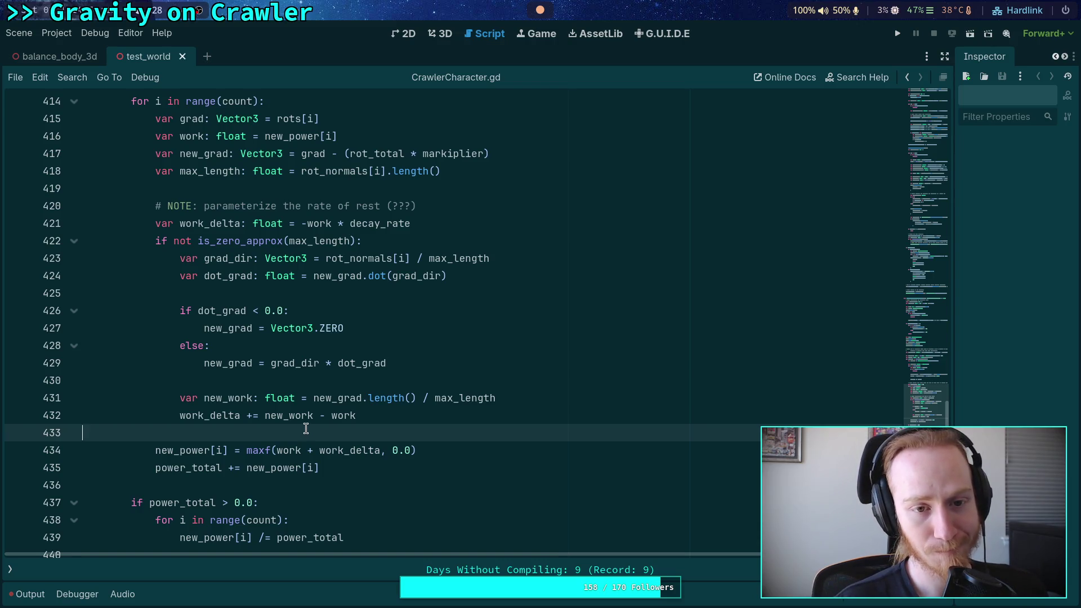
pyautogui.doubleClick(378, 225)
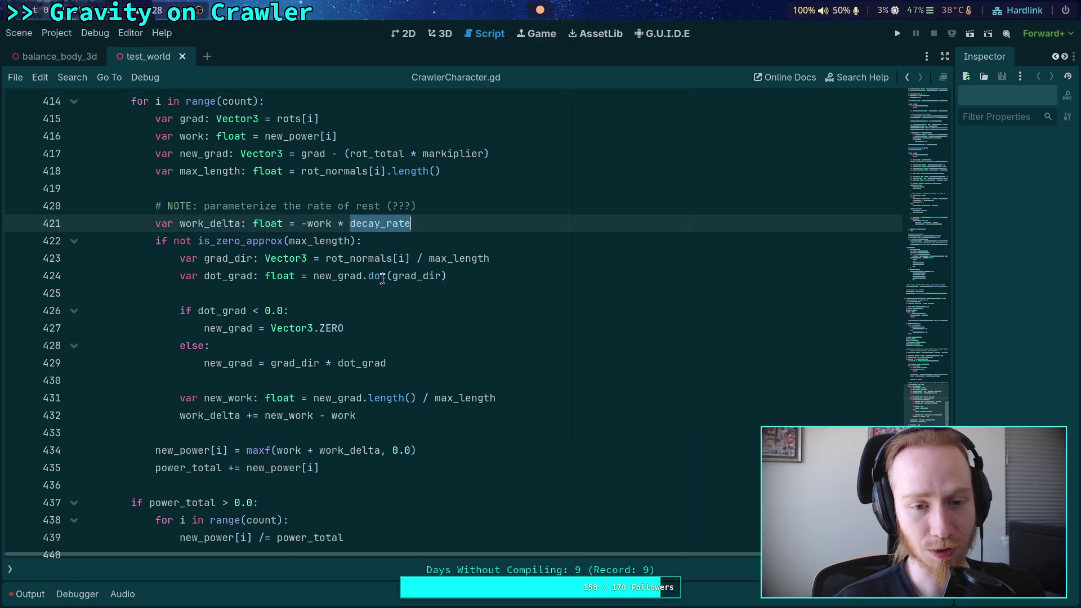
pyautogui.scroll(4, 383, 278)
pyautogui.scroll(2, 216, 346)
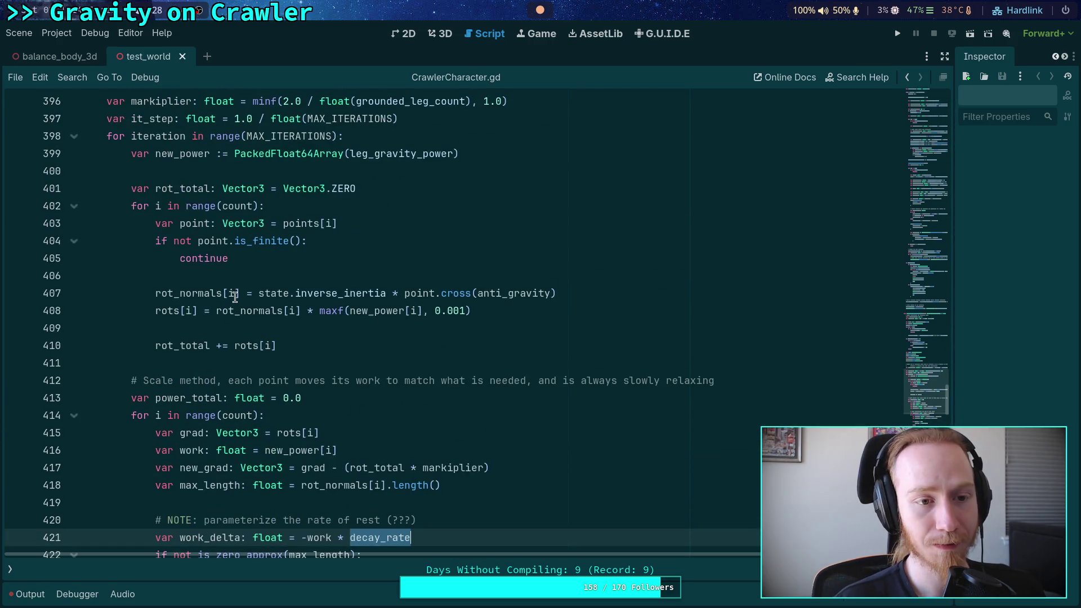
pyautogui.scroll(9, 329, 288)
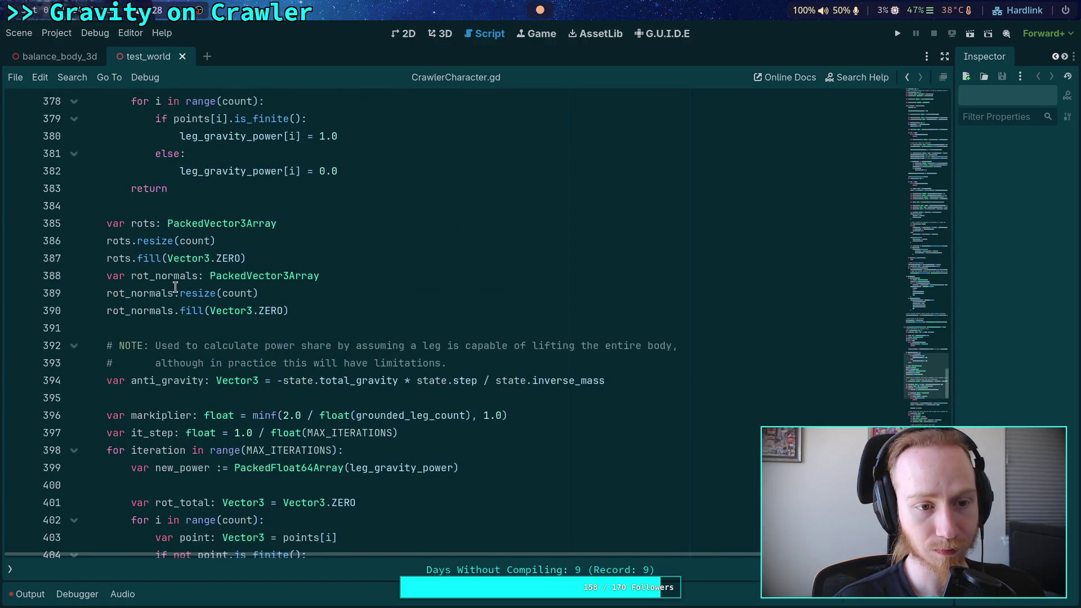
pyautogui.doubleClick(224, 293)
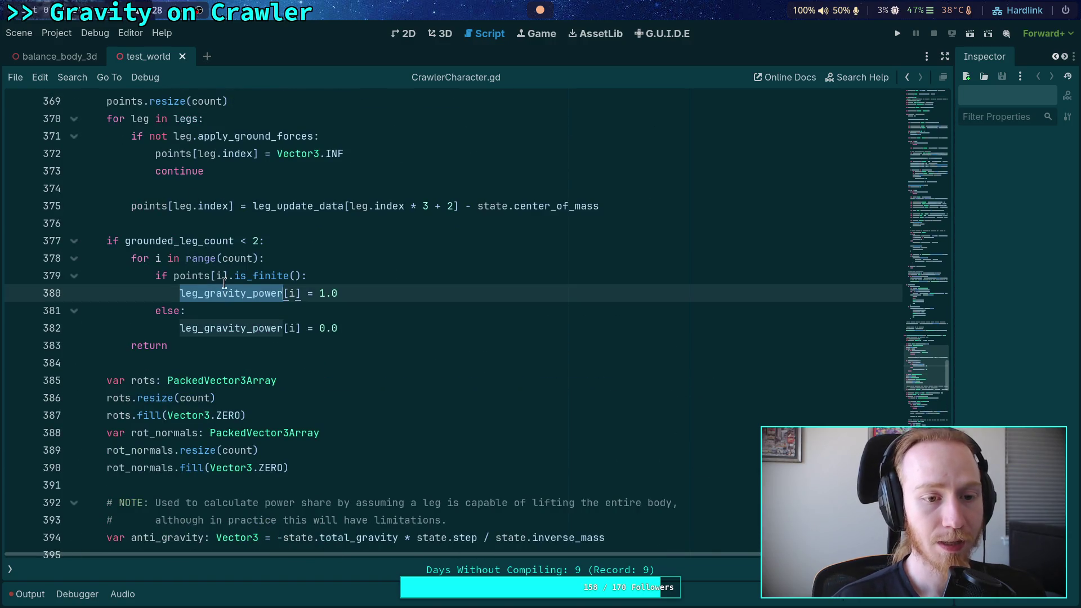
pyautogui.doubleClick(177, 242)
pyautogui.scroll(2, 224, 298)
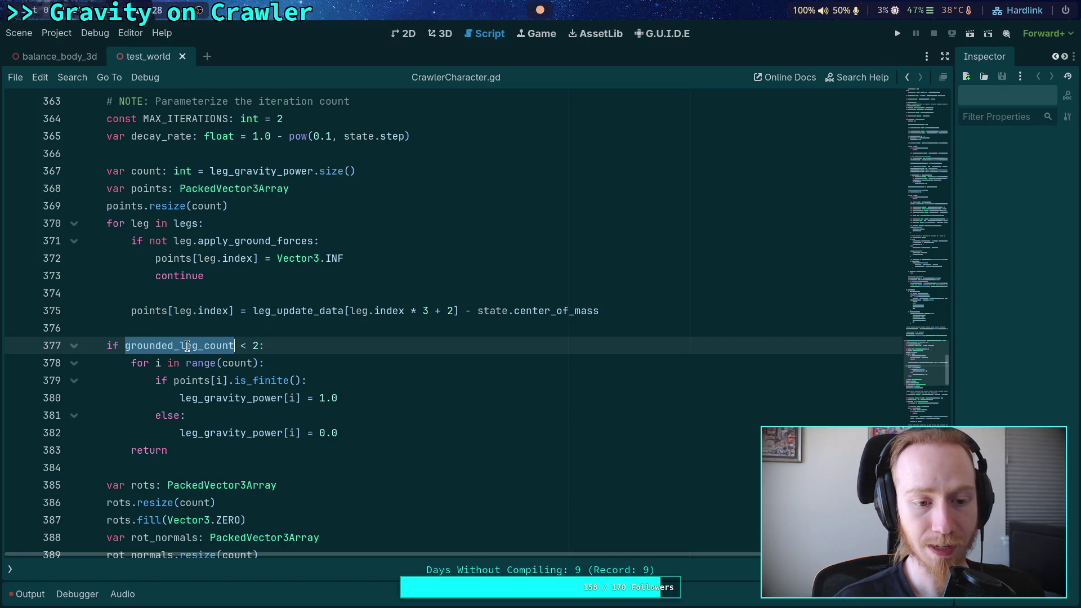
pyautogui.moveTo(201, 341)
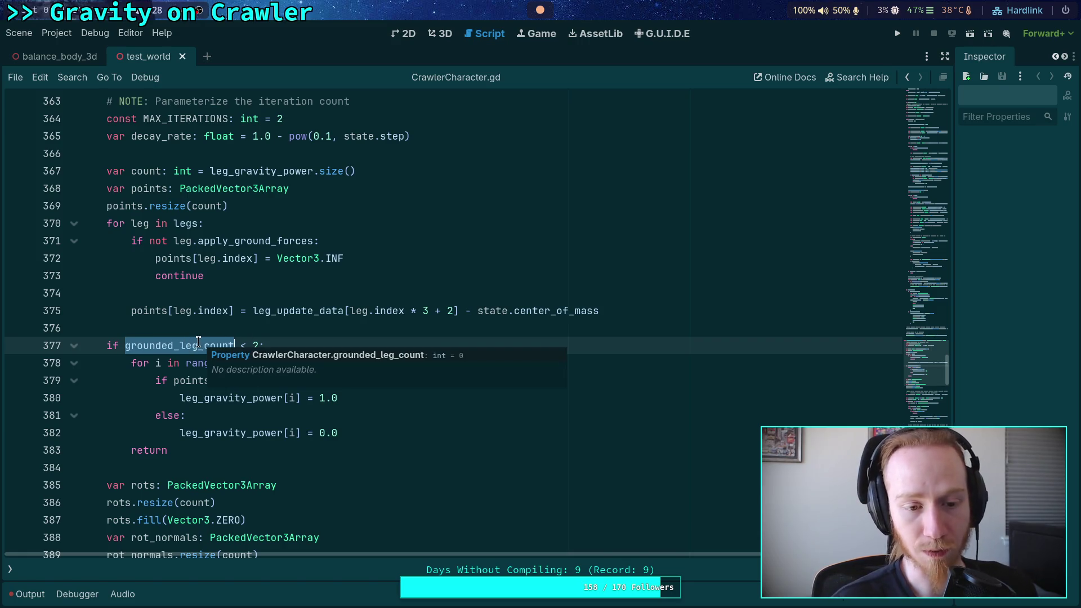
pyautogui.scroll(-3, 314, 368)
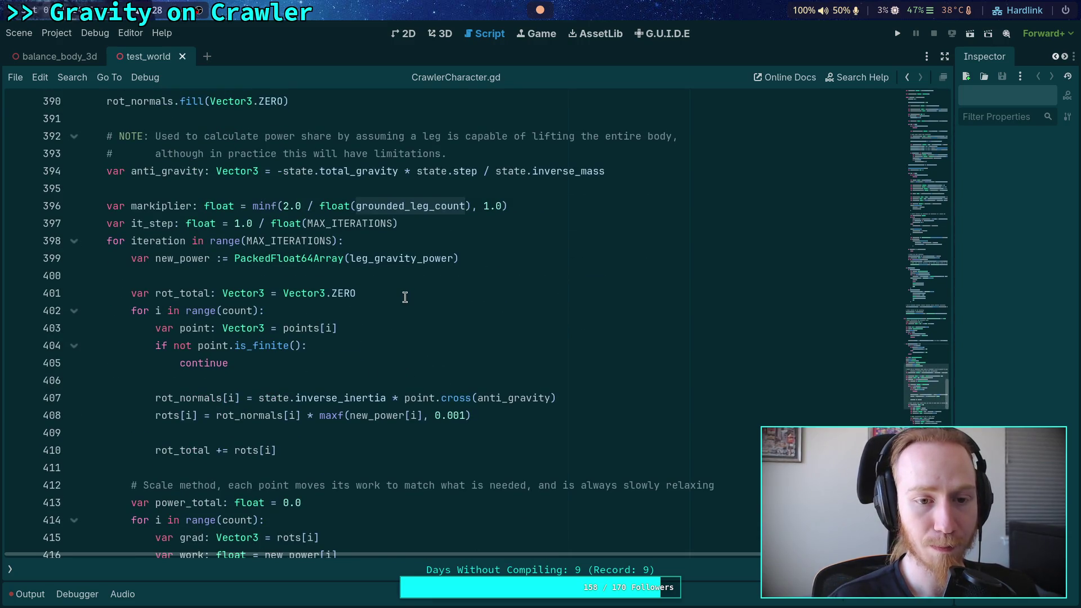
pyautogui.click(593, 207)
# - Insert 'var power_avg: float = 1.0 / float(grounded_leg_count)' below line 396
pyautogui.press('Return')
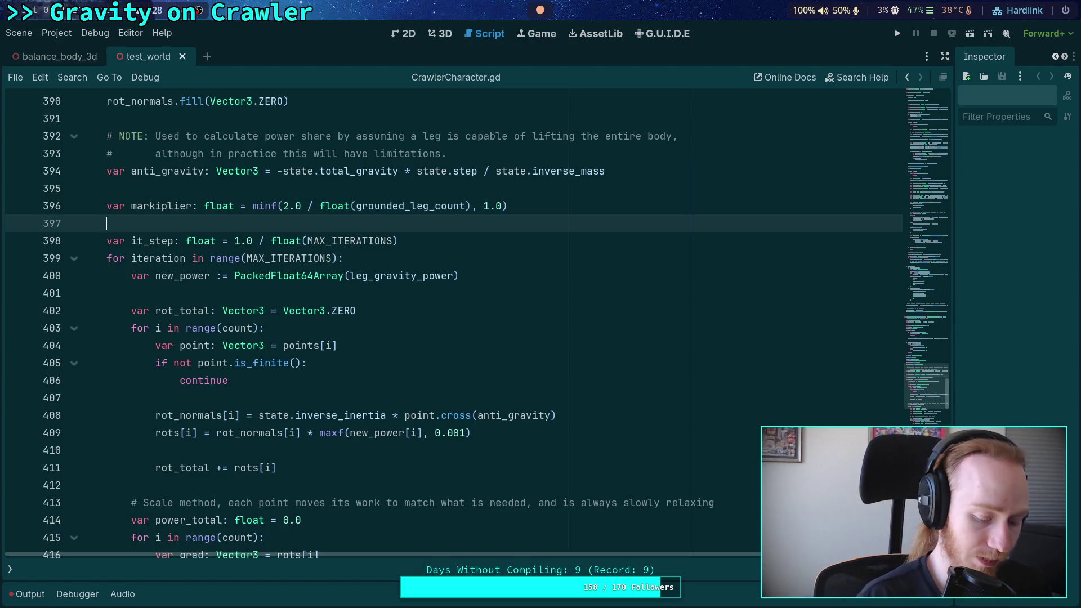
pyautogui.write('var ')
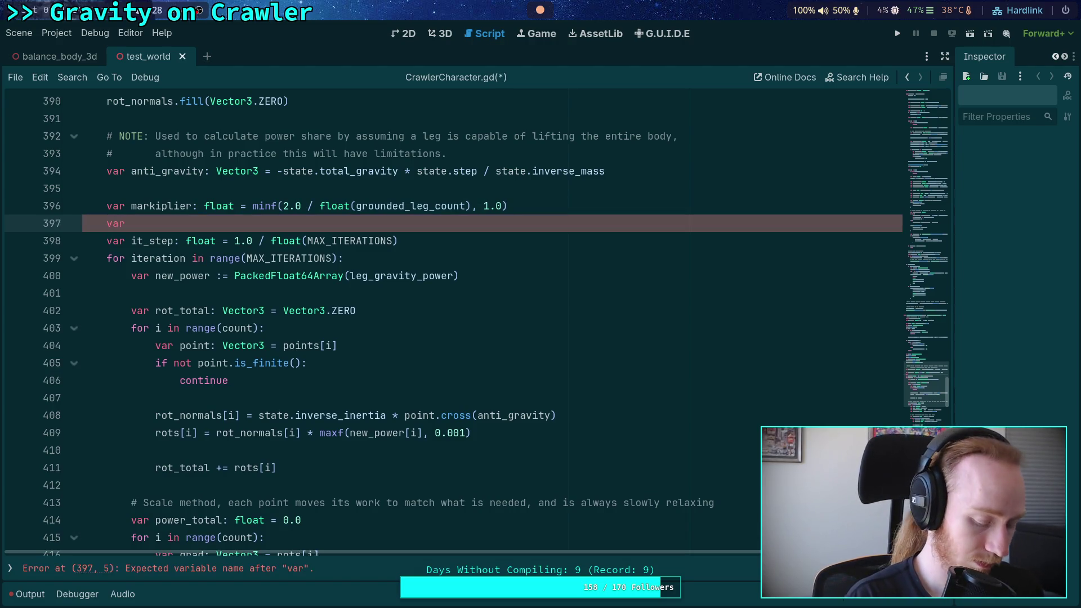
pyautogui.write('powe')
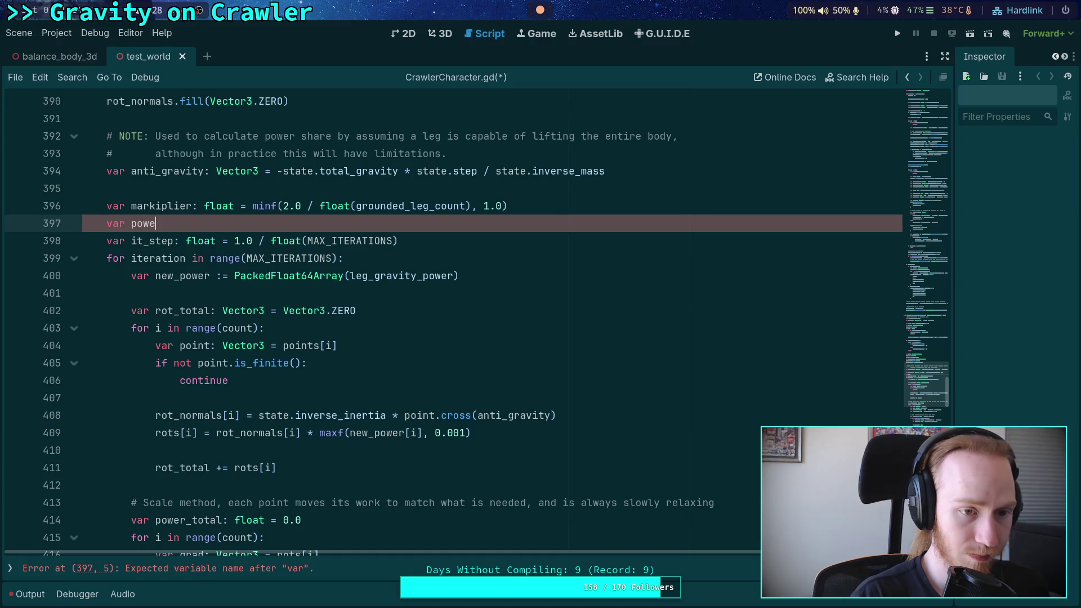
pyautogui.write('r_avg: float ')
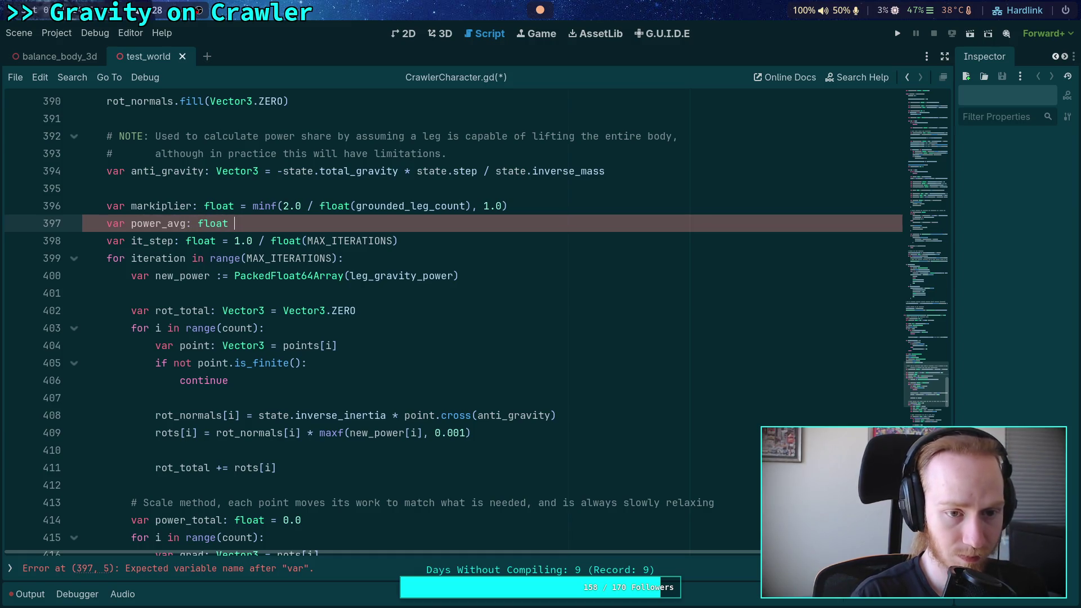
pyautogui.write('= 1.0 / ')
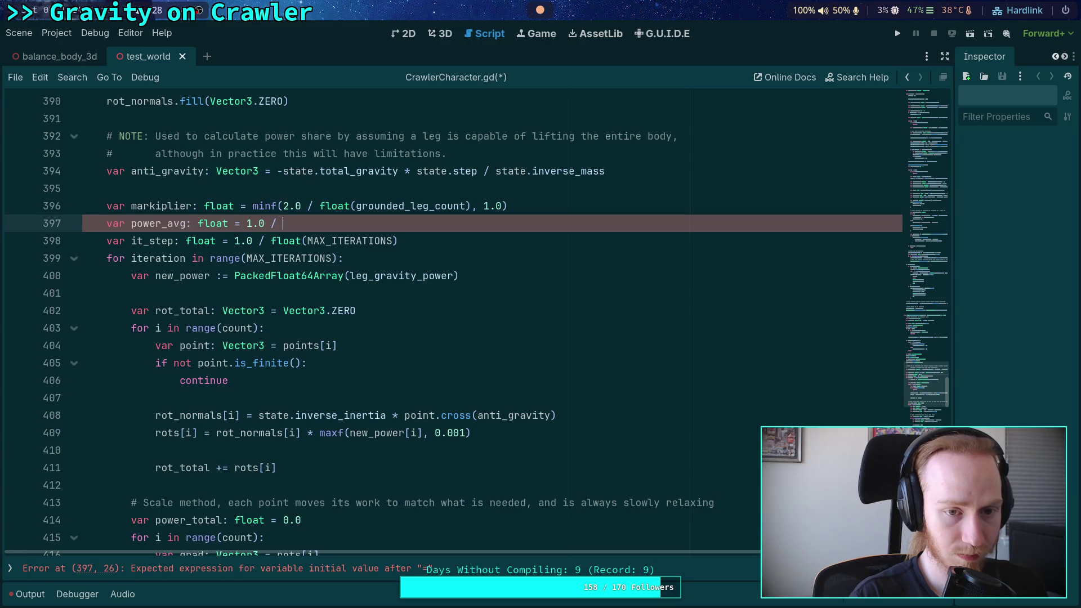
pyautogui.write('float(grounde')
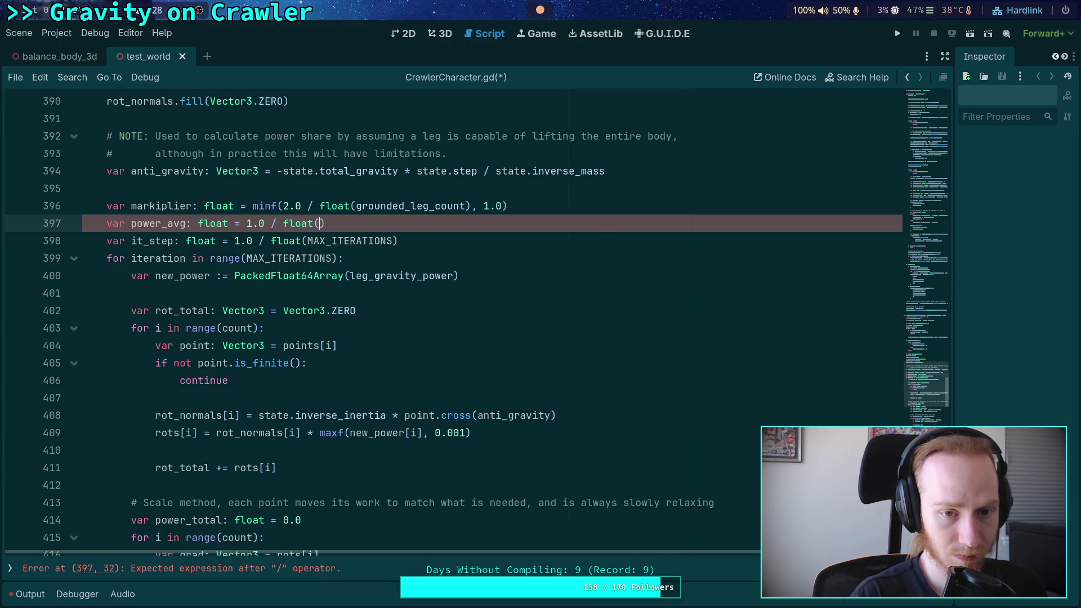
pyautogui.press('Return')
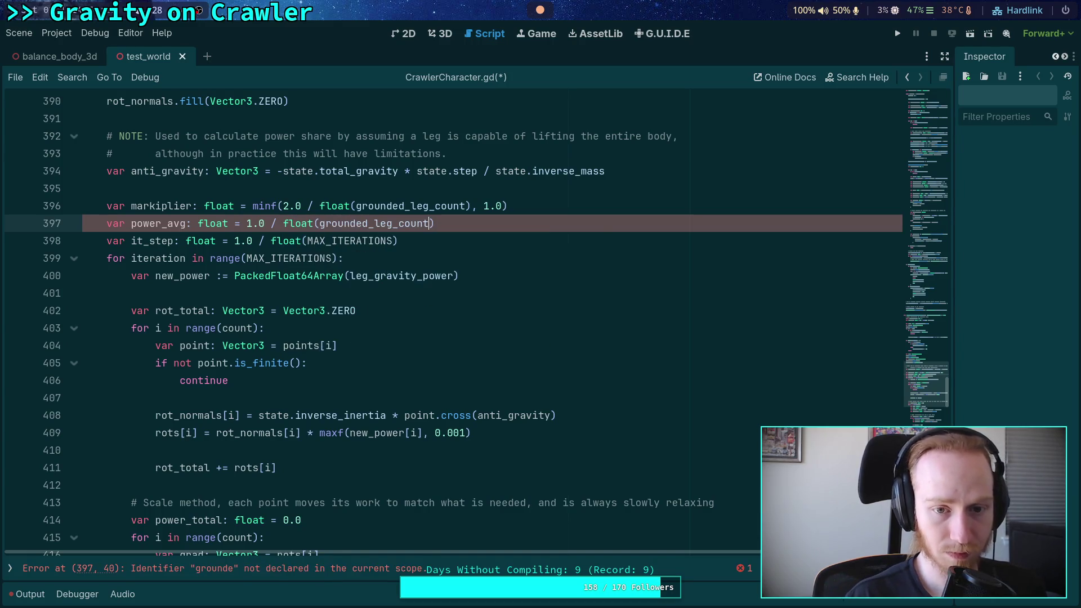
pyautogui.click(555, 243)
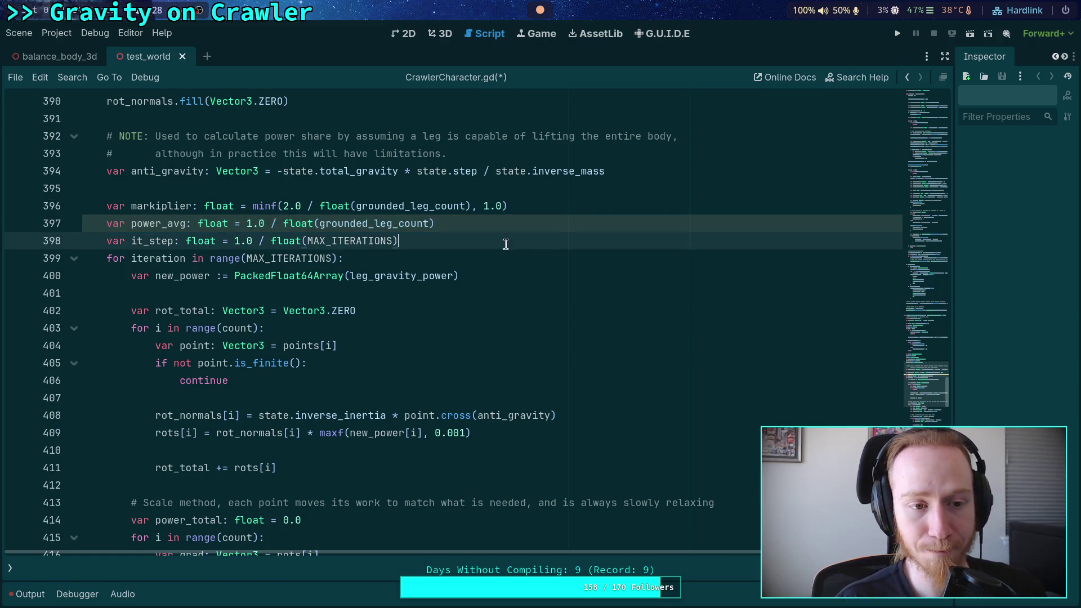
# - Change work_delta's decay to '* maxf(1.0, work / power_avg)', save, and run the game
pyautogui.scroll(-1, 406, 304)
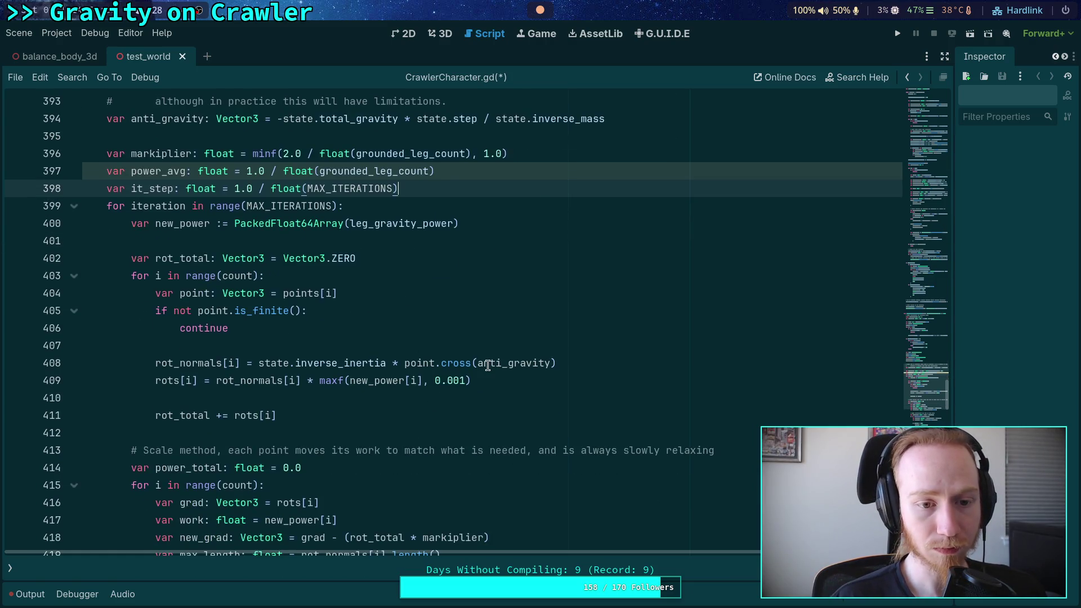
pyautogui.scroll(-4, 474, 347)
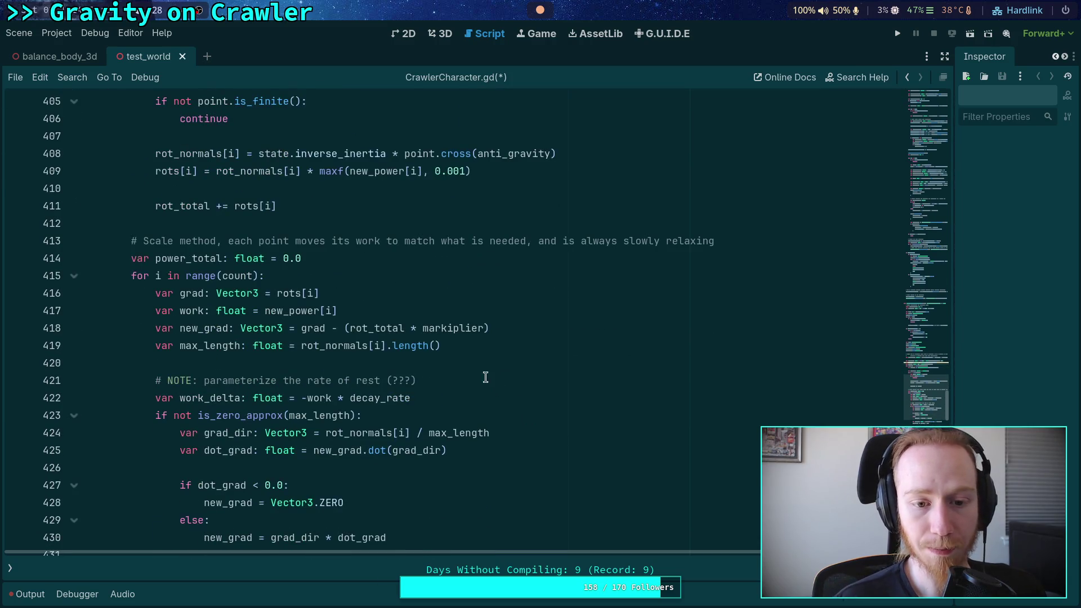
pyautogui.click(503, 403)
pyautogui.write('* mi')
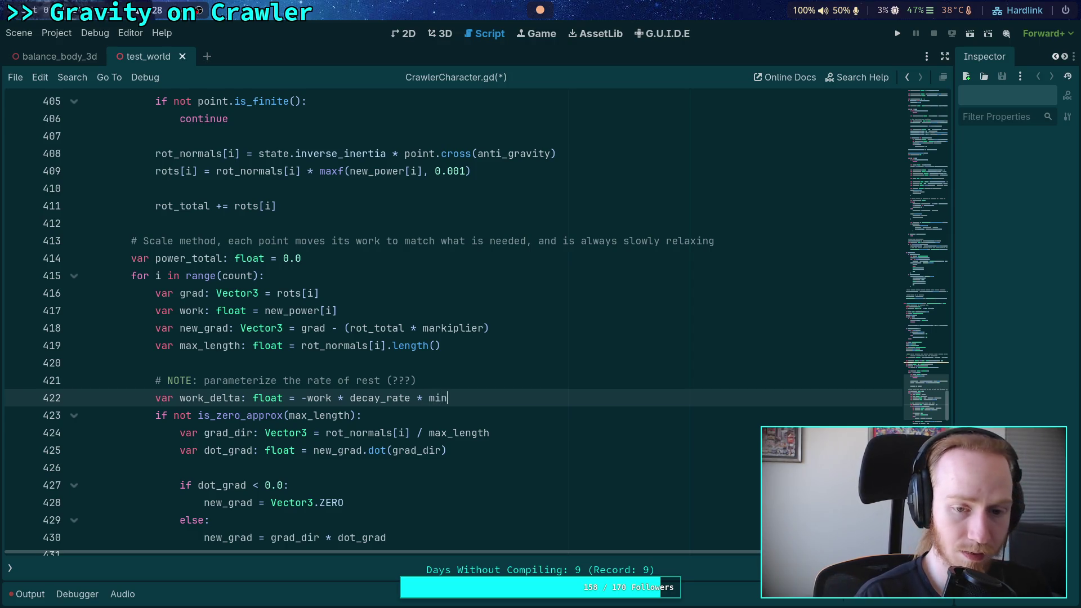
pyautogui.press('BackSpace')
pyautogui.press('BackSpace')
pyautogui.write('axf(1.0')
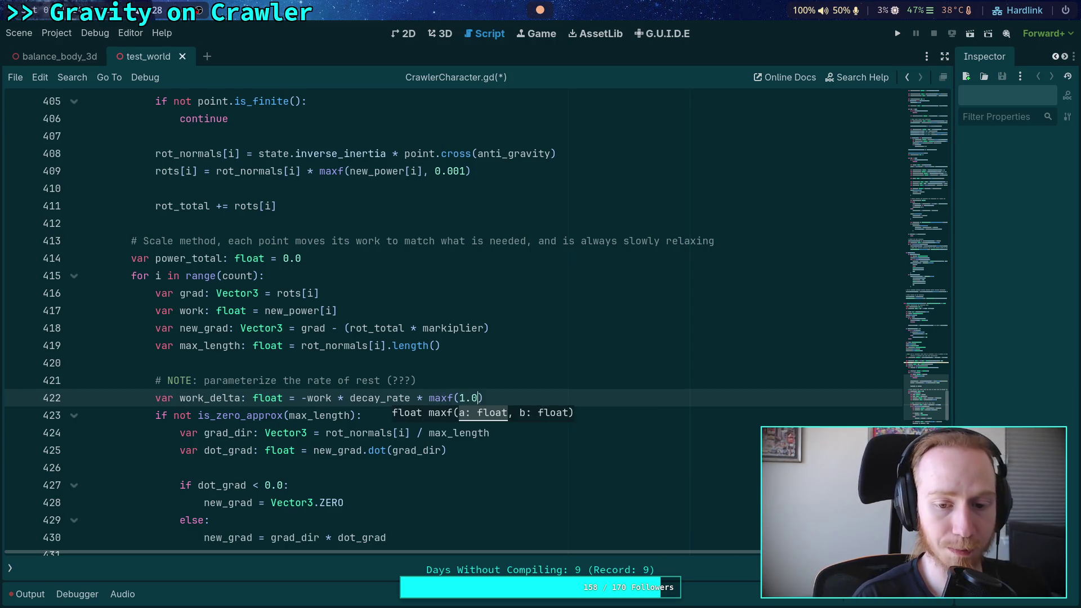
pyautogui.write(', ')
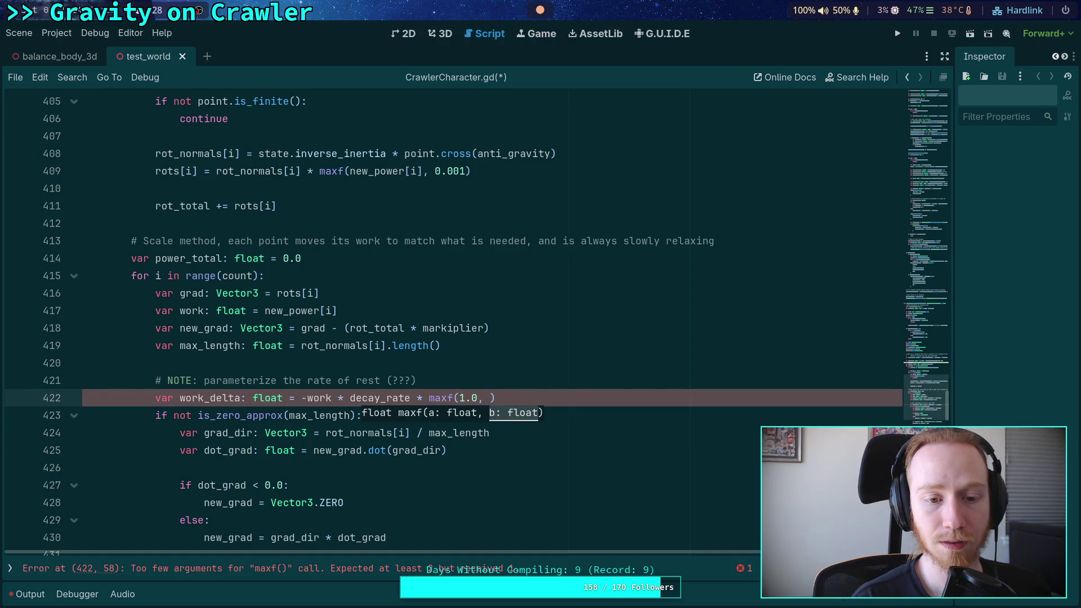
pyautogui.write('work / ')
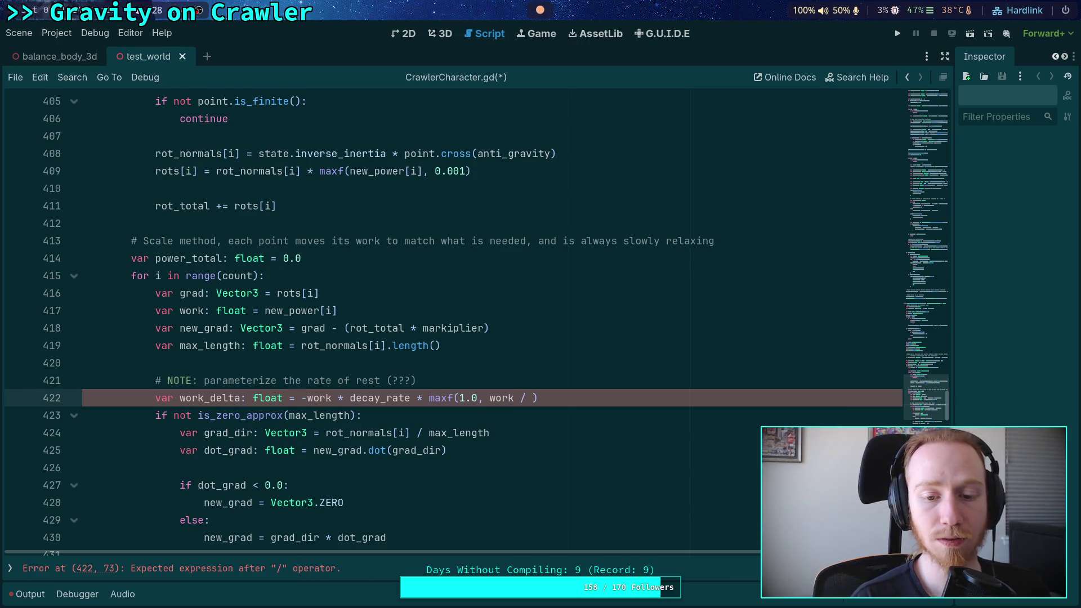
pyautogui.write('avg_wo')
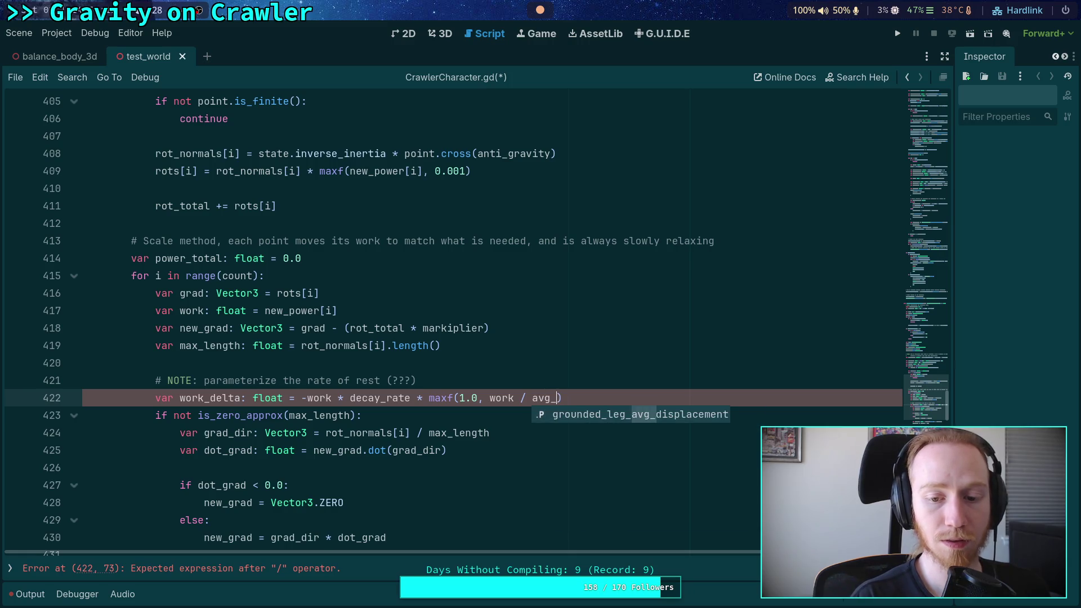
pyautogui.press('BackSpace')
pyautogui.press('BackSpace')
pyautogui.press('BackSpace')
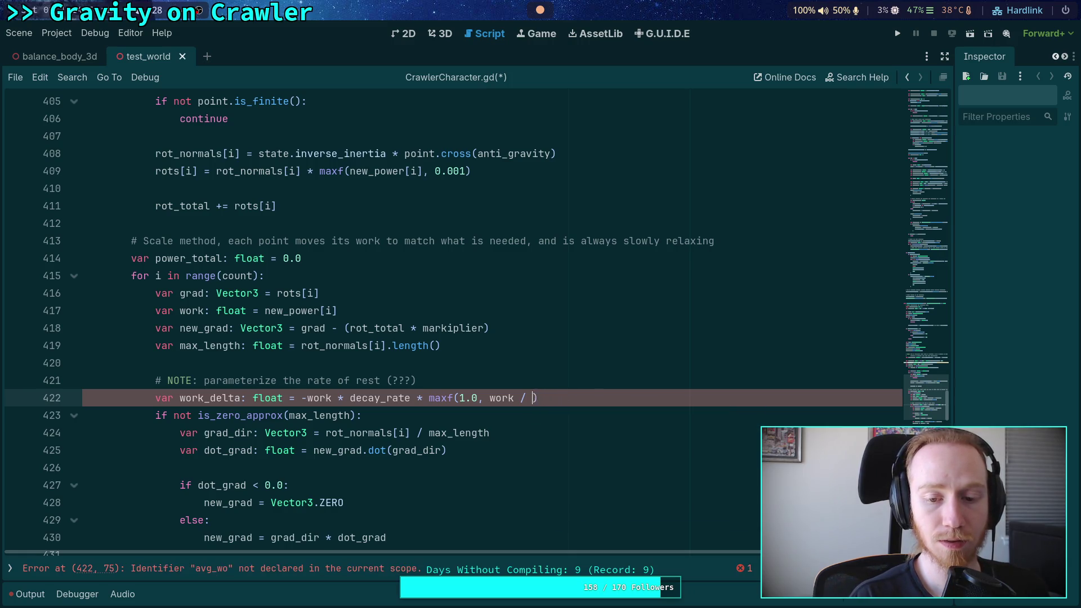
pyautogui.write('pow')
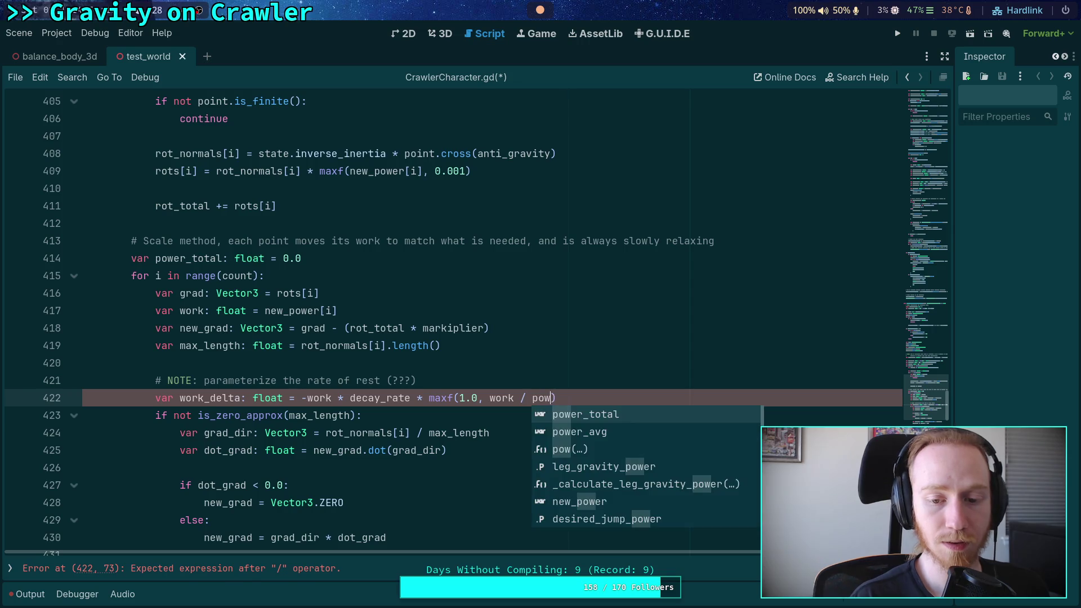
pyautogui.press('Return')
pyautogui.click(549, 450)
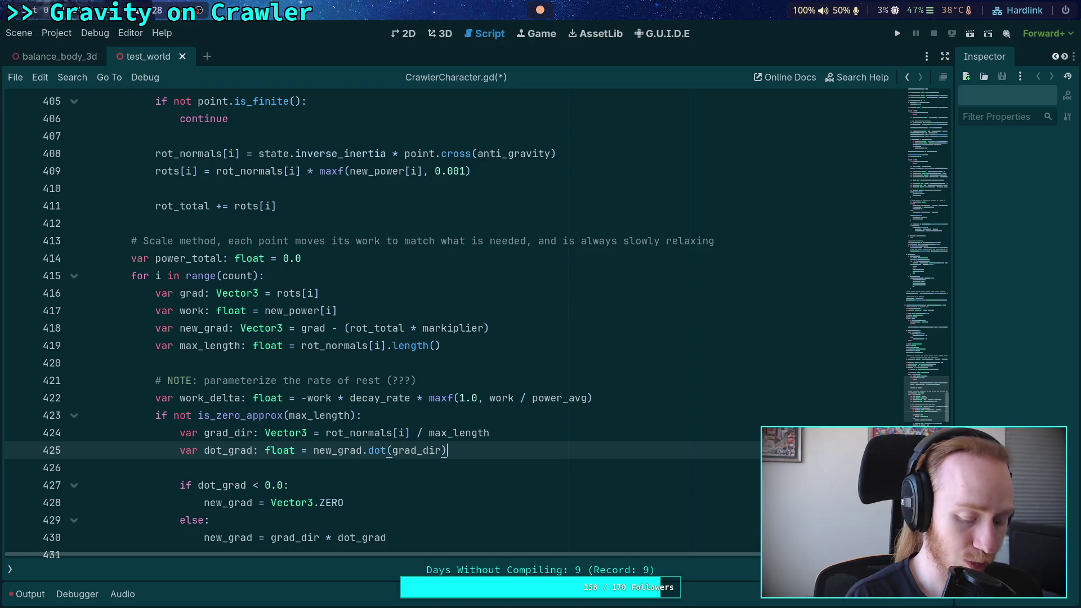
pyautogui.hotkey('ctrl', 's')
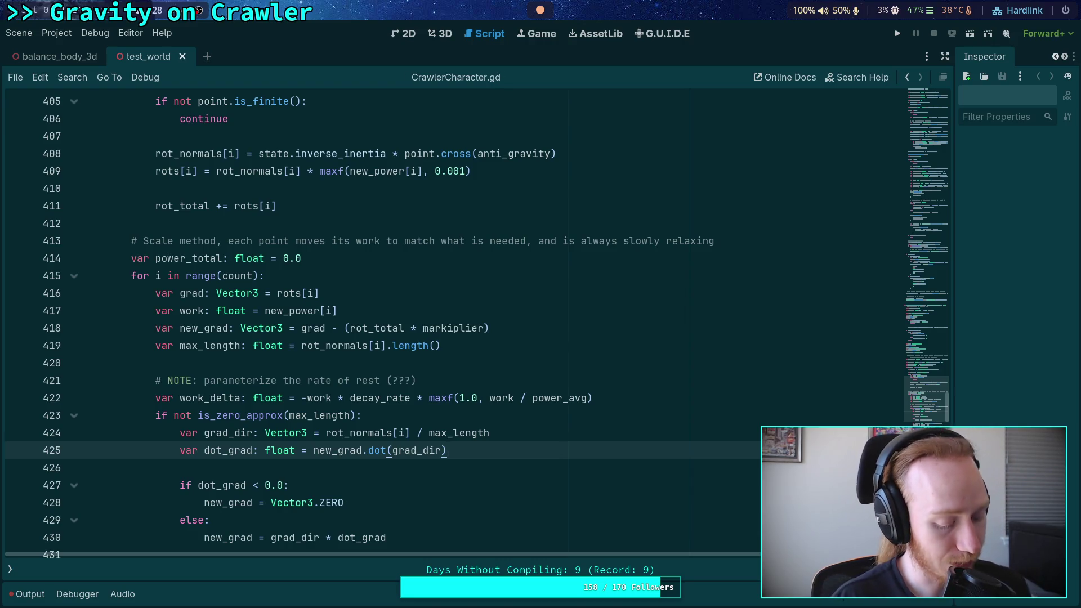
pyautogui.click(897, 33)
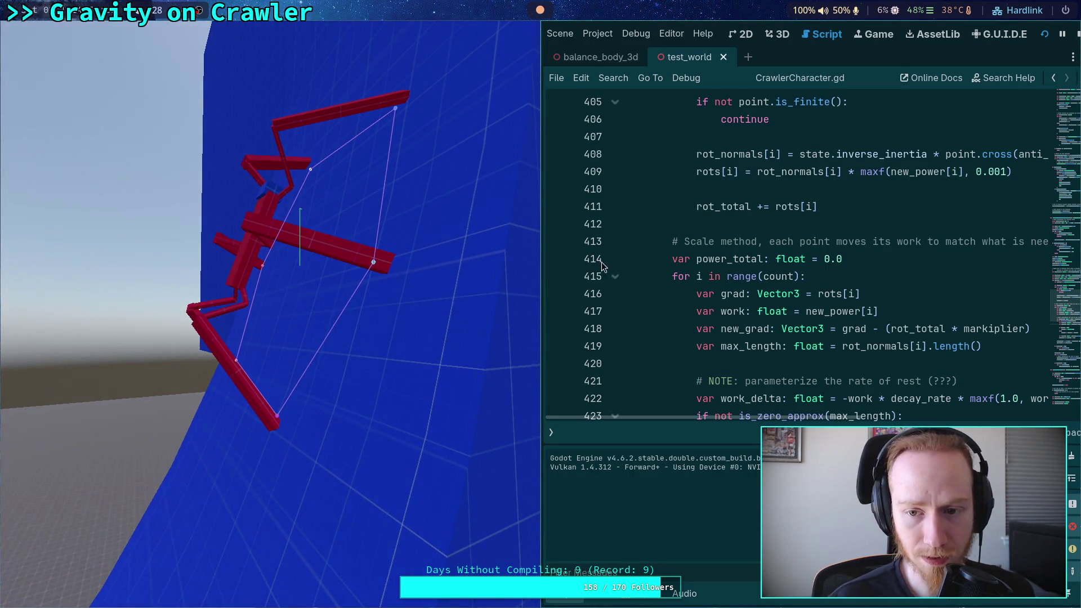
# - Set a breakpoint on line 414 and expand new_power in the debugger to inspect its values
pyautogui.click(557, 258)
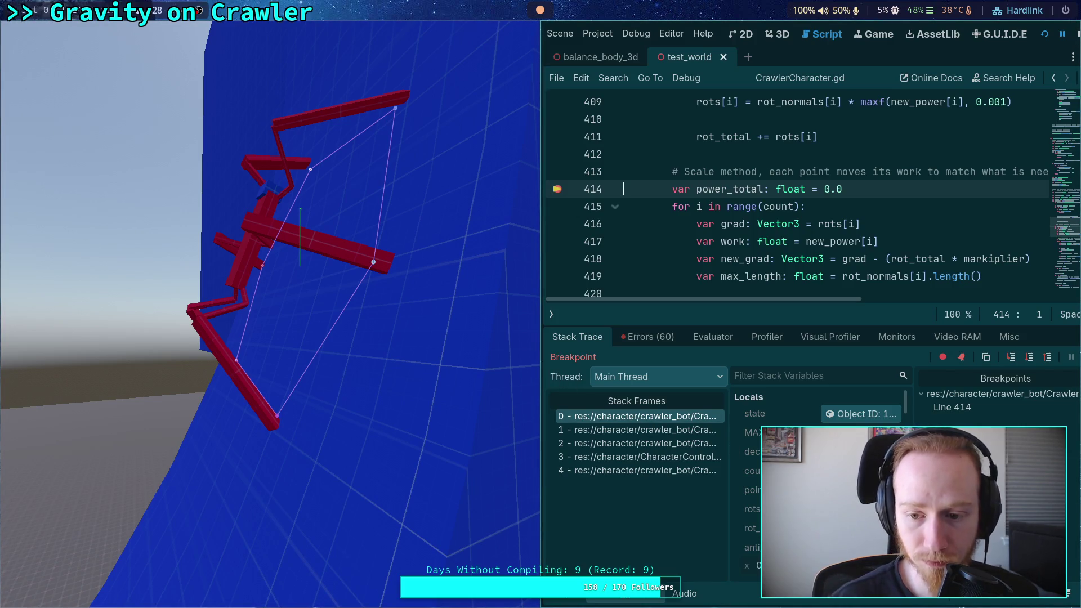
pyautogui.scroll(-3, 867, 423)
pyautogui.scroll(-3, 816, 405)
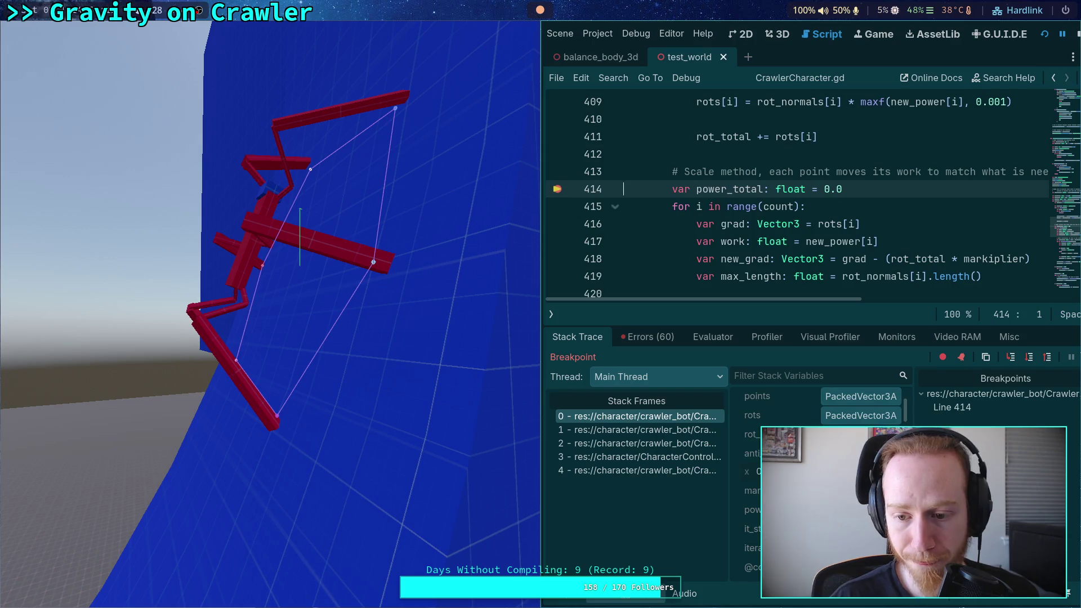
pyautogui.scroll(-5, 816, 428)
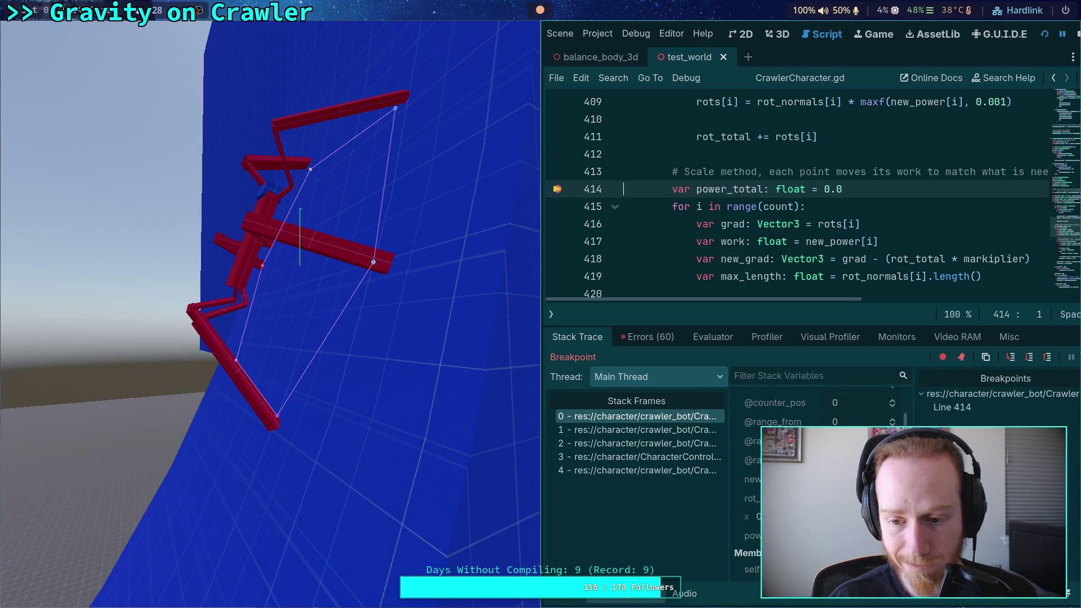
pyautogui.click(844, 455)
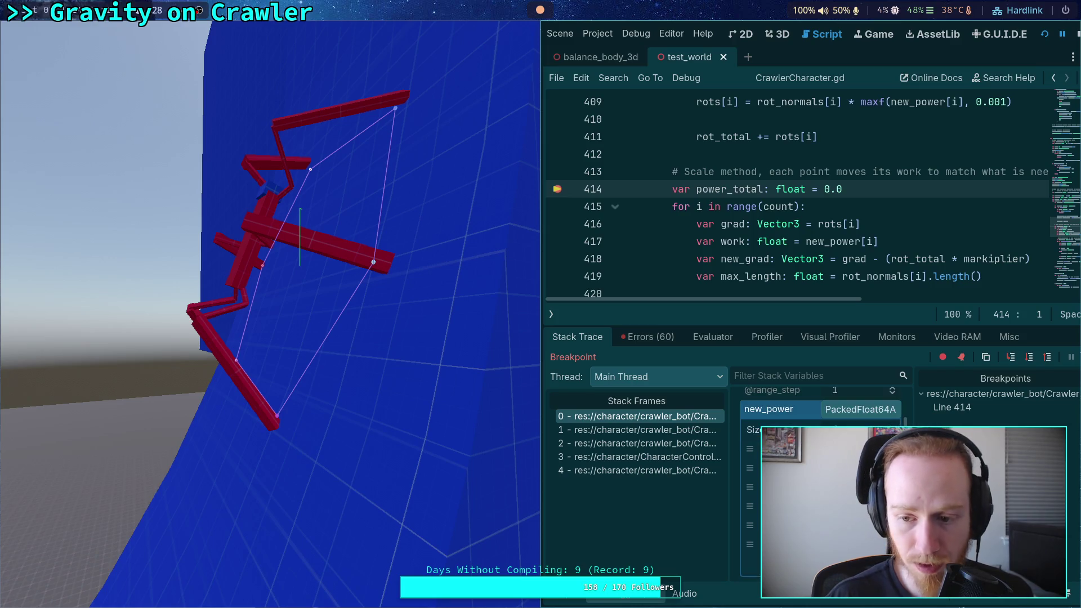
pyautogui.scroll(1, 765, 417)
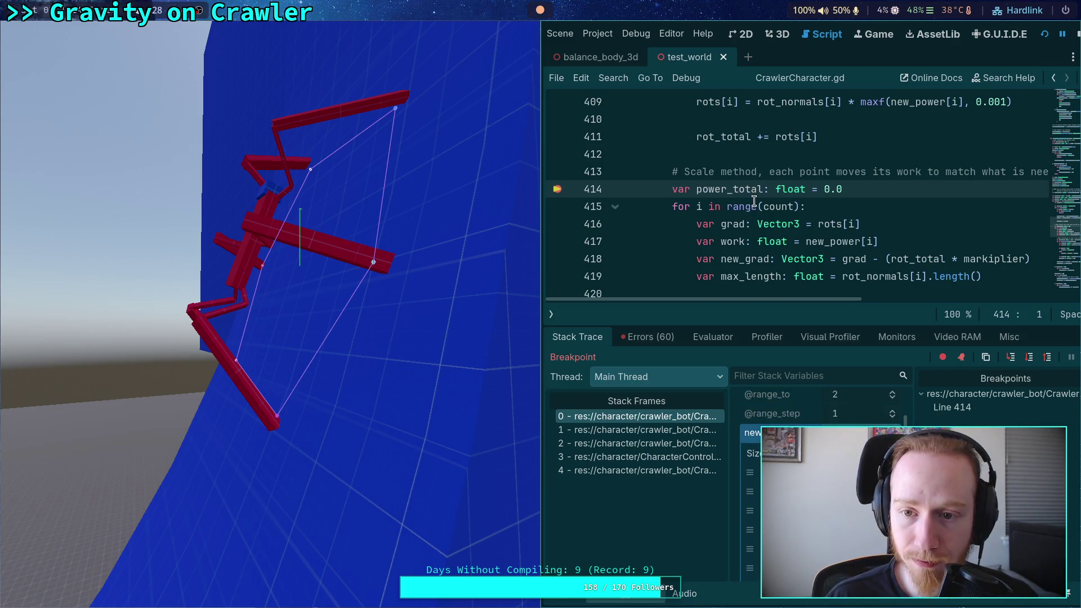
pyautogui.scroll(5, 732, 204)
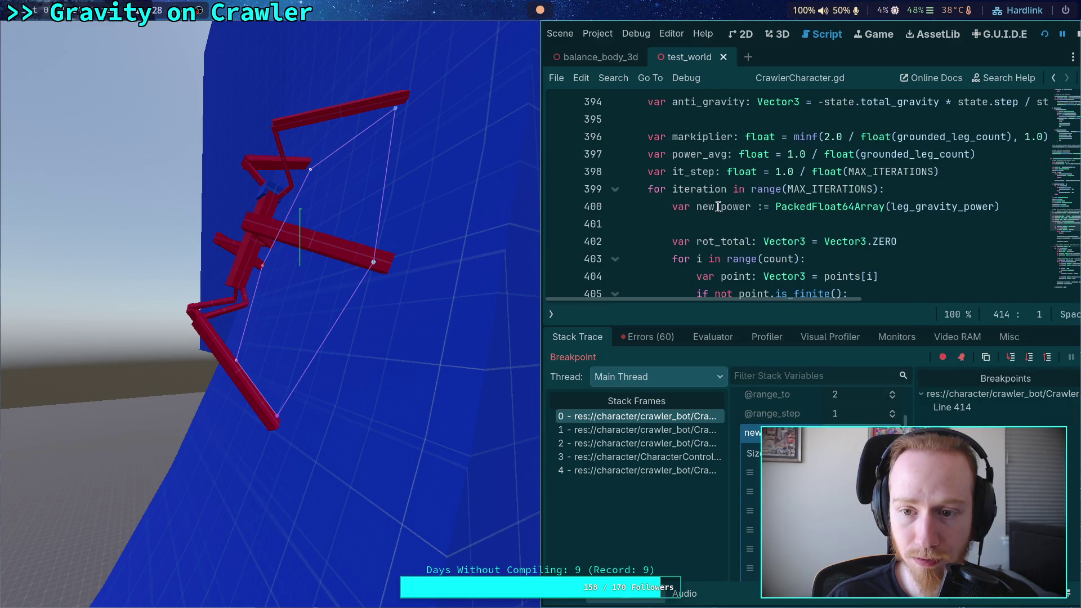
pyautogui.moveTo(718, 208)
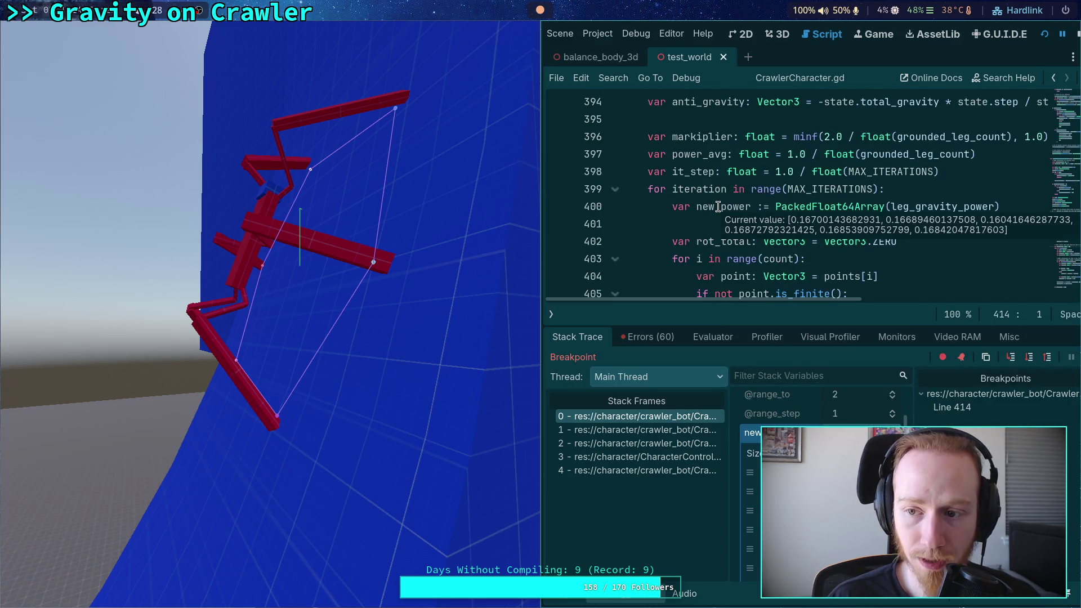
pyautogui.moveTo(913, 207)
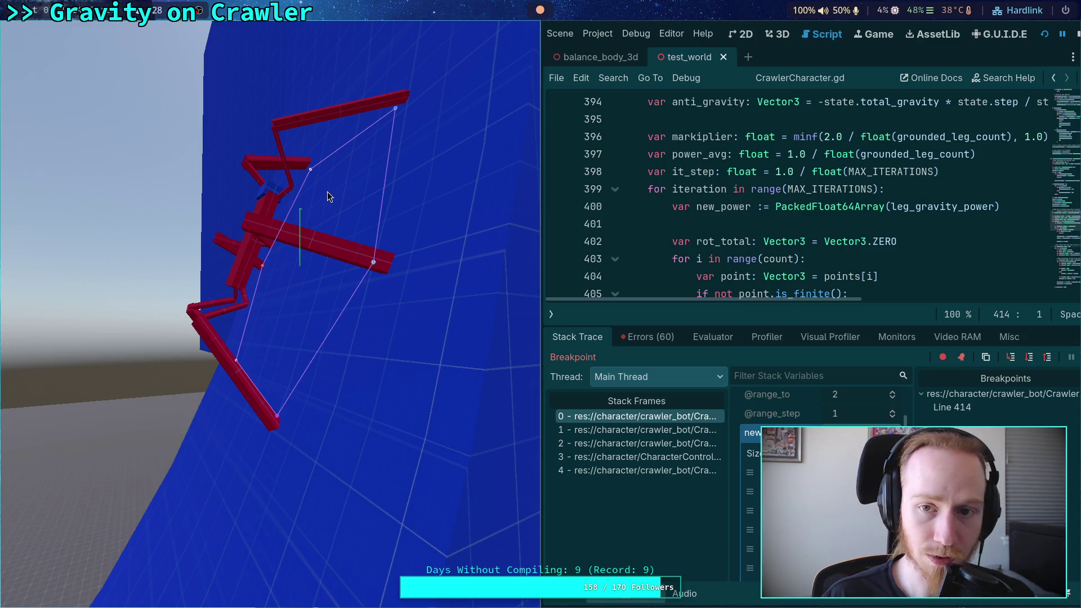
pyautogui.scroll(-5, 660, 226)
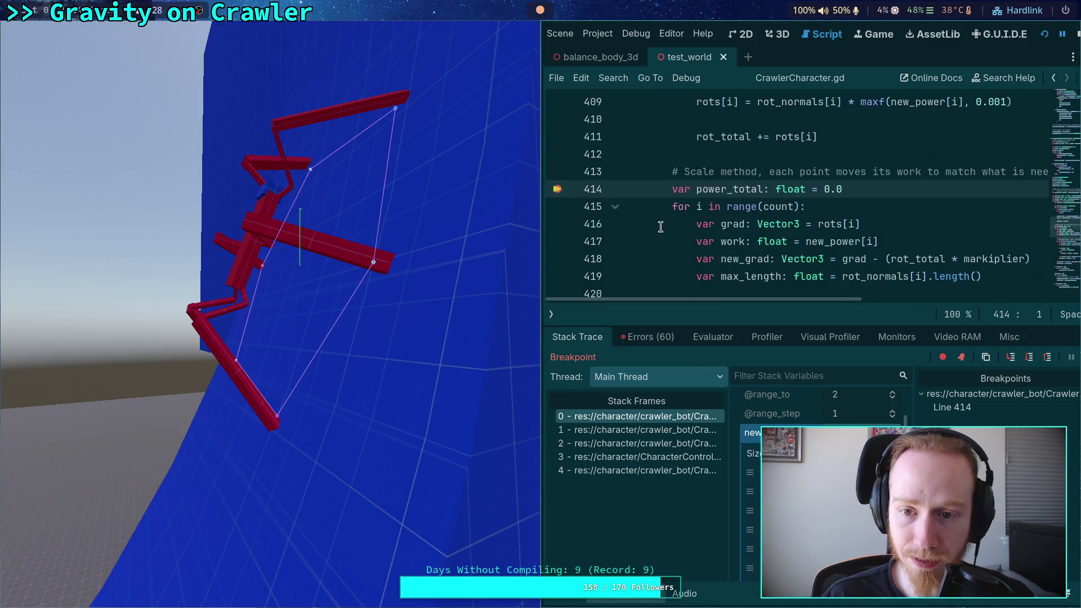
# - Remove the line-414 breakpoint, resume the game with F12, and later stop it
pyautogui.click(556, 189)
pyautogui.press('F12')
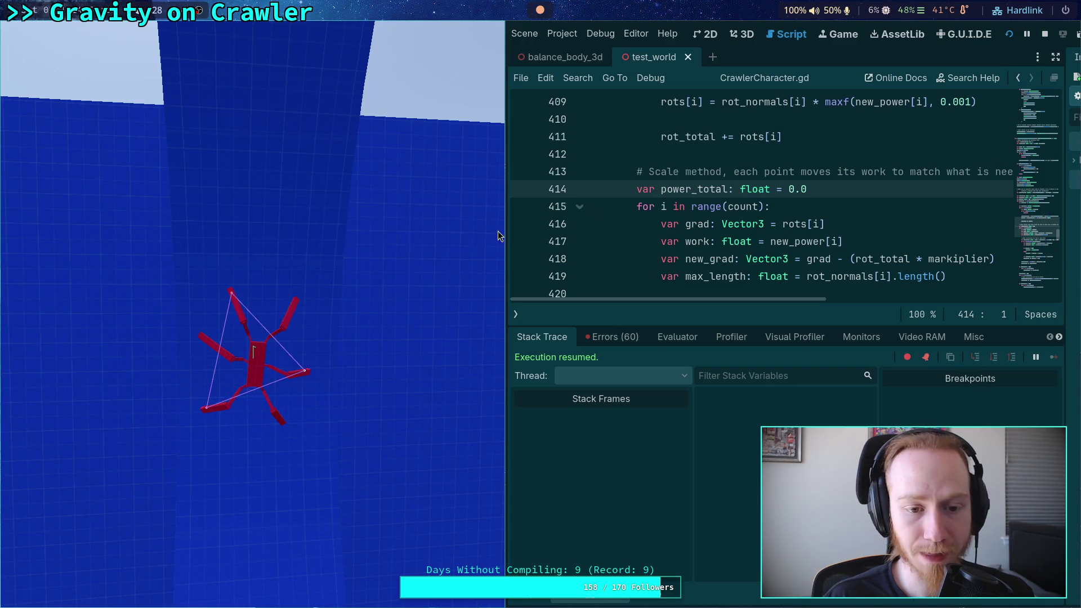
pyautogui.click(1044, 34)
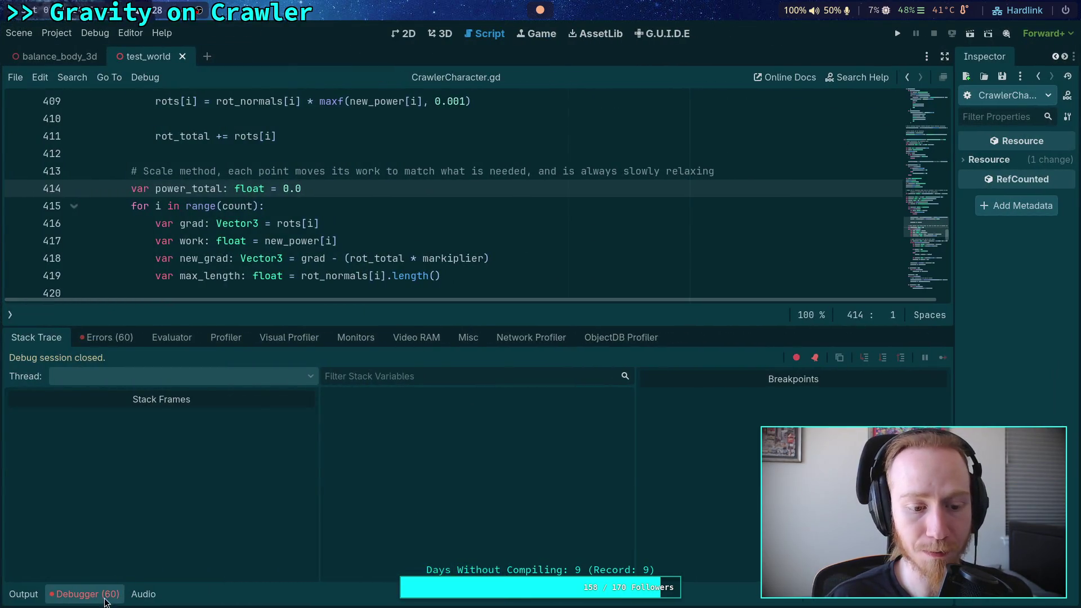
# - Collapse the debugger, highlight leg_gravity_power's uses, and place the cursor at the 8.0 rate on line 445
pyautogui.click(105, 601)
pyautogui.scroll(-4, 330, 357)
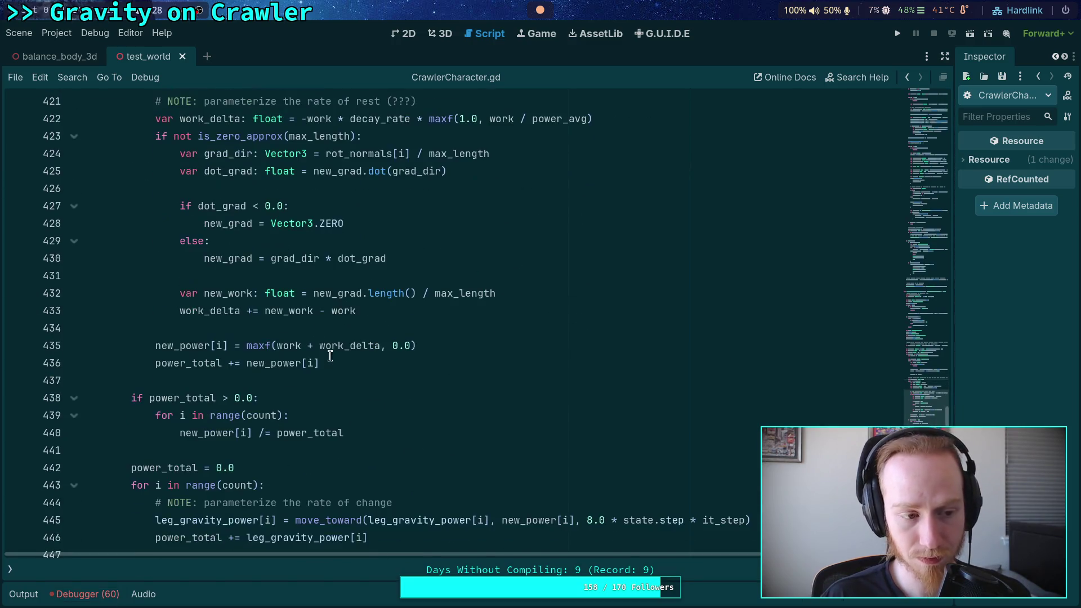
pyautogui.scroll(-3, 330, 357)
pyautogui.scroll(16, 335, 353)
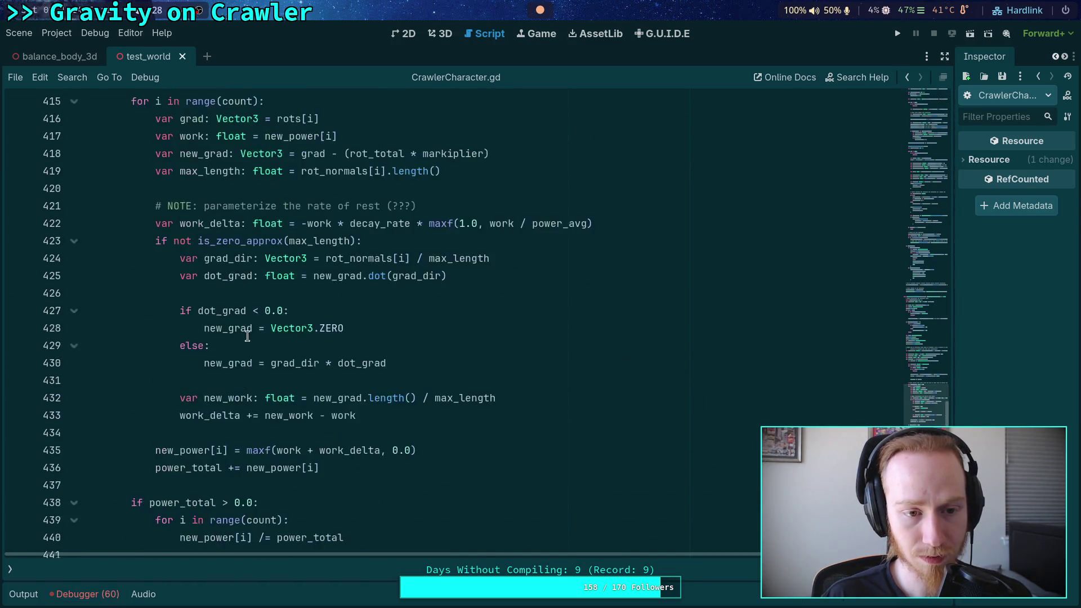
pyautogui.scroll(4, 239, 330)
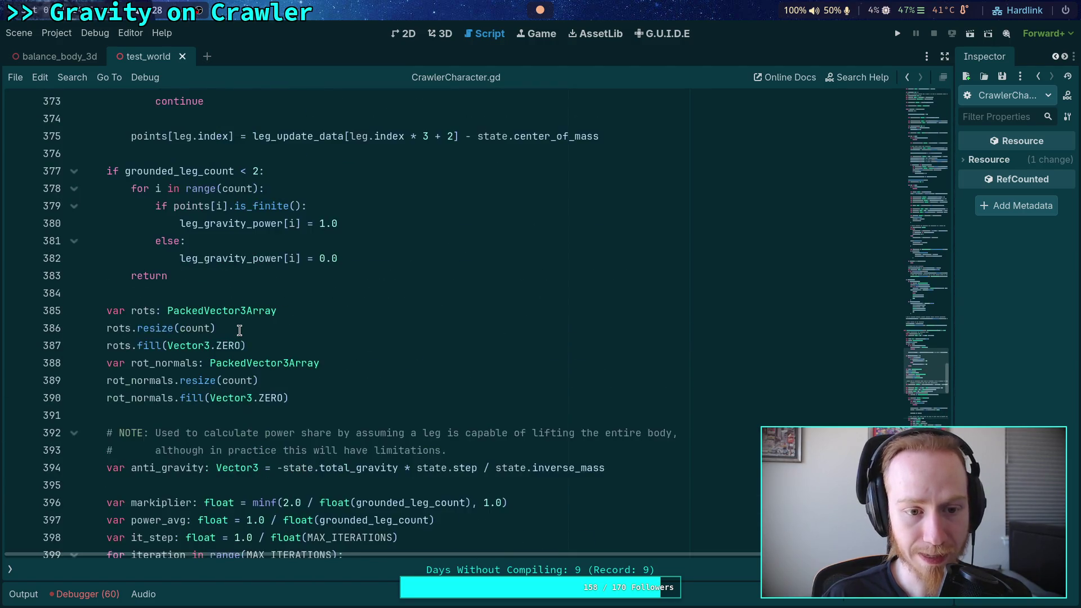
pyautogui.doubleClick(216, 310)
pyautogui.scroll(4, 243, 321)
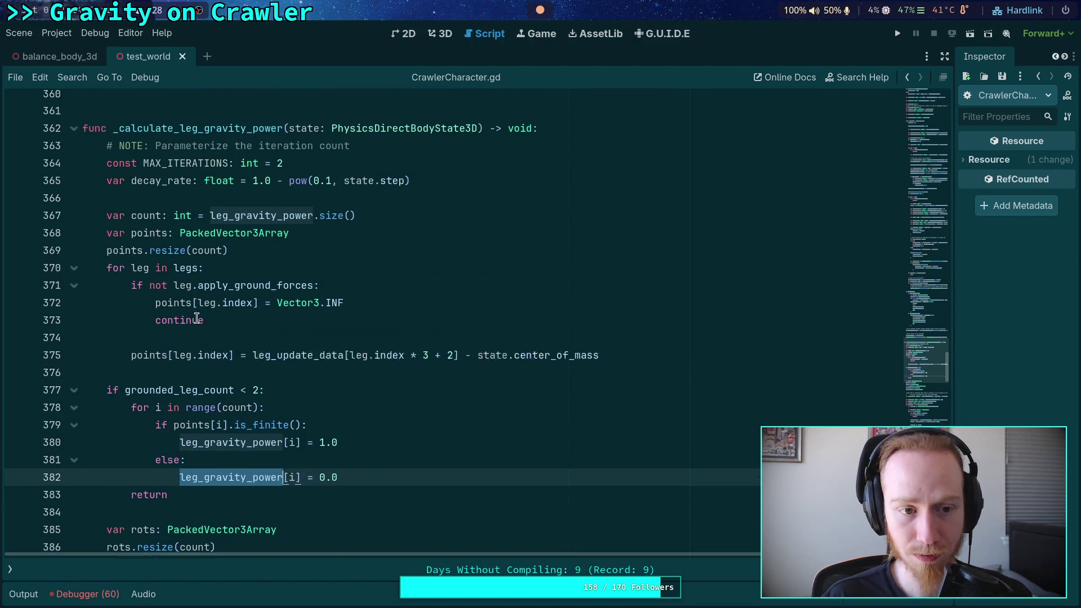
pyautogui.scroll(-1, 272, 336)
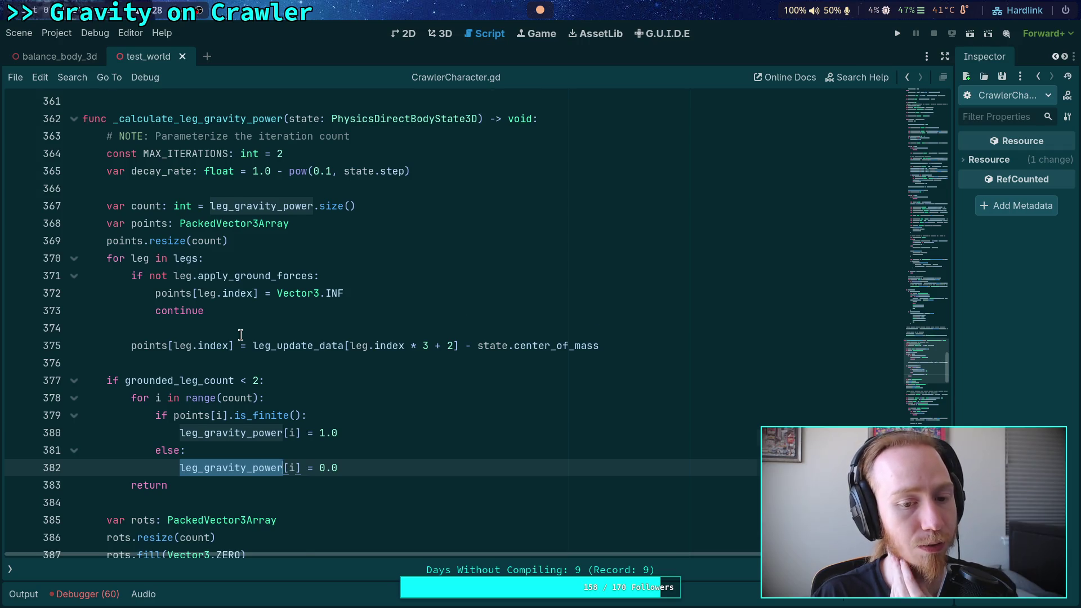
pyautogui.scroll(-9, 241, 335)
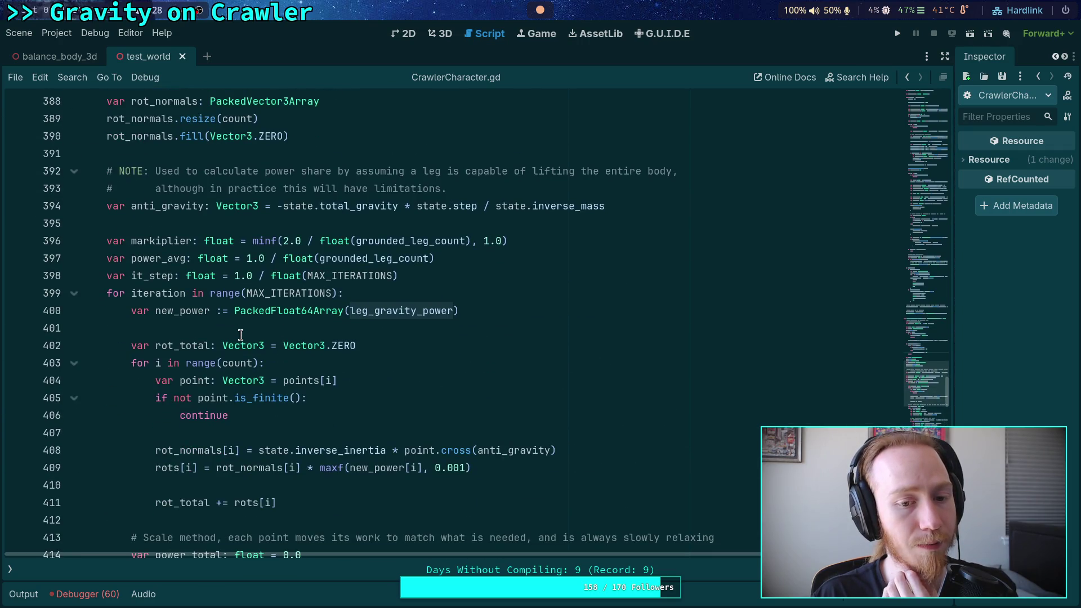
pyautogui.scroll(-16, 241, 335)
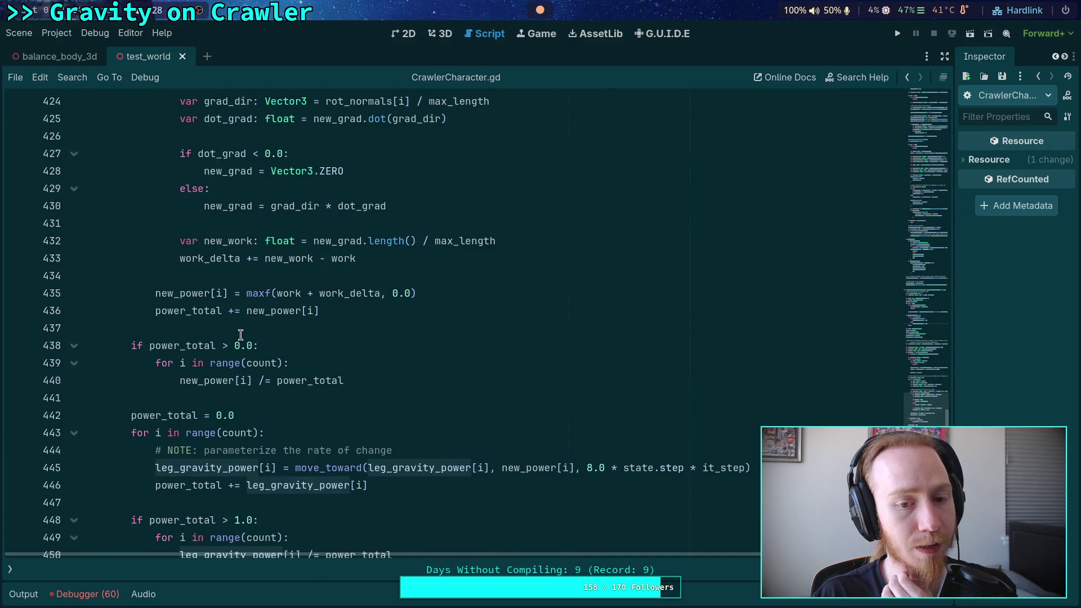
pyautogui.scroll(-1, 241, 335)
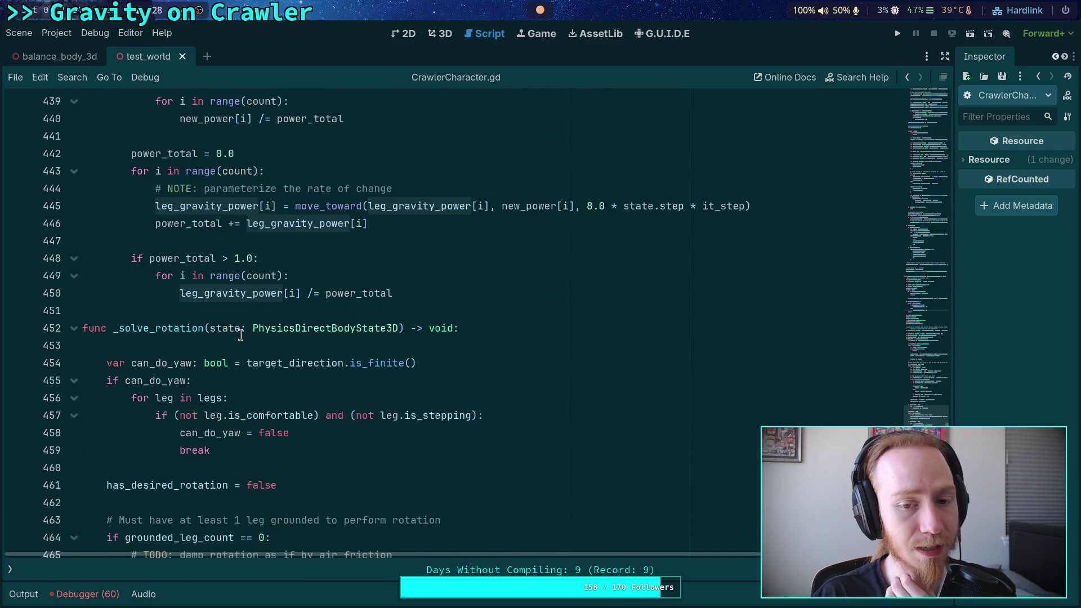
pyautogui.click(590, 207)
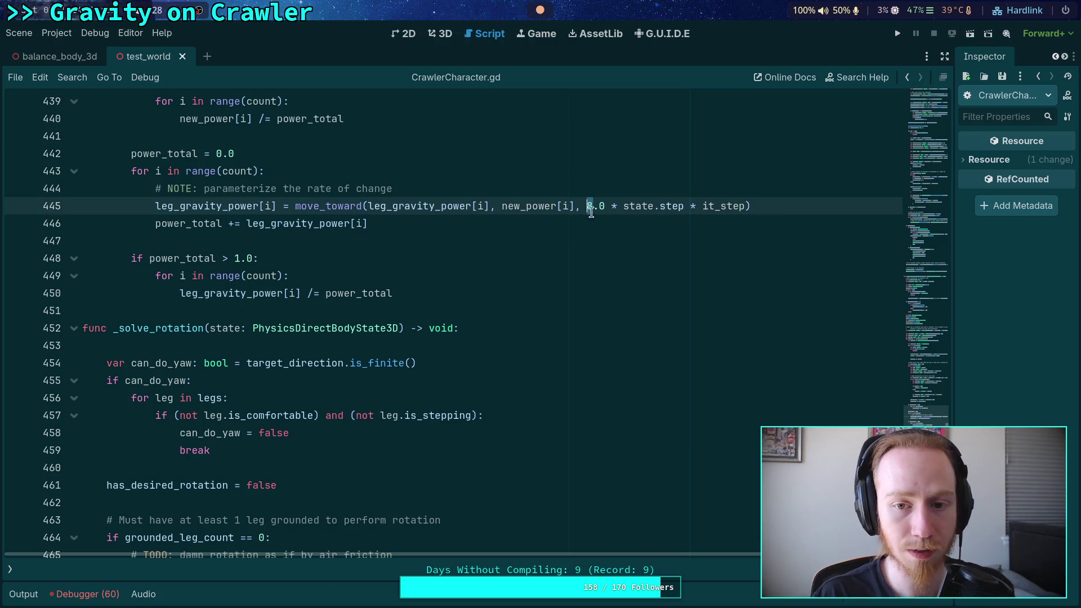
# - Change the line-445 move_toward rate from 8.0 to 10.0, run with F5, then stop the test
pyautogui.press('Delete')
pyautogui.write('10')
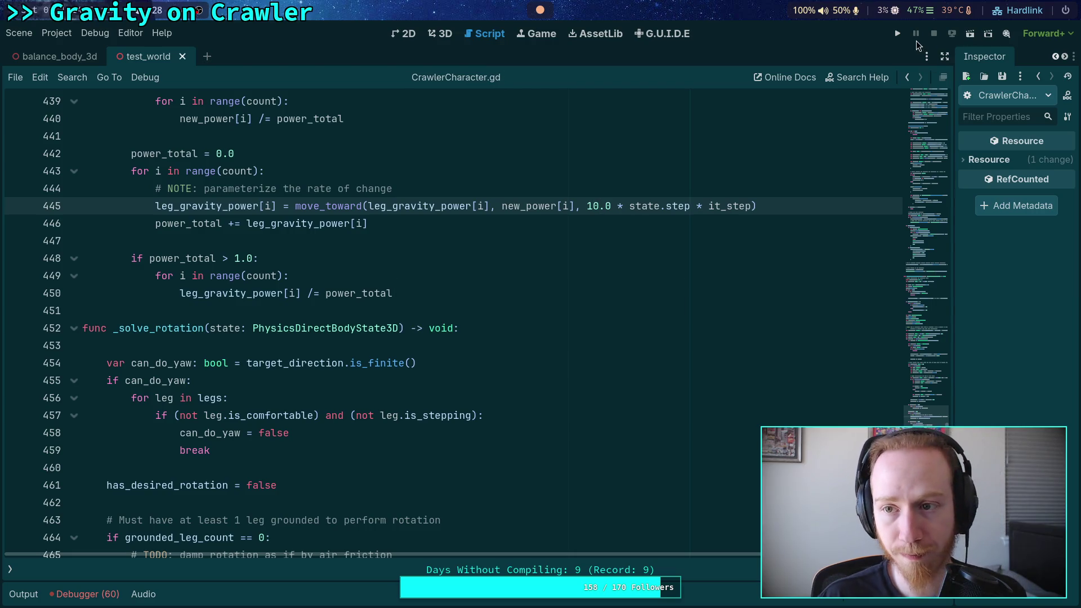
pyautogui.press('F5')
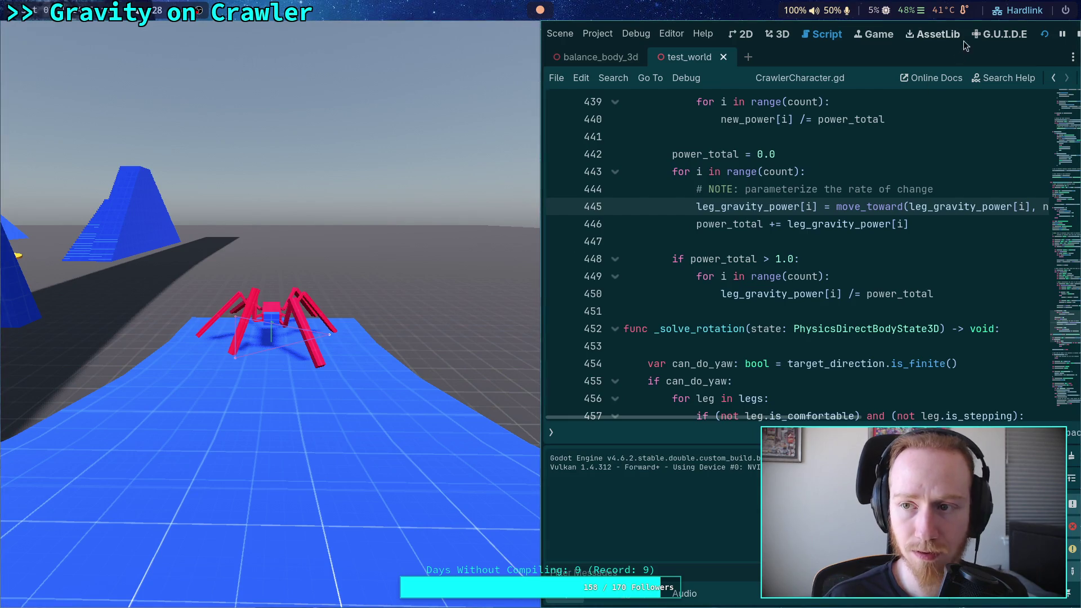
pyautogui.click(1077, 35)
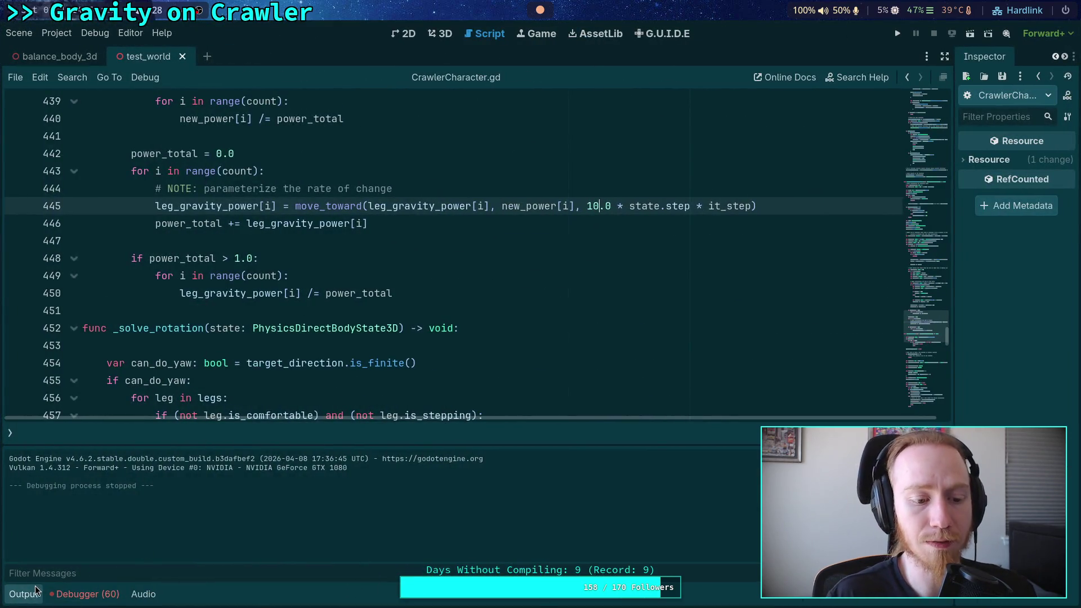
pyautogui.scroll(15, 373, 456)
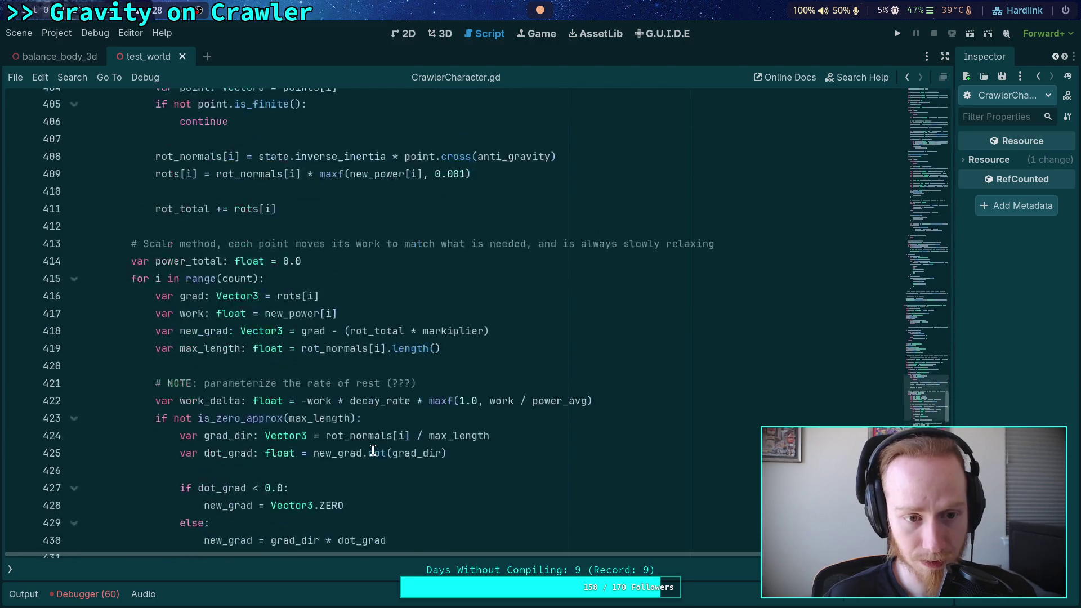
pyautogui.scroll(13, 372, 451)
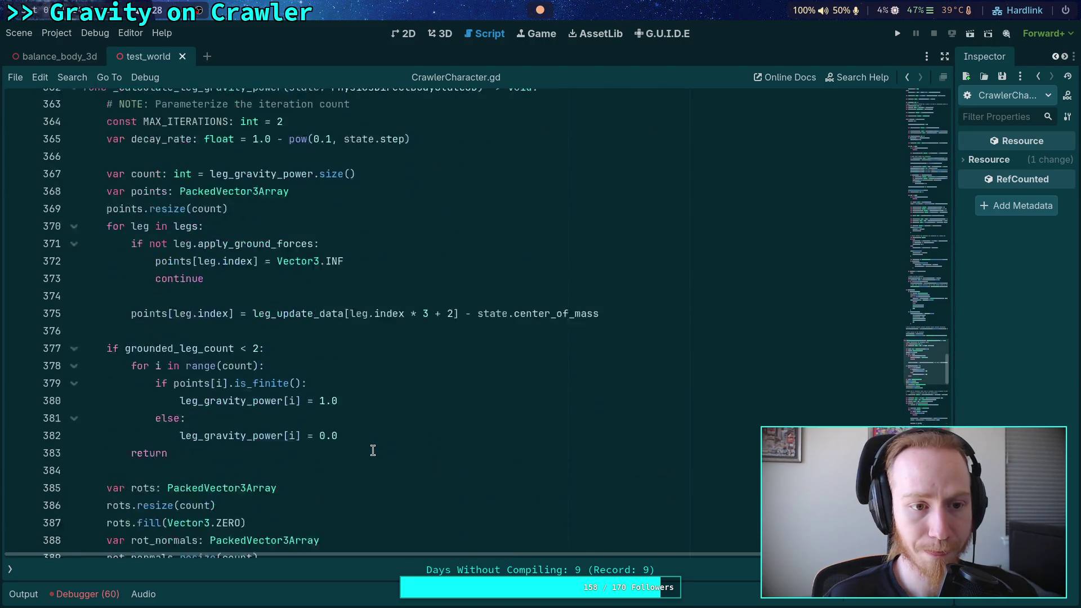
pyautogui.scroll(10, 372, 450)
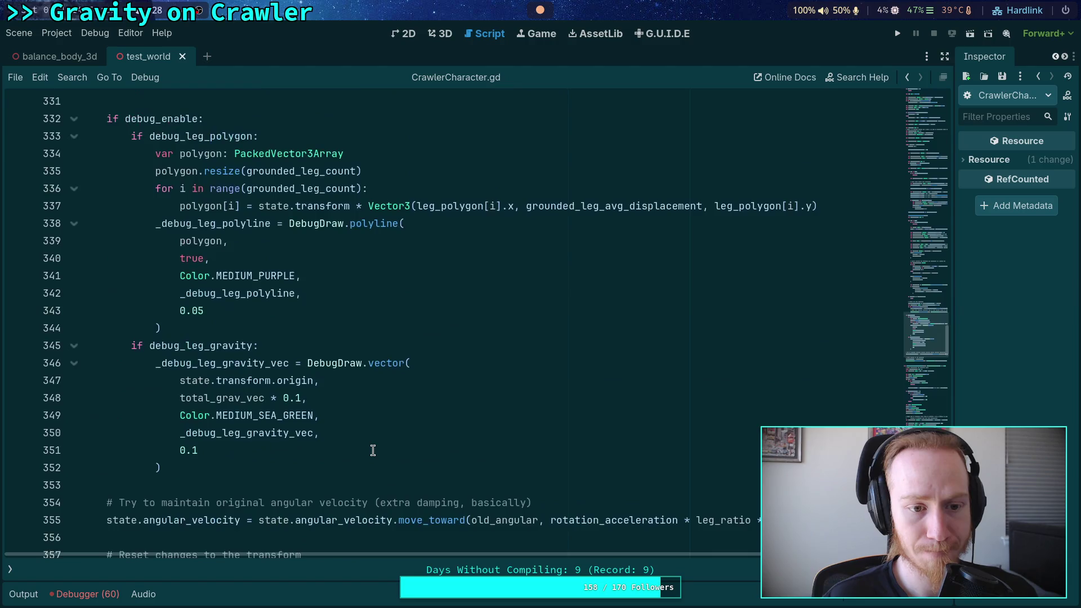
pyautogui.scroll(-3, 373, 450)
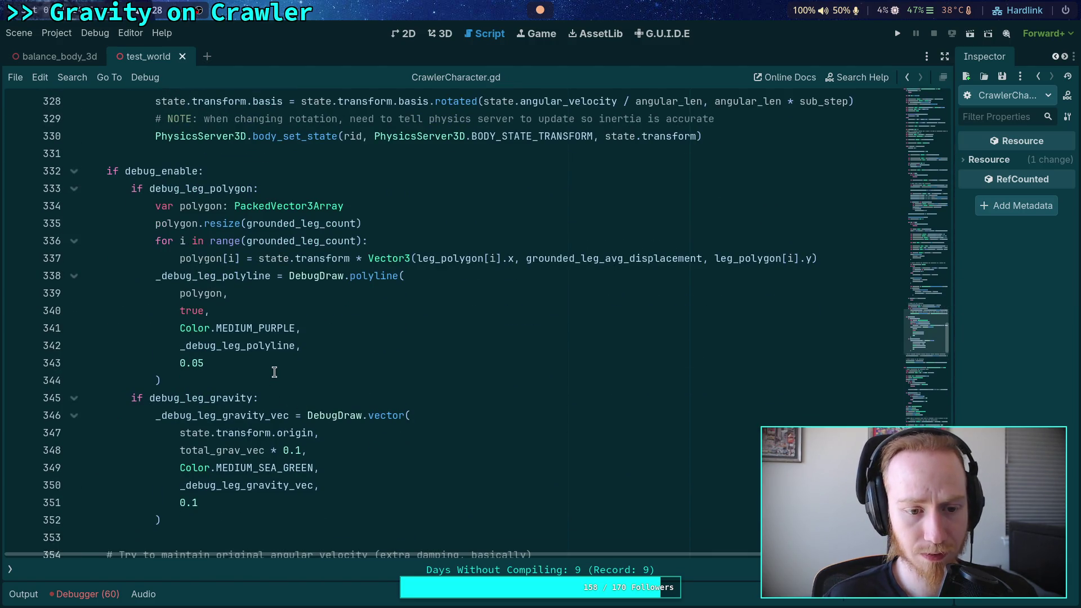
pyautogui.scroll(-1, 275, 372)
pyautogui.doubleClick(219, 397)
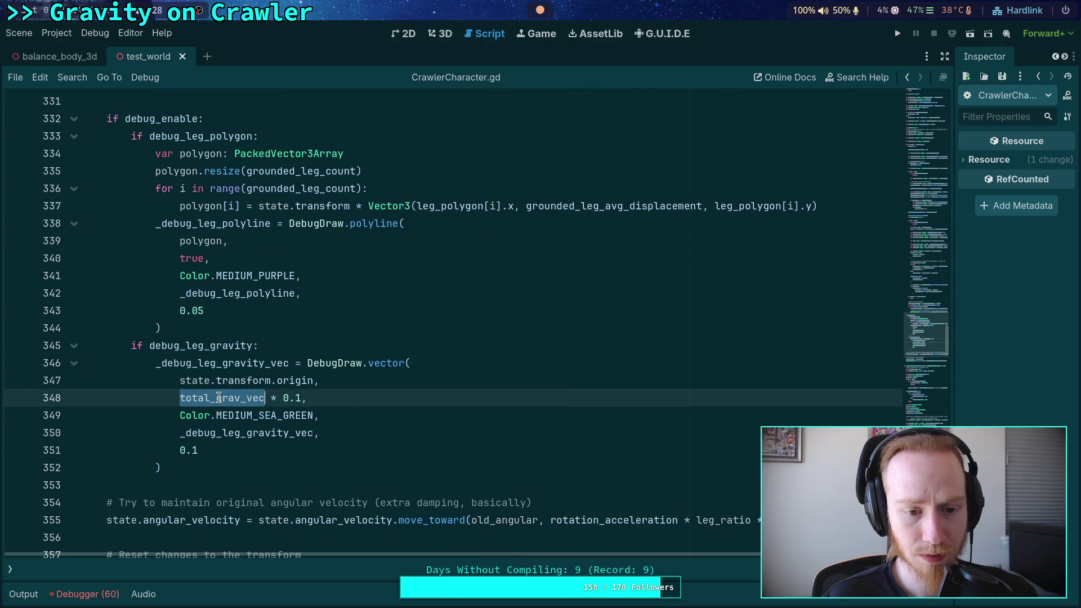
pyautogui.scroll(1, 339, 413)
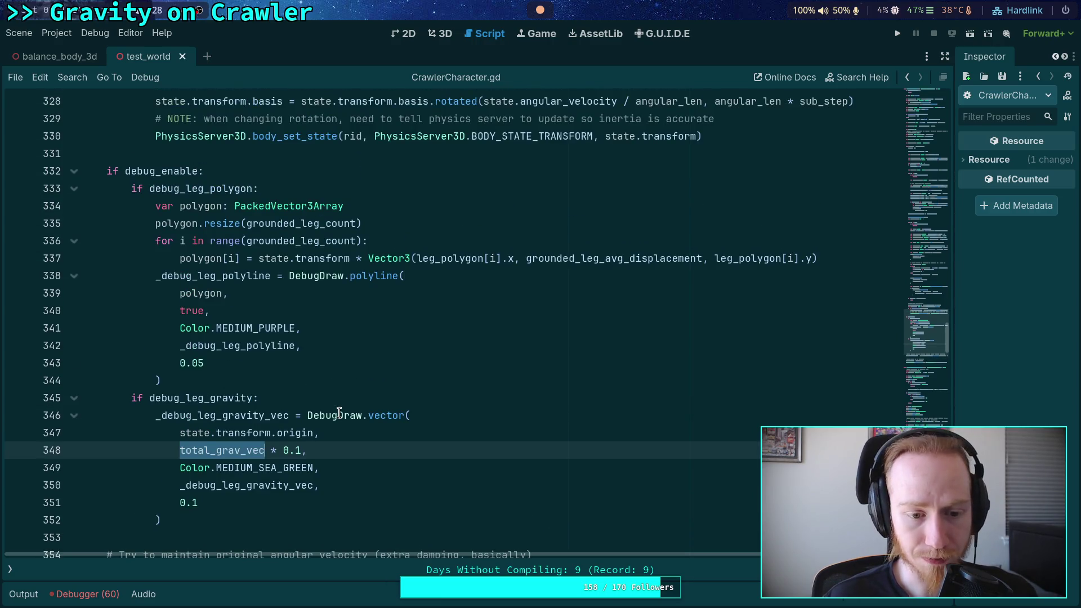
pyautogui.scroll(16, 339, 413)
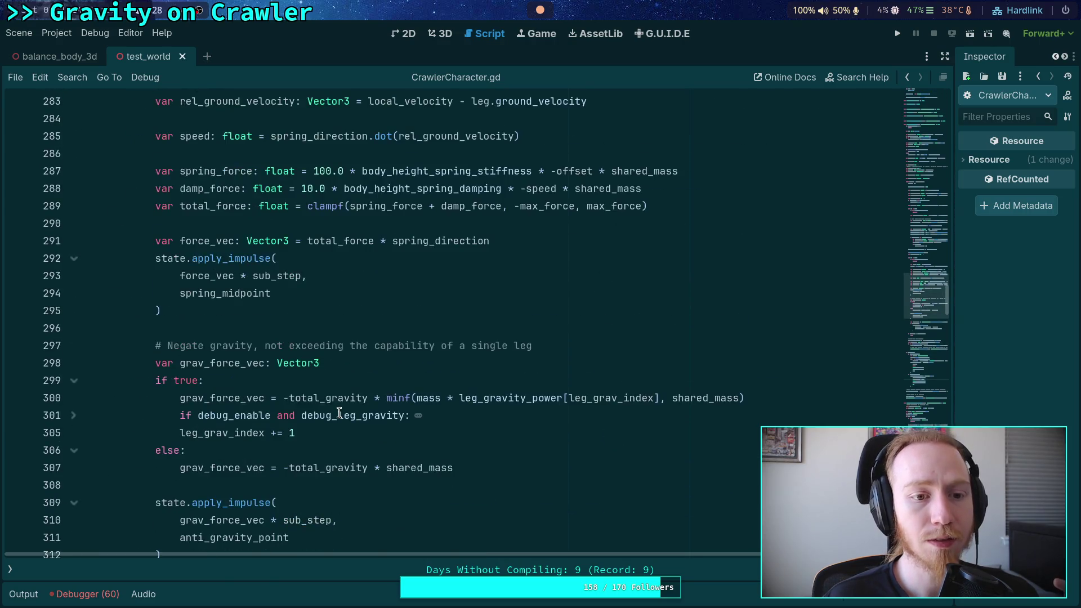
pyautogui.scroll(1, 339, 413)
pyautogui.scroll(2, 339, 413)
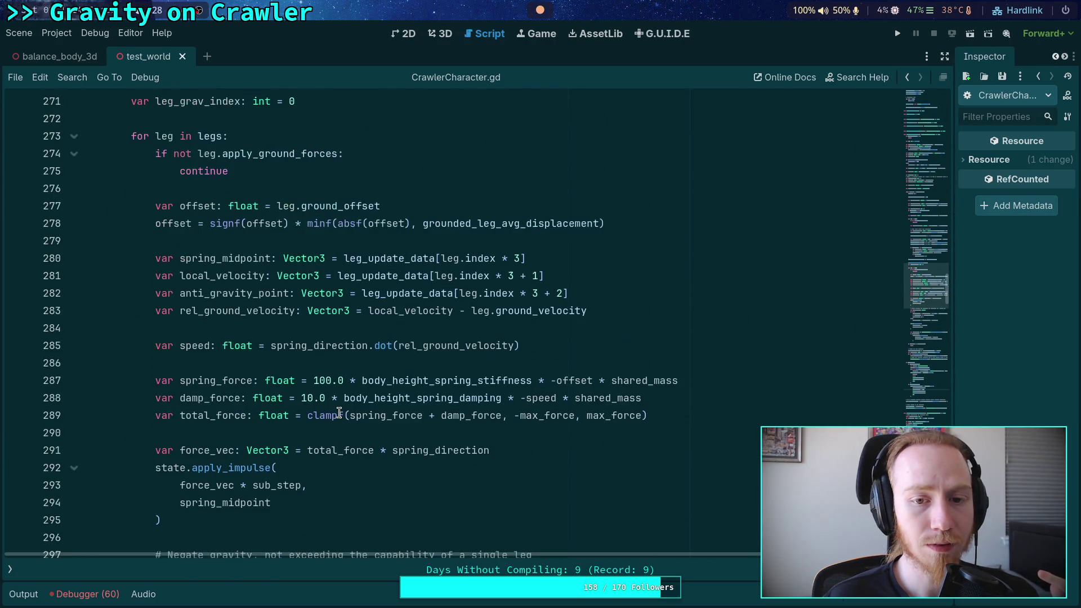
pyautogui.scroll(-1, 338, 413)
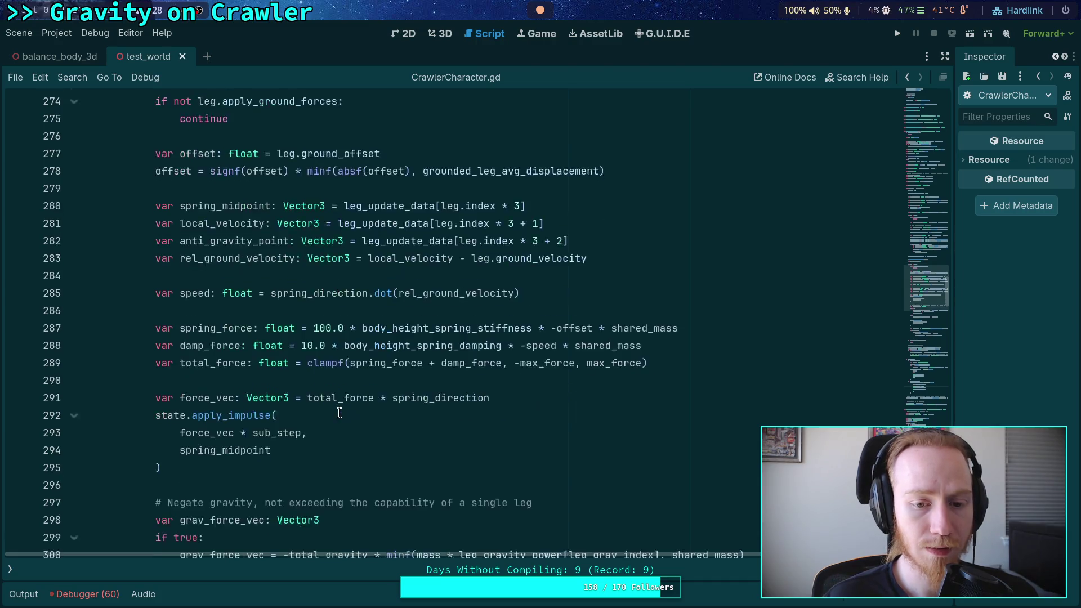
pyautogui.scroll(9, 338, 412)
pyautogui.scroll(8, 339, 413)
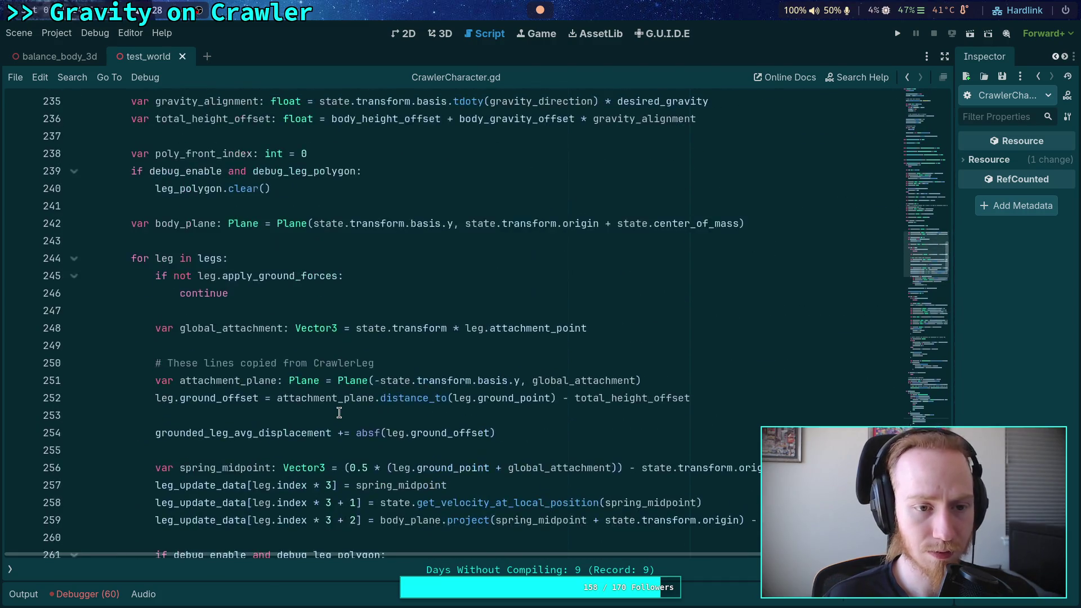
pyautogui.scroll(-8, 338, 413)
pyautogui.scroll(-17, 339, 413)
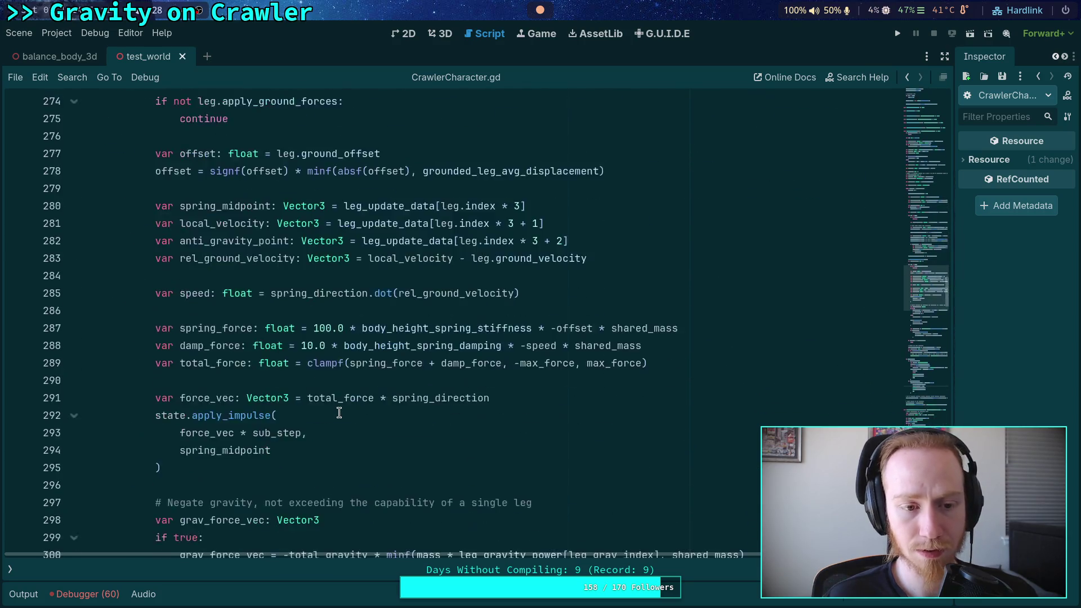
pyautogui.scroll(3, 353, 410)
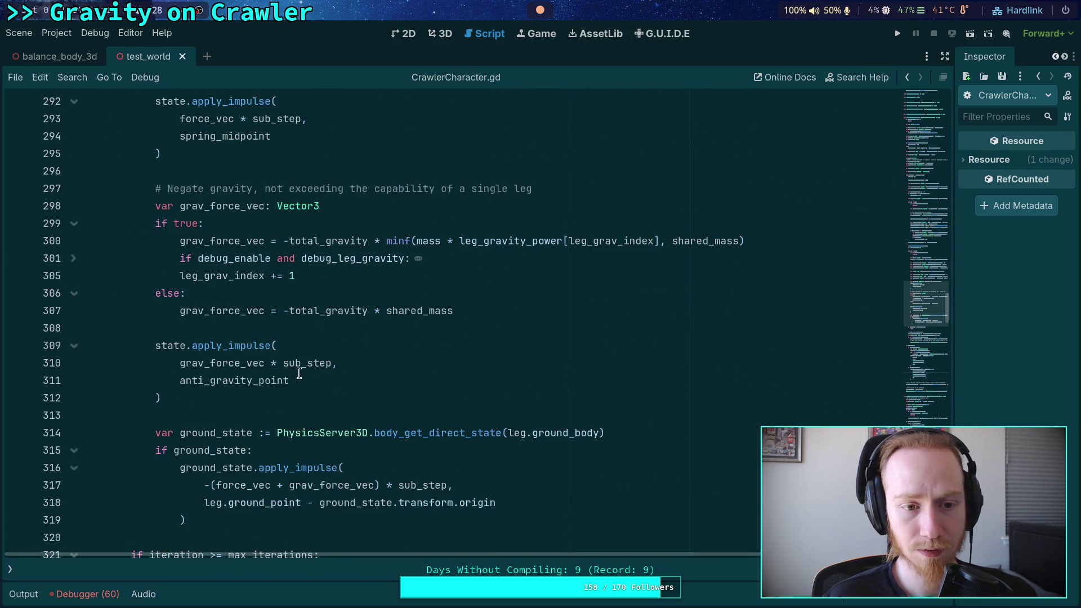
pyautogui.click(80, 266)
pyautogui.scroll(2, 362, 375)
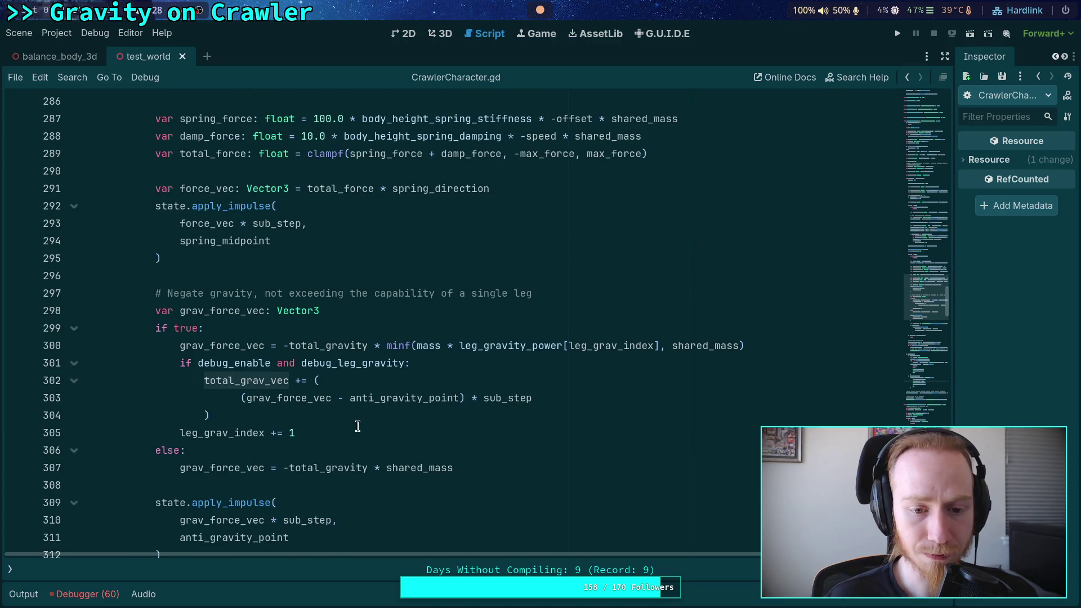
pyautogui.click(378, 403)
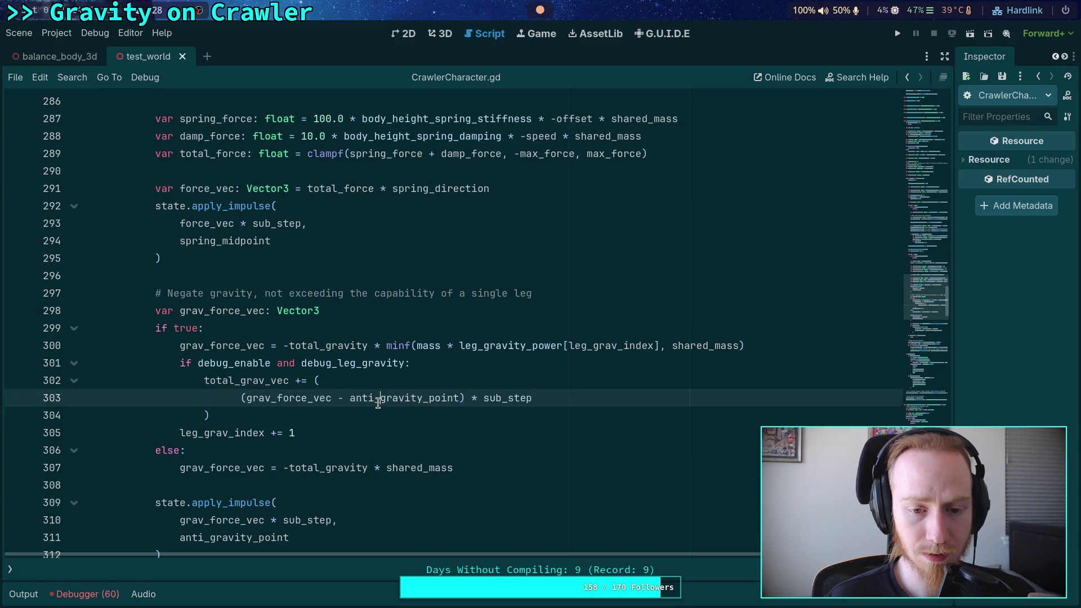
pyautogui.doubleClick(378, 402)
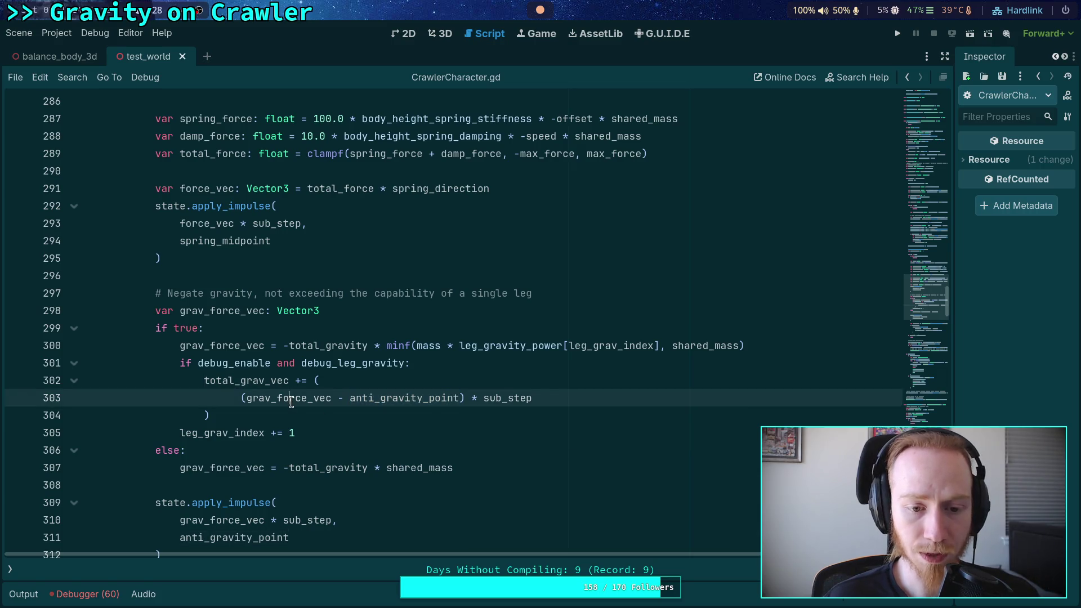
pyautogui.doubleClick(287, 403)
pyautogui.tripleClick(401, 404)
pyautogui.doubleClick(403, 404)
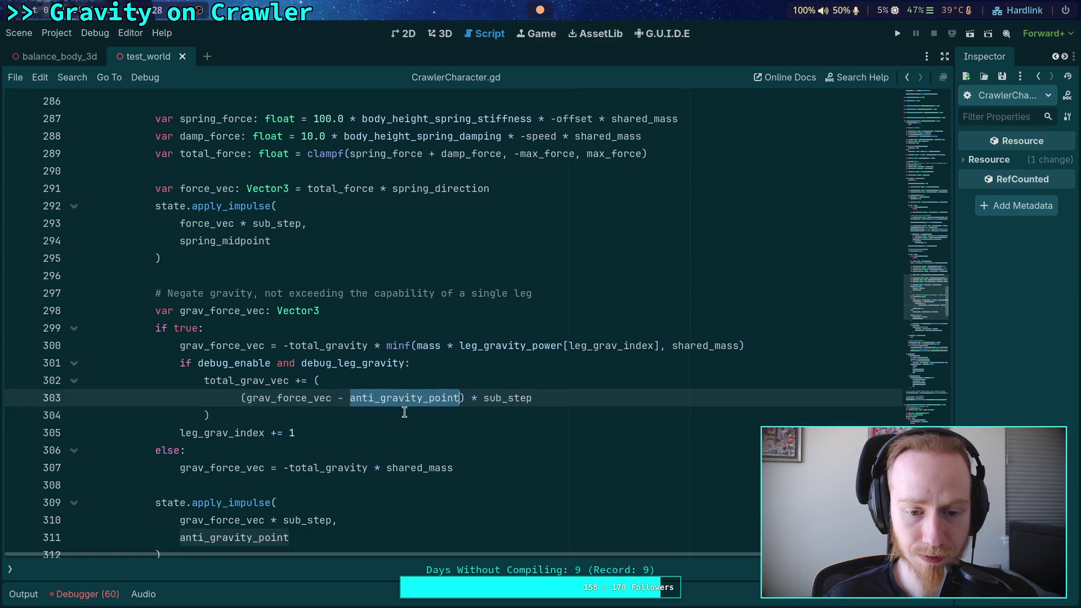
pyautogui.scroll(-2, 389, 432)
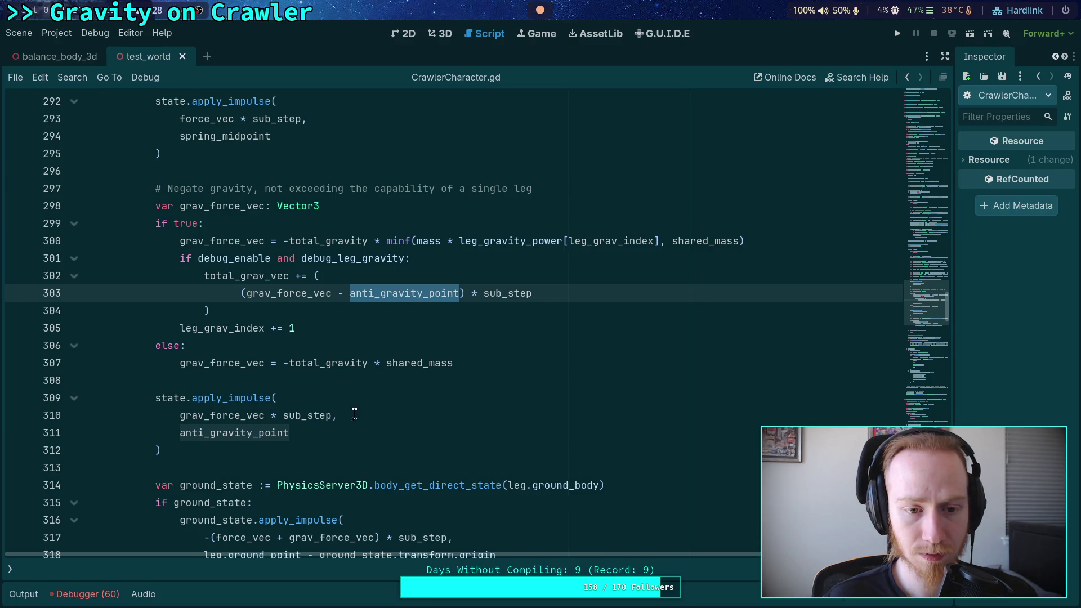
pyautogui.doubleClick(288, 294)
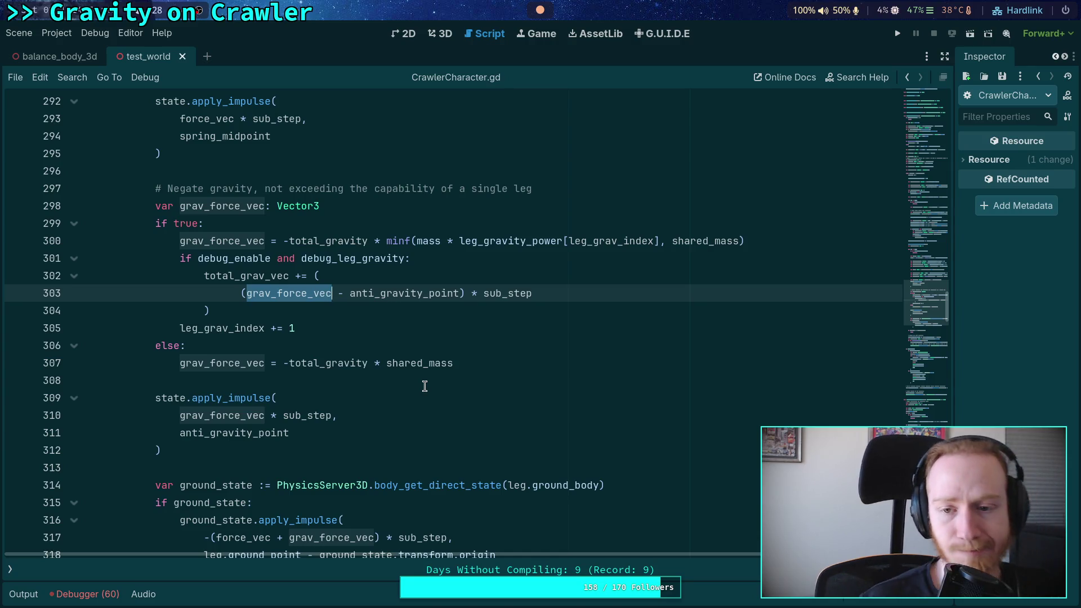
# - Widen the right dock and show CrawlerBot's properties with Leg Parameters expanded
pyautogui.moveTo(954, 282); pyautogui.dragTo(784, 299)
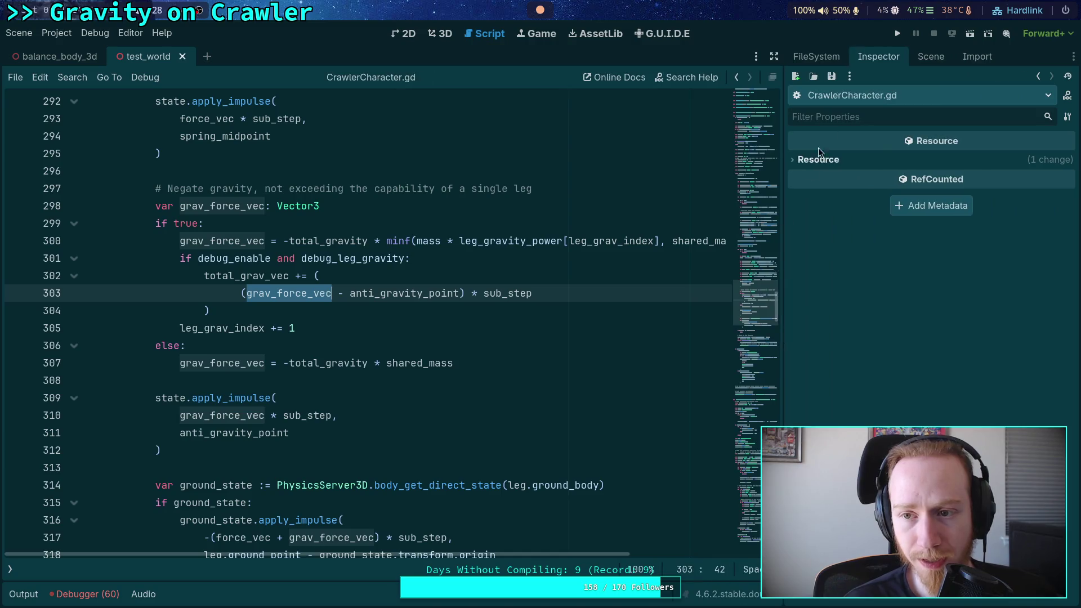
pyautogui.click(930, 57)
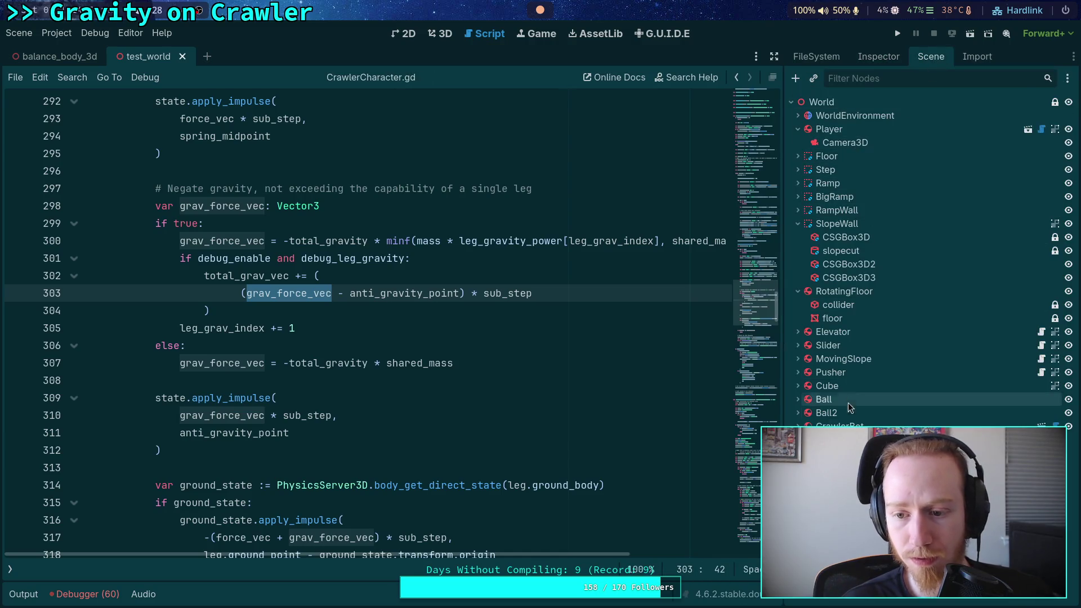
pyautogui.click(877, 57)
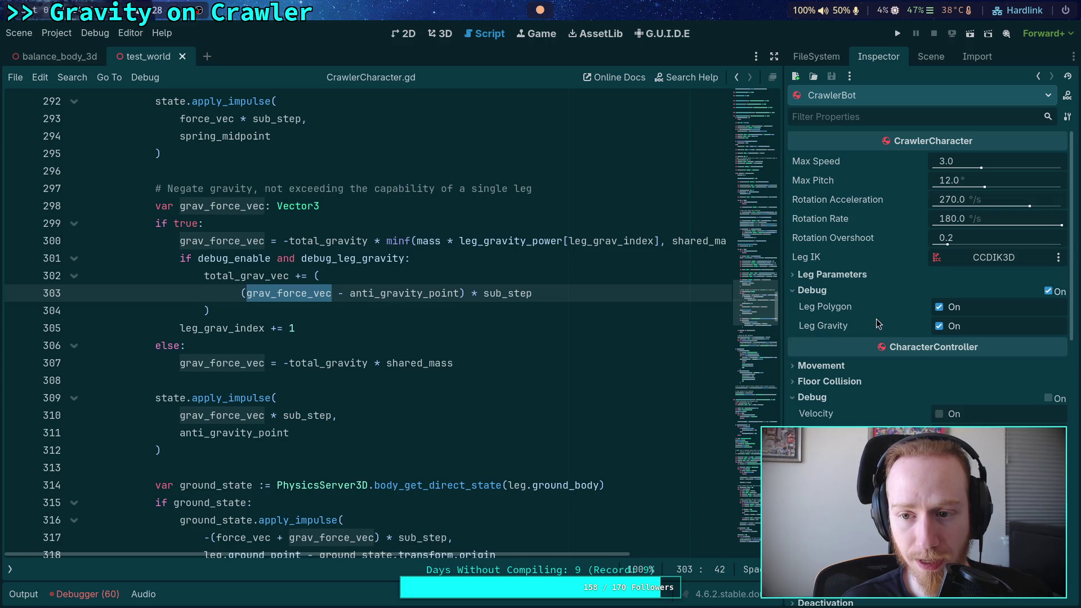
pyautogui.click(858, 274)
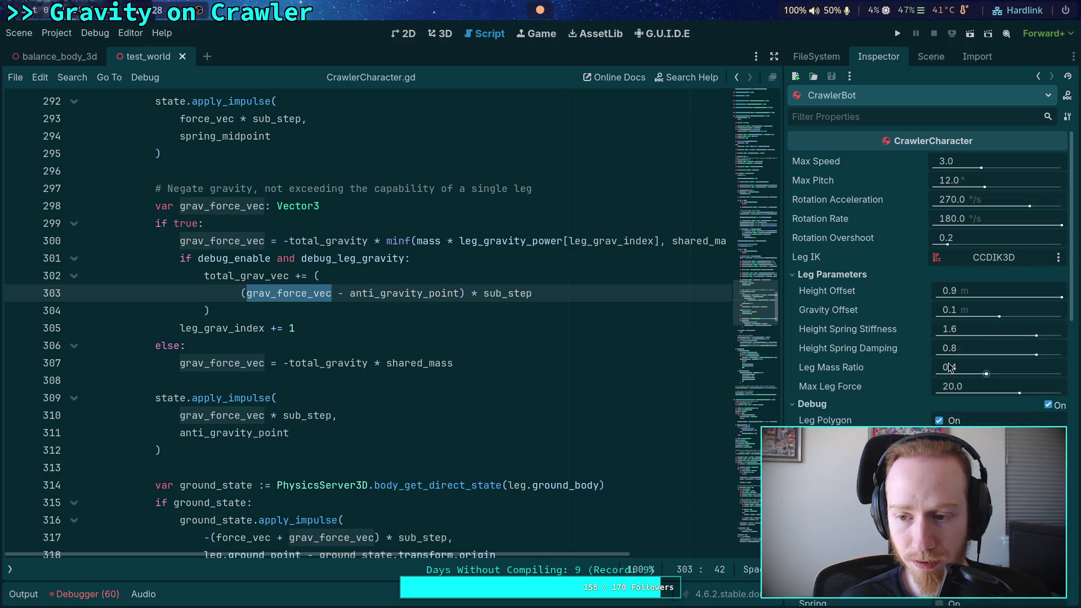
pyautogui.moveTo(850, 368)
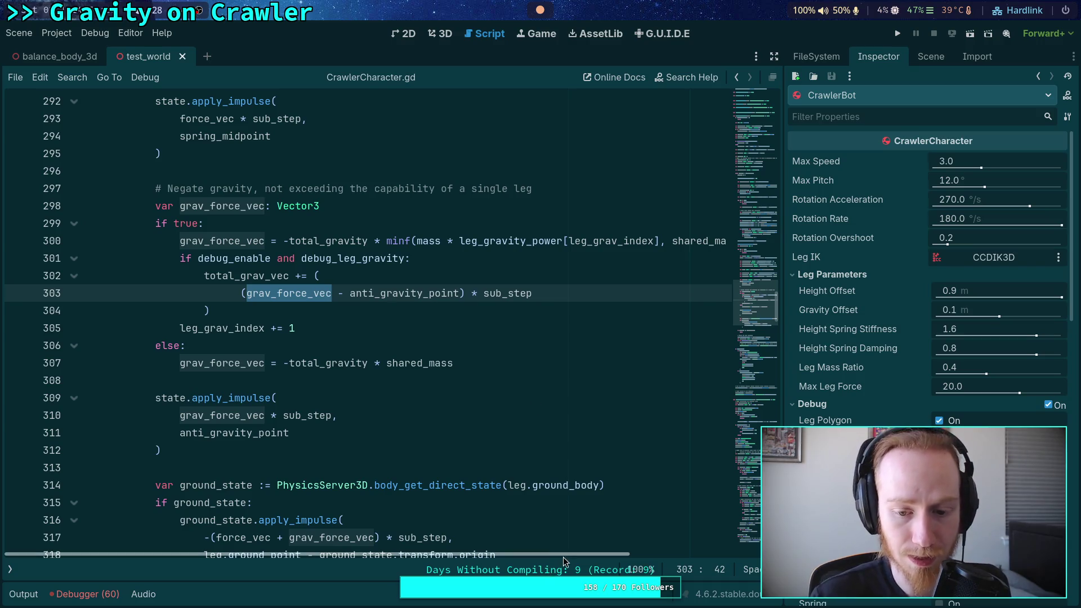
# - Widen the code view, scroll to _calculate_leg_gravity_power, and run the project
pyautogui.moveTo(563, 556)
pyautogui.mouseDown()
pyautogui.moveTo(602, 543)
pyautogui.moveTo(566, 545)
pyautogui.mouseUp()
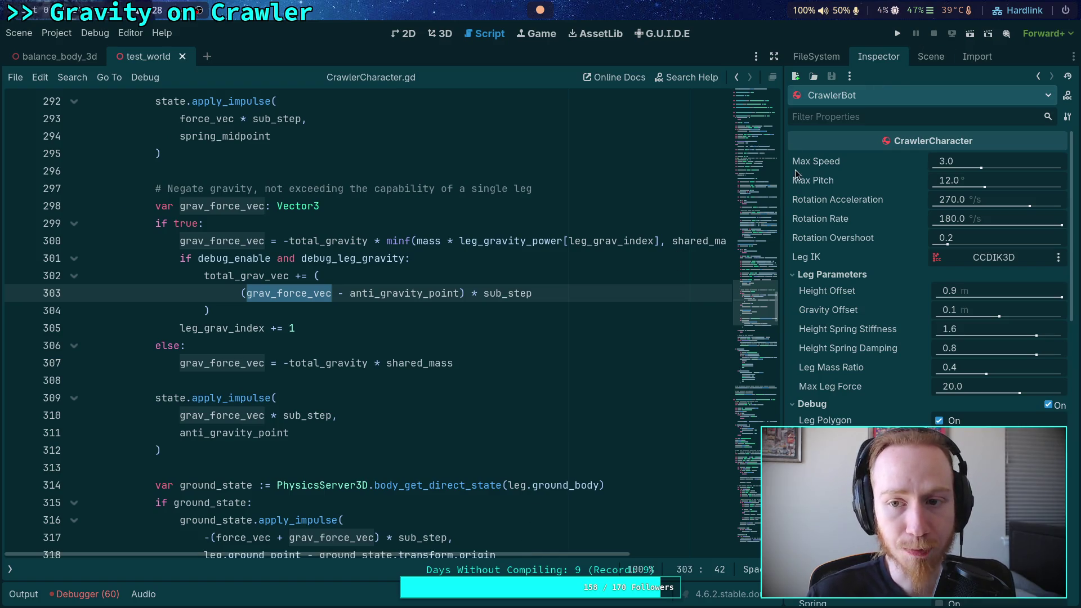
pyautogui.moveTo(781, 173); pyautogui.dragTo(815, 236)
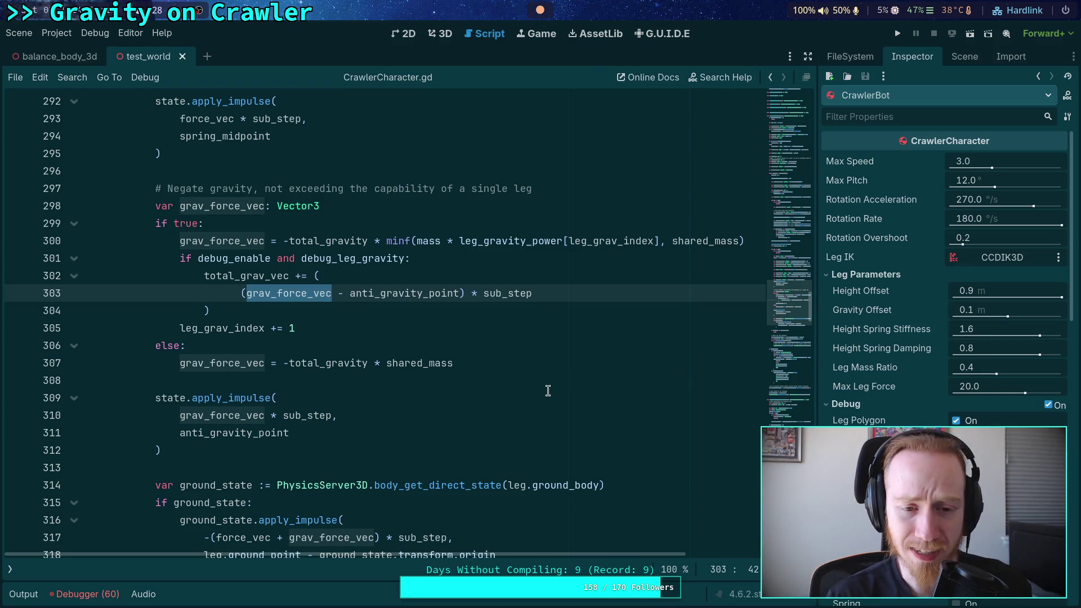
pyautogui.scroll(-20, 548, 390)
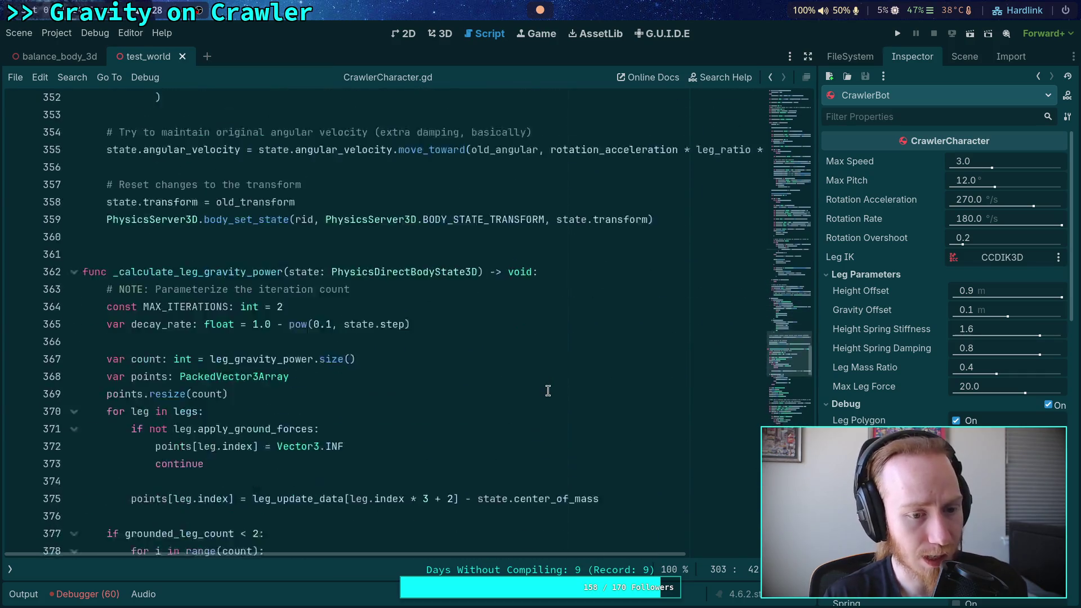
pyautogui.scroll(-2, 548, 390)
pyautogui.scroll(-13, 548, 390)
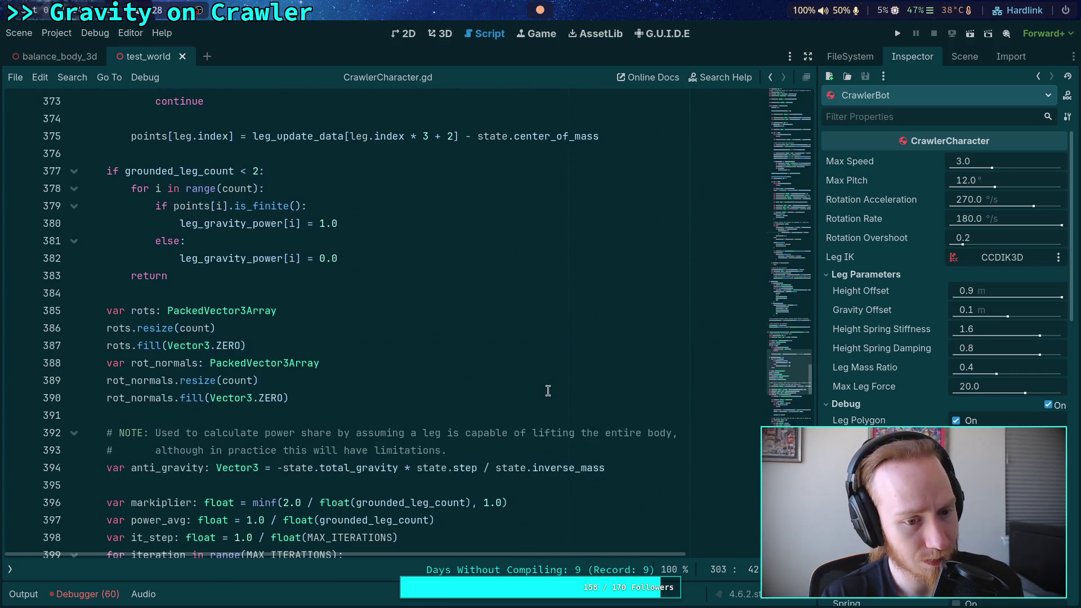
pyautogui.scroll(-4, 547, 390)
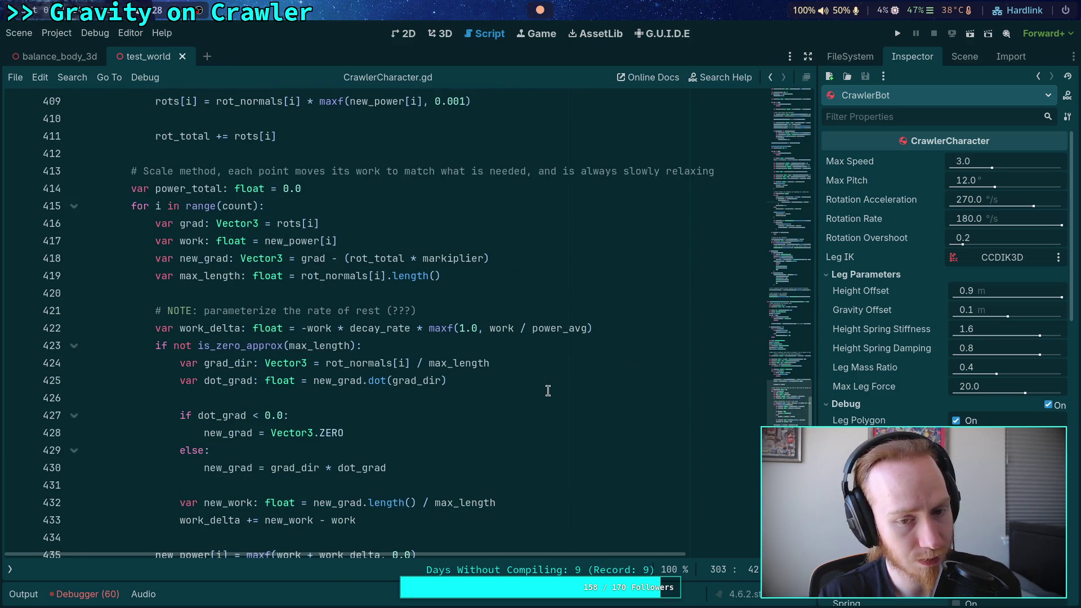
pyautogui.scroll(-2, 548, 390)
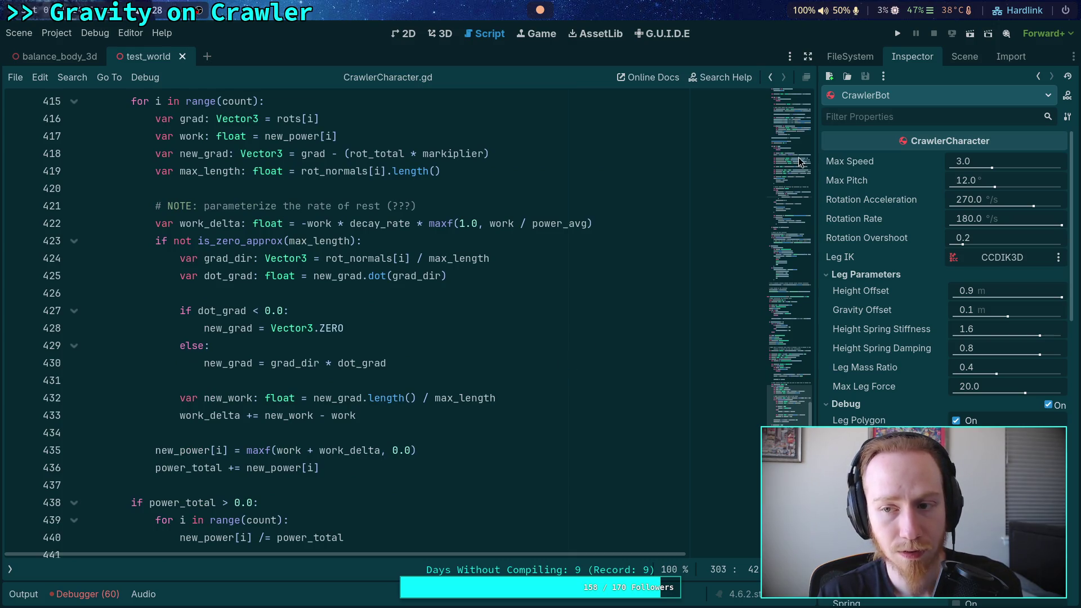
pyautogui.click(902, 32)
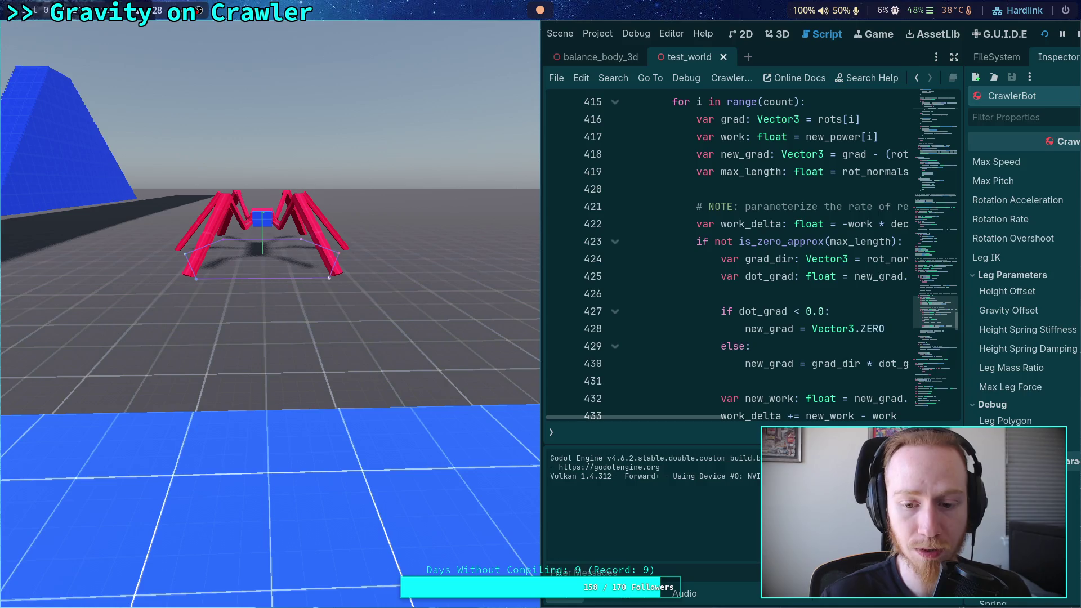
# - Advance the crawler's physics four ticks one at a time, then stop the game with F8
pyautogui.press('.')
pyautogui.press('.')
pyautogui.press('.')
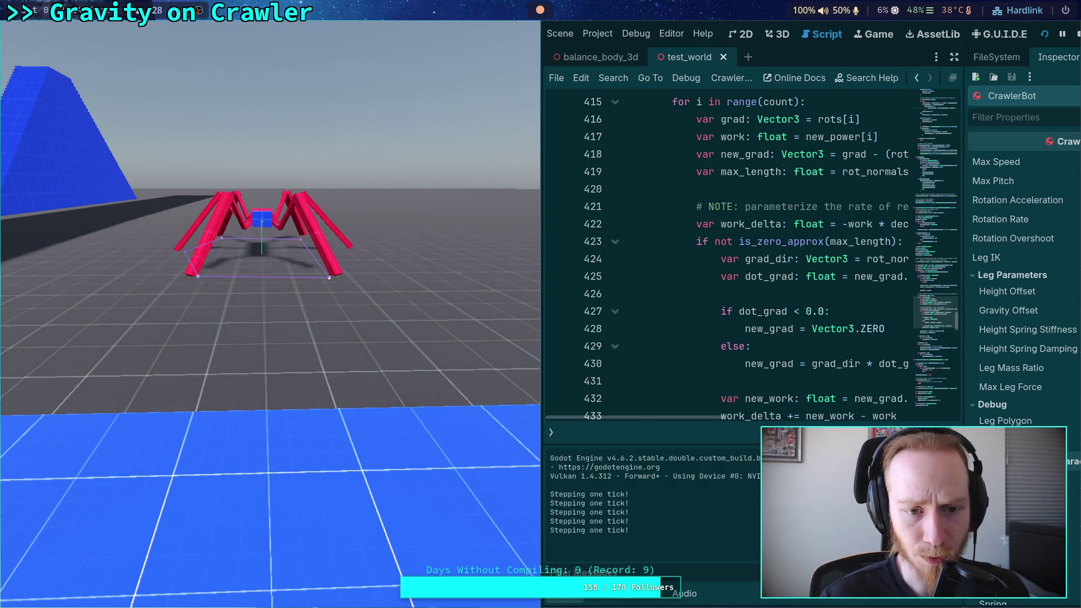
pyautogui.press('.')
pyautogui.press('.')
pyautogui.press('.')
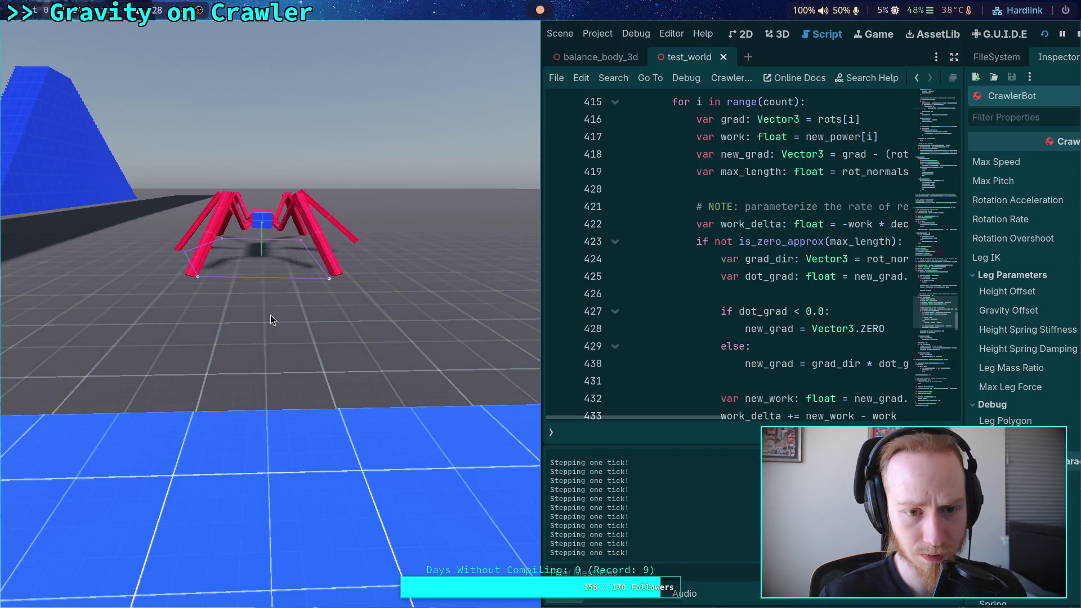
pyautogui.press('.')
pyautogui.press('.')
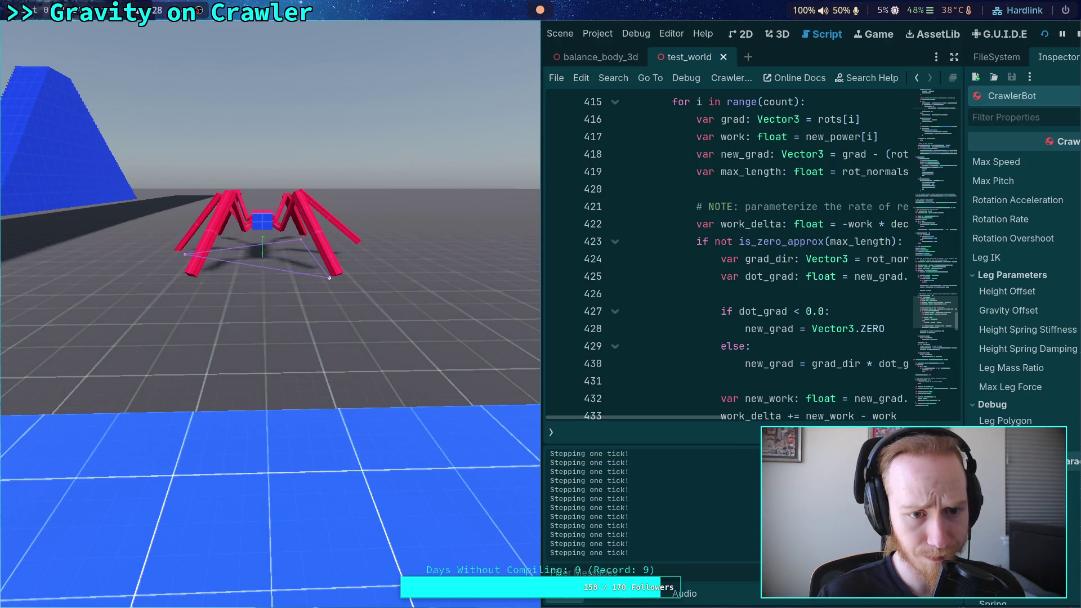
pyautogui.press('.')
pyautogui.press('.')
pyautogui.press('.')
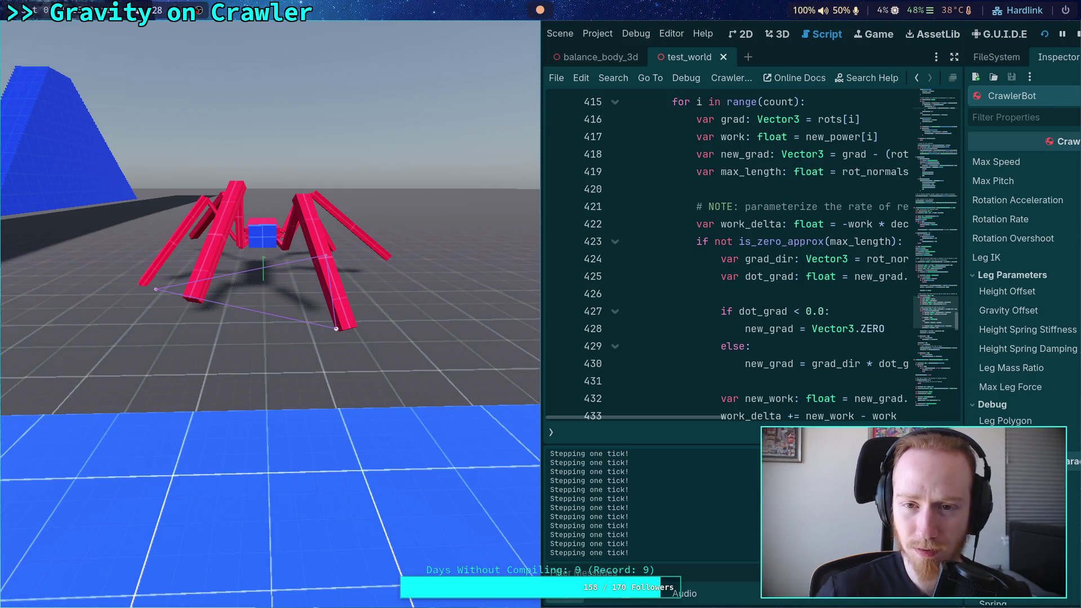
pyautogui.press('F8')
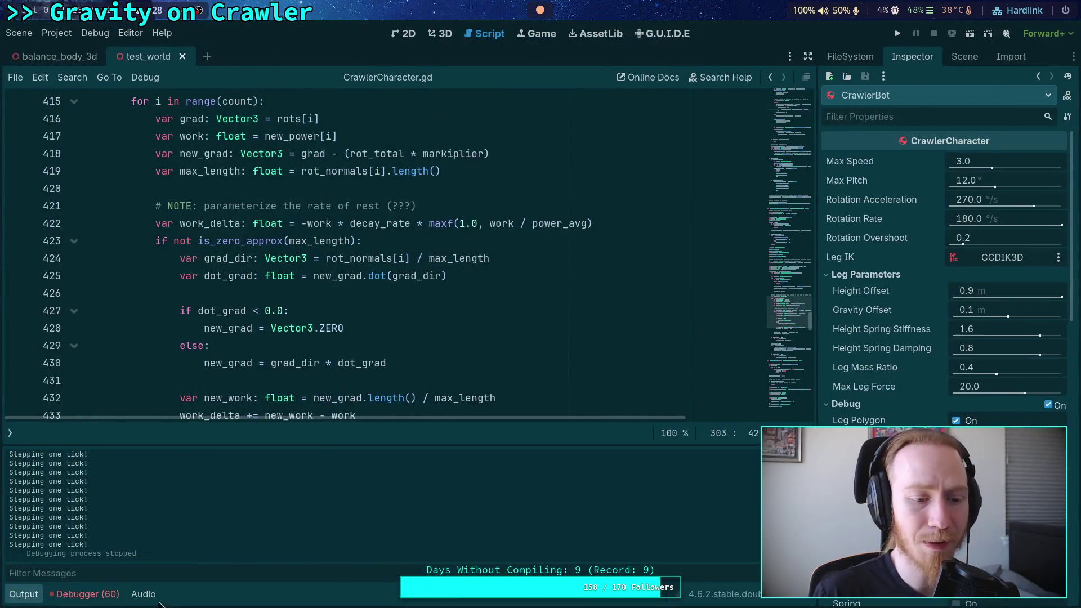
# - Hide the Output panel and fold the _solve_rotation function in CrawlerCharacter.gd
pyautogui.click(39, 598)
pyautogui.scroll(-6, 410, 394)
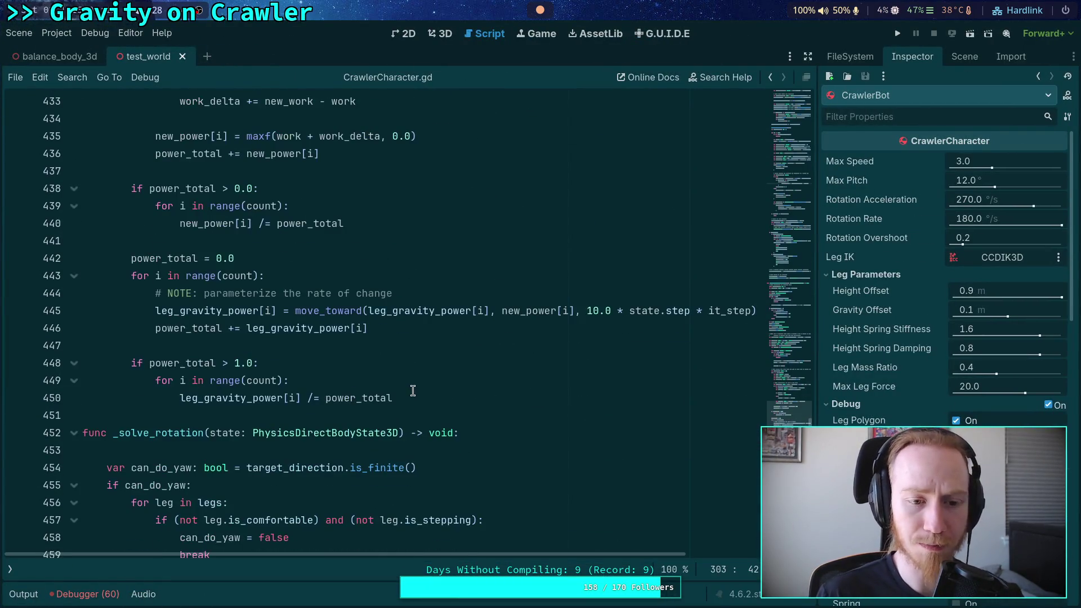
pyautogui.scroll(-5, 412, 384)
pyautogui.scroll(6, 412, 384)
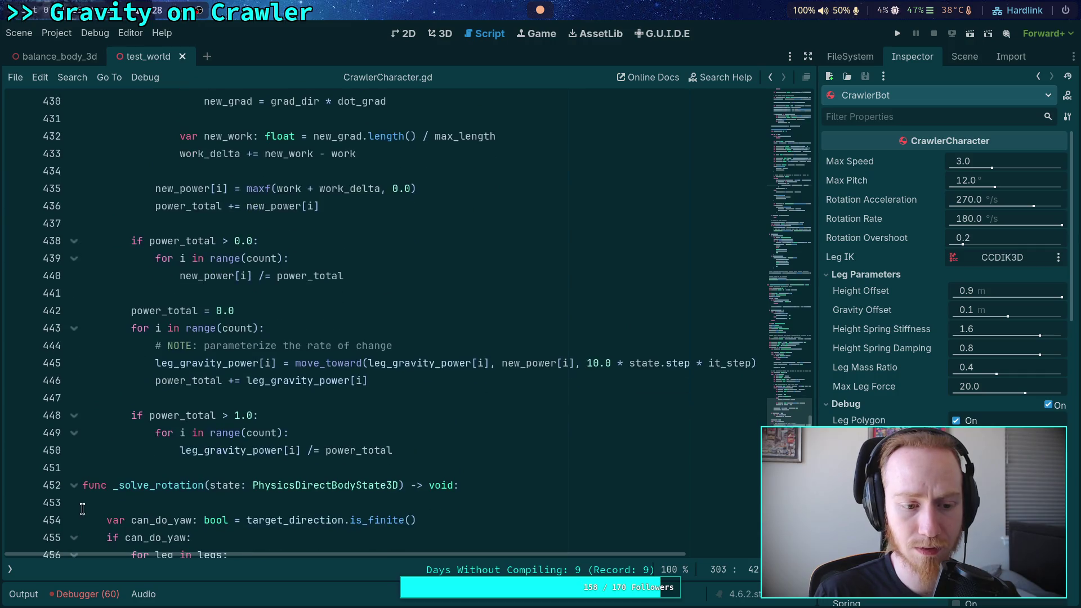
pyautogui.click(74, 485)
# - Return to line 289 and relaunch the project with F5 to retest the crawler
pyautogui.scroll(20, 255, 424)
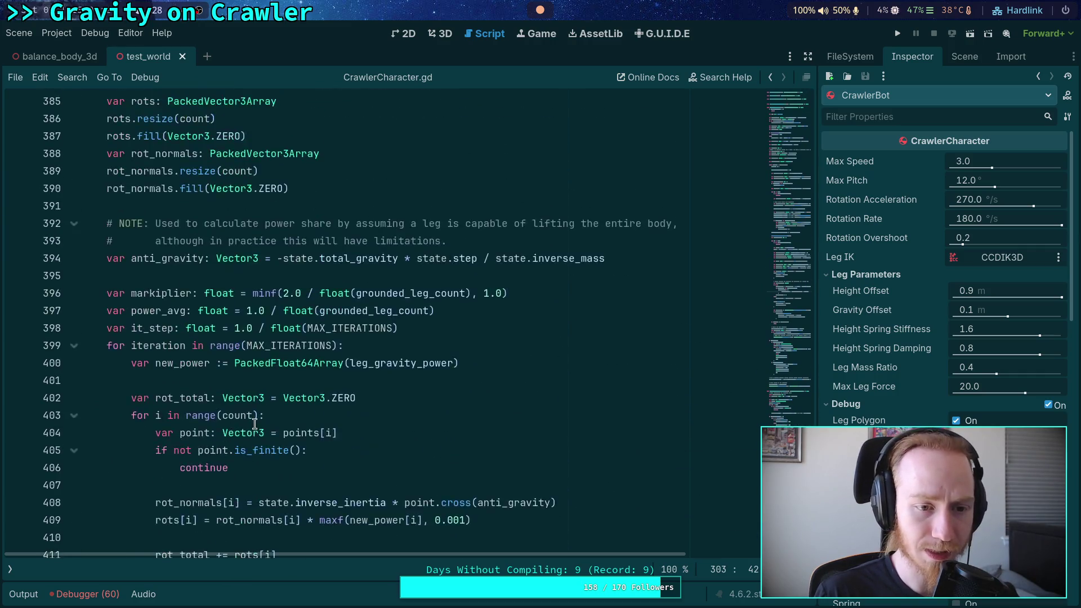
pyautogui.scroll(19, 254, 424)
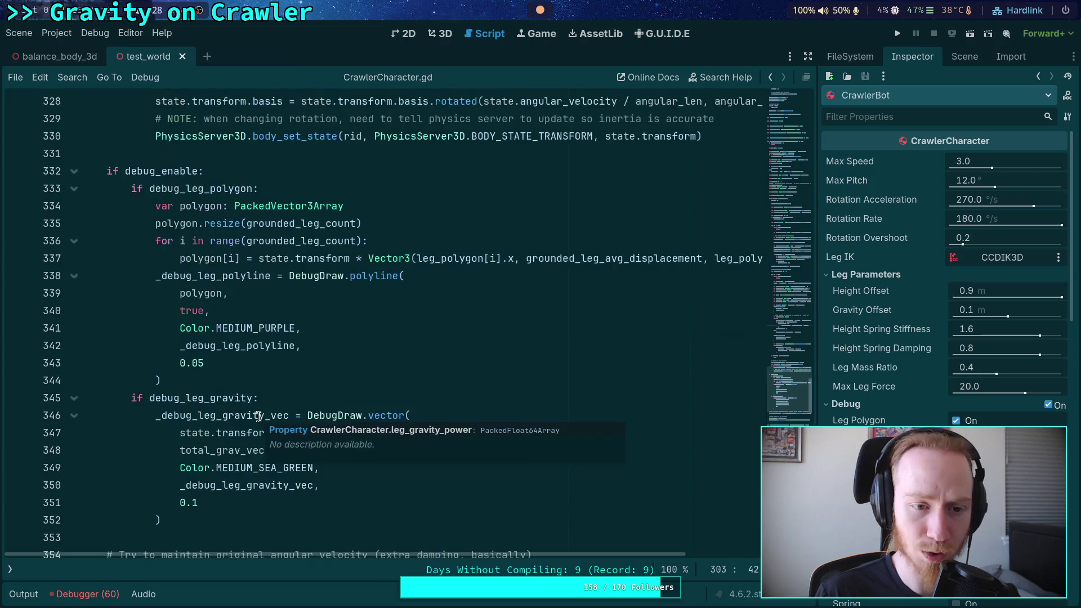
pyautogui.scroll(5, 376, 383)
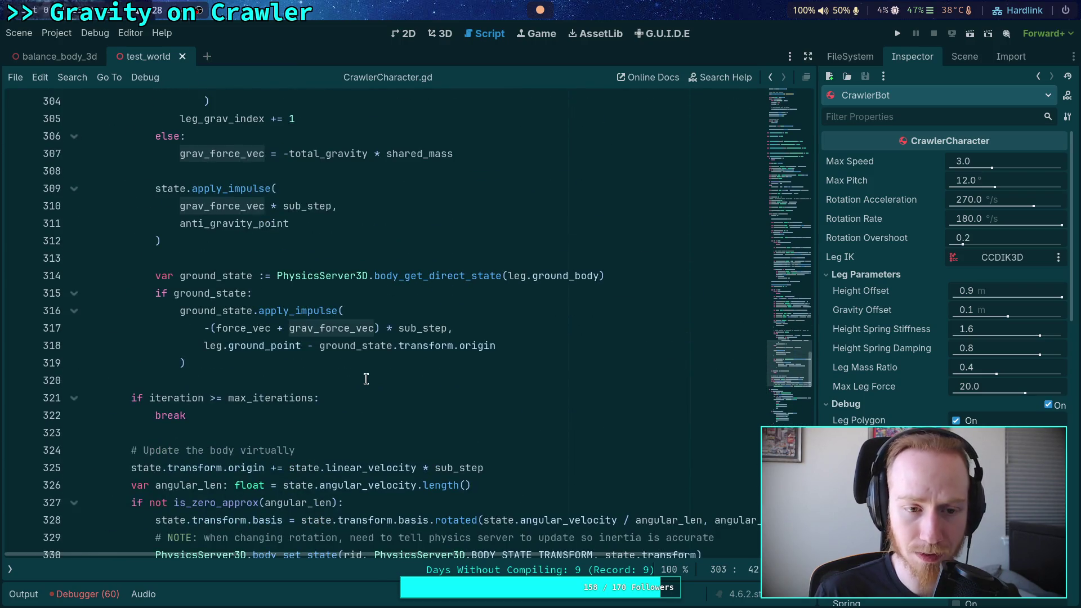
pyautogui.scroll(3, 365, 380)
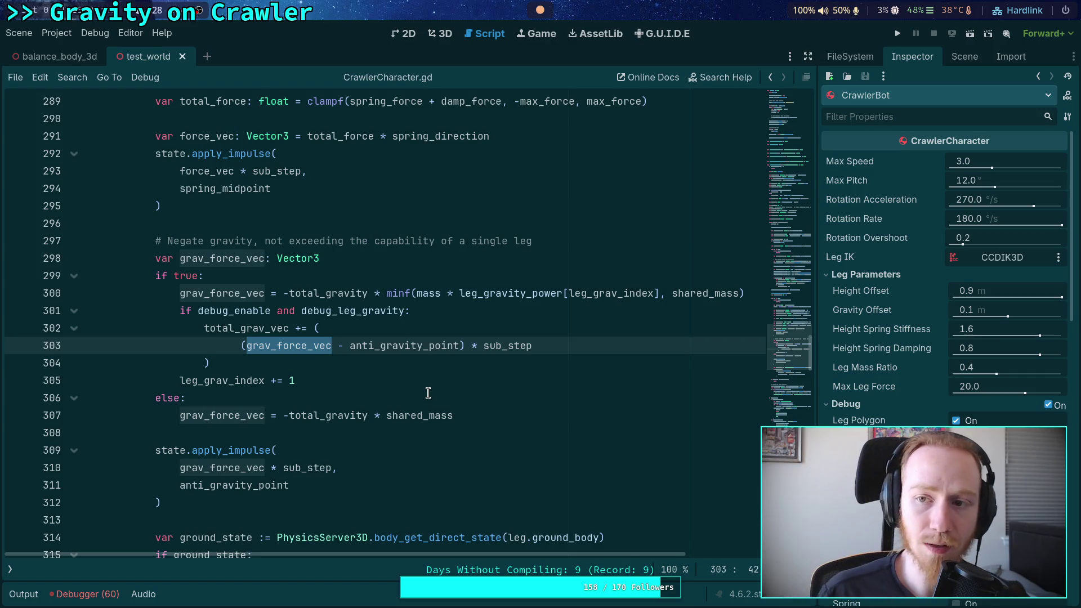
pyautogui.press('F5')
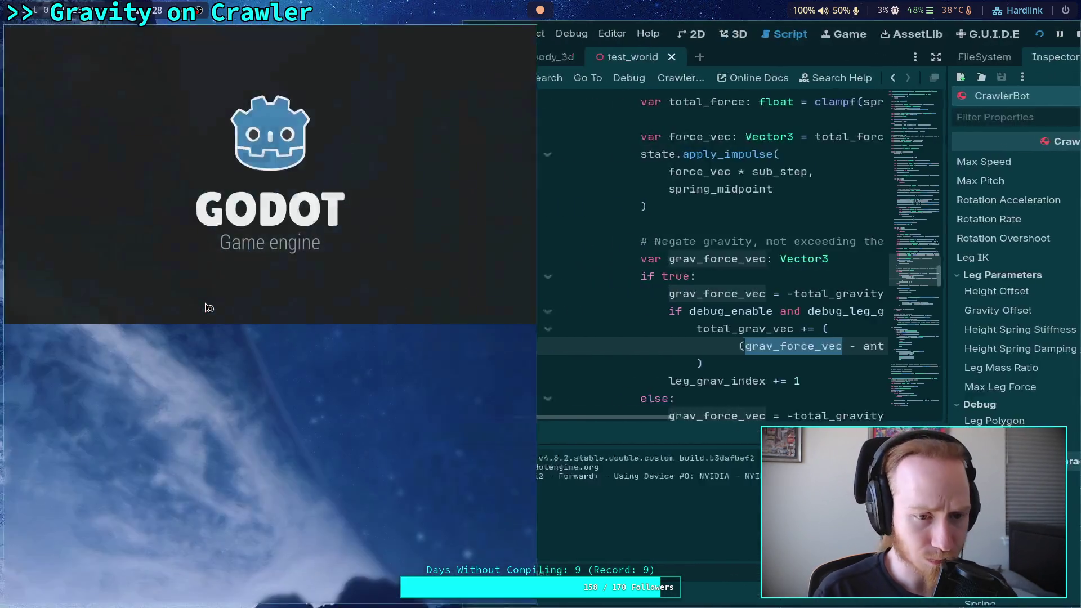
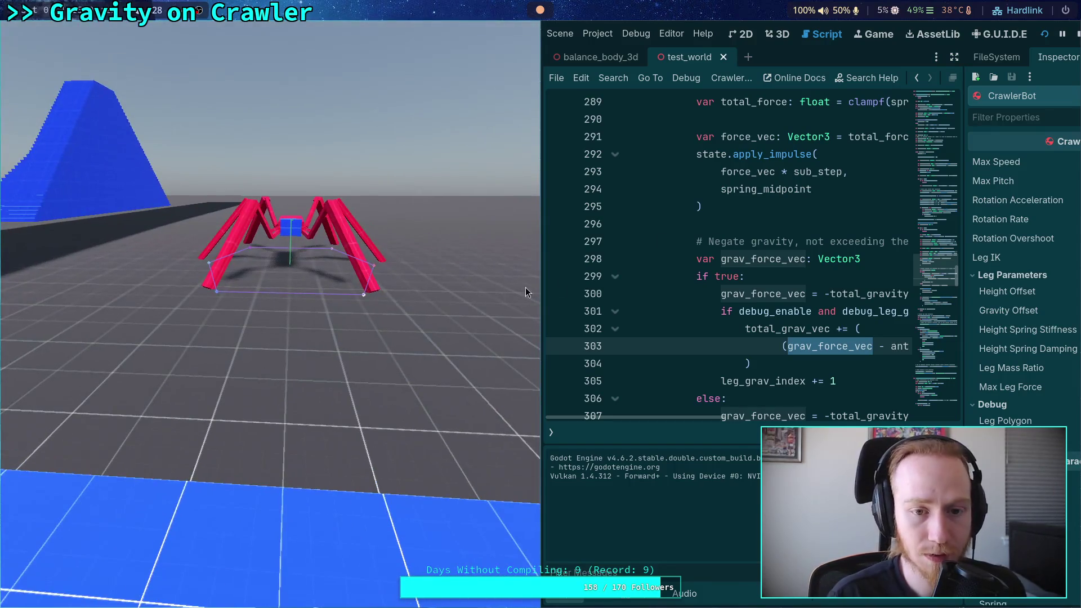
# - Stop the running game
pyautogui.click(1076, 33)
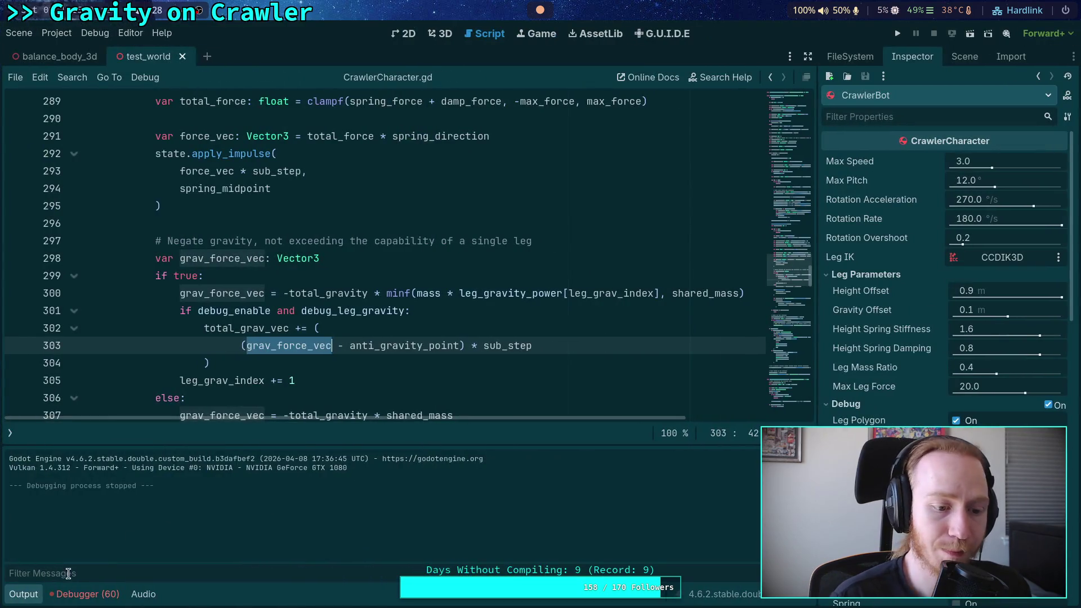
pyautogui.scroll(5, 375, 399)
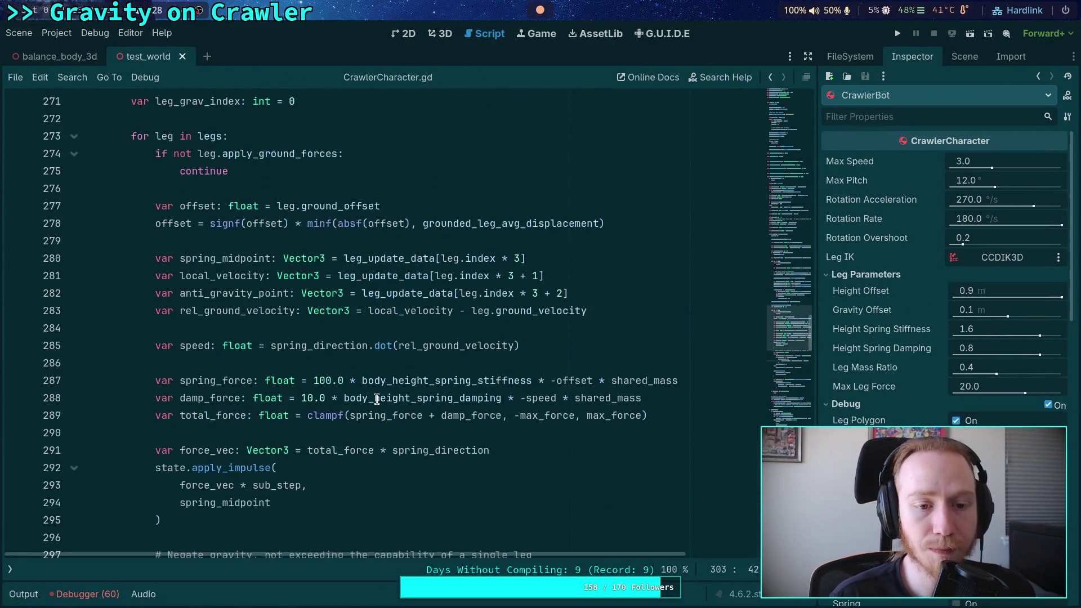
pyautogui.scroll(-4, 375, 399)
pyautogui.scroll(-2, 375, 399)
# - Show the scripts panel and go to the decay_rate line 422 in _calculate_leg_gravity_power
pyautogui.click(11, 569)
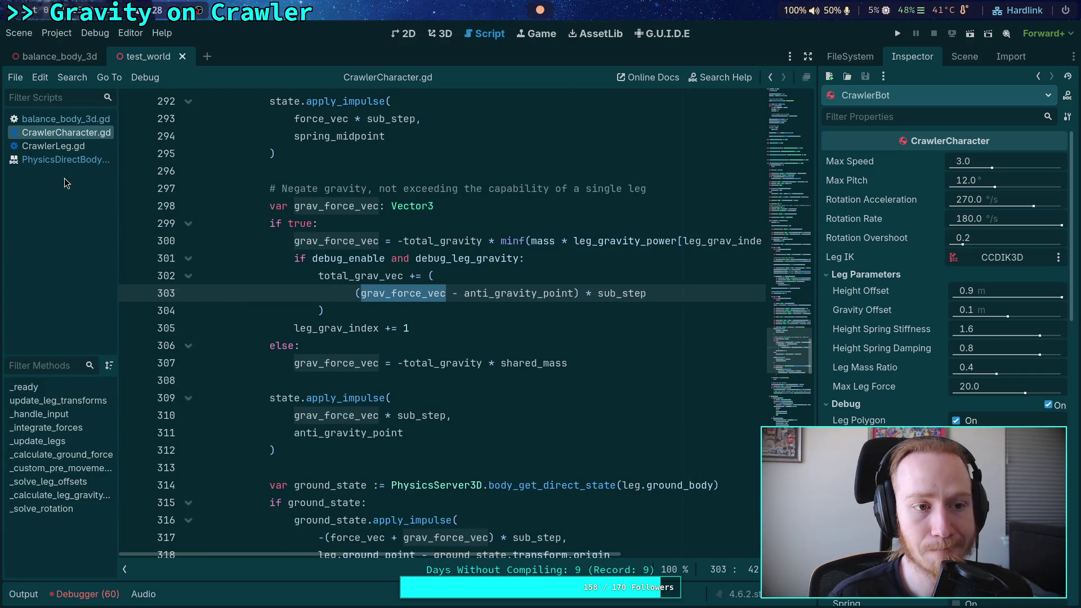
pyautogui.scroll(-5, 370, 398)
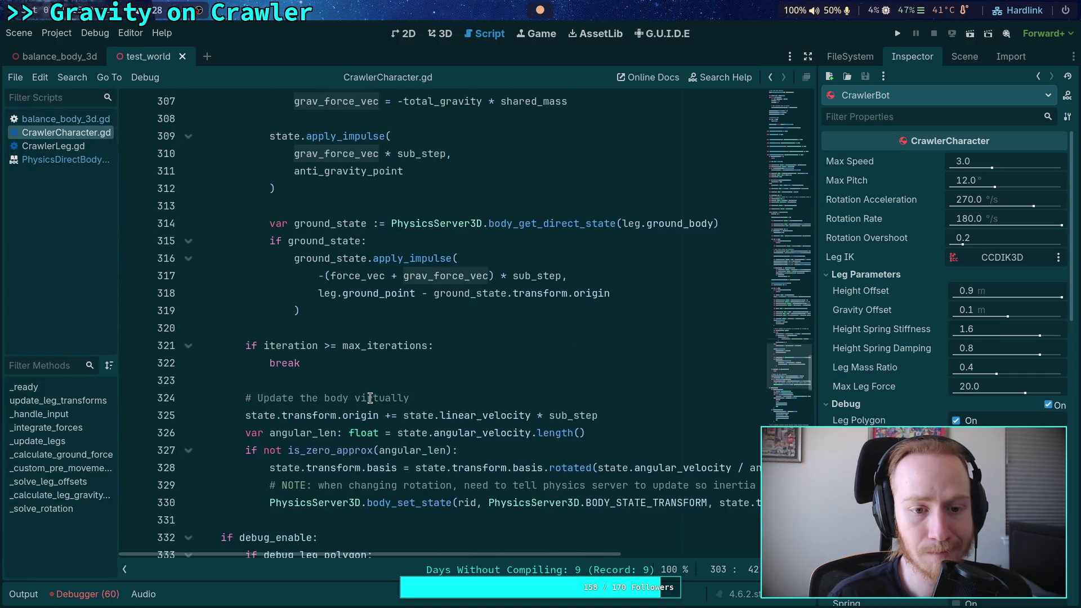
pyautogui.scroll(-18, 371, 397)
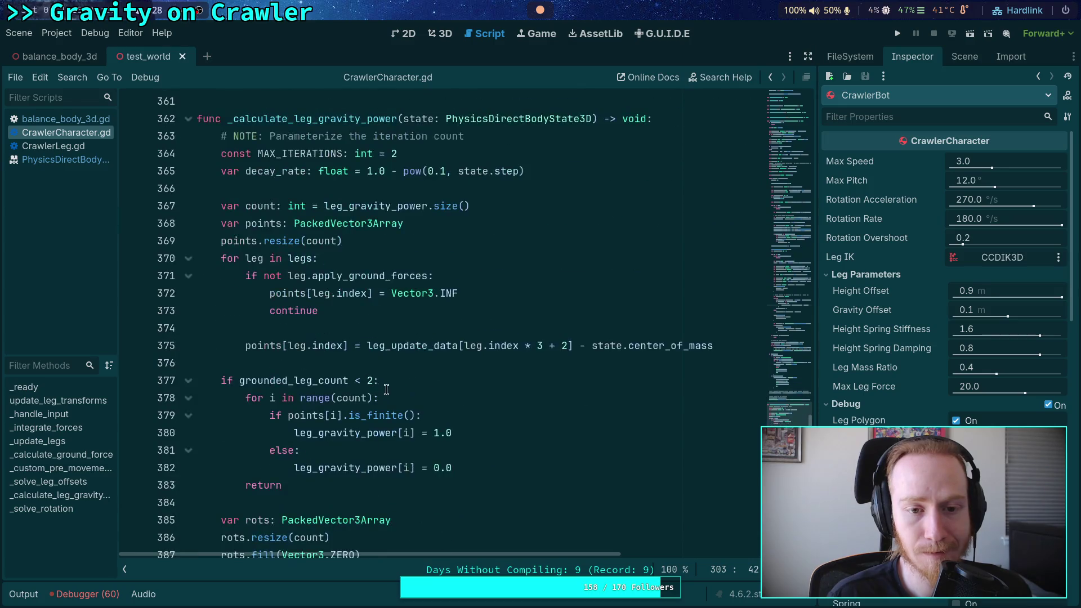
pyautogui.scroll(-16, 386, 390)
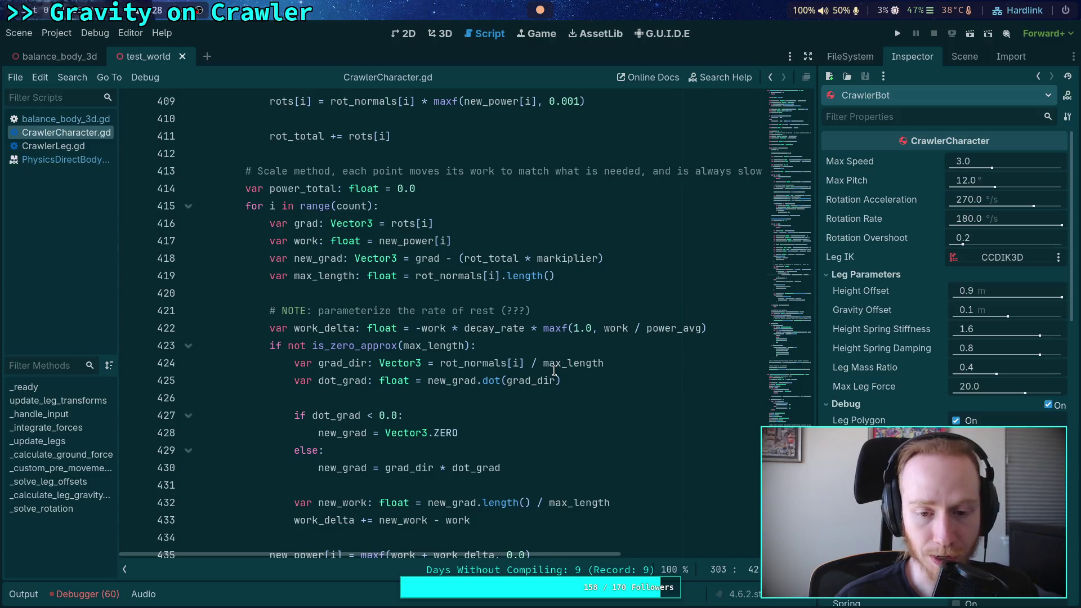
pyautogui.moveTo(554, 370)
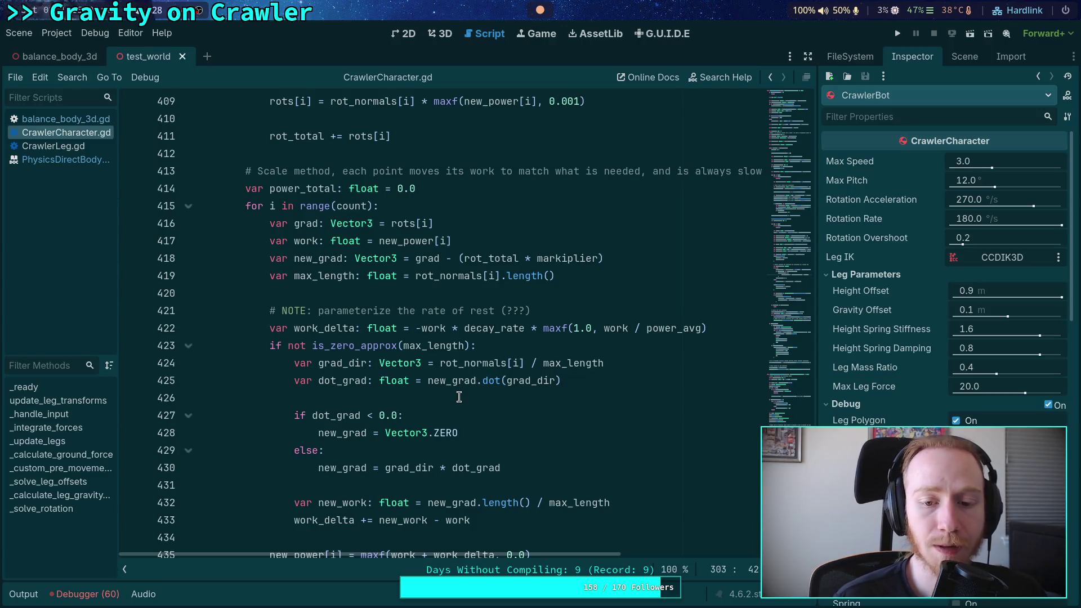
pyautogui.scroll(-1, 459, 397)
pyautogui.click(474, 276)
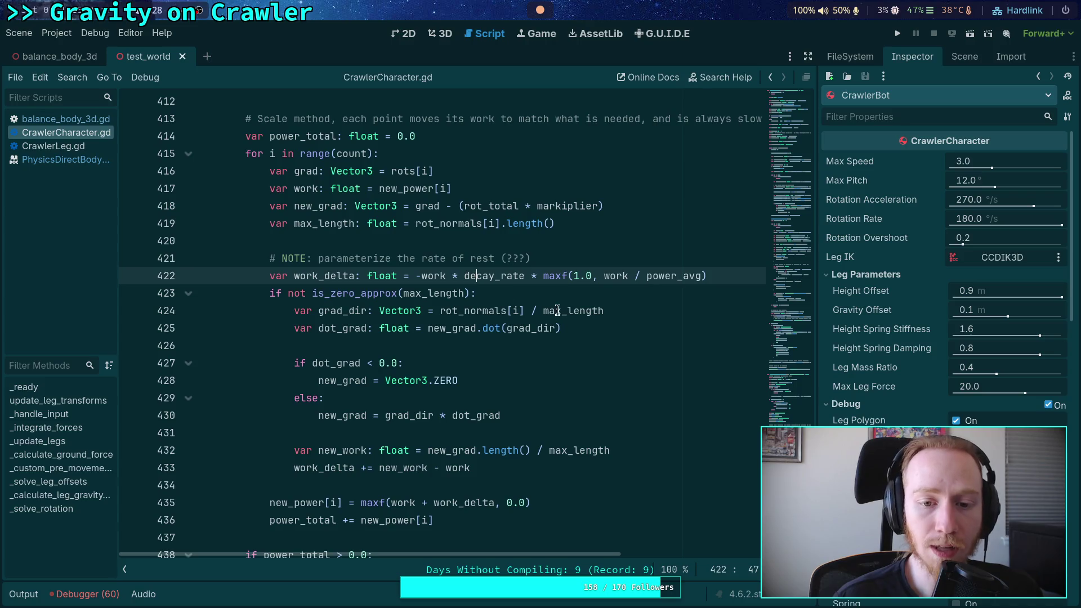
pyautogui.moveTo(559, 310)
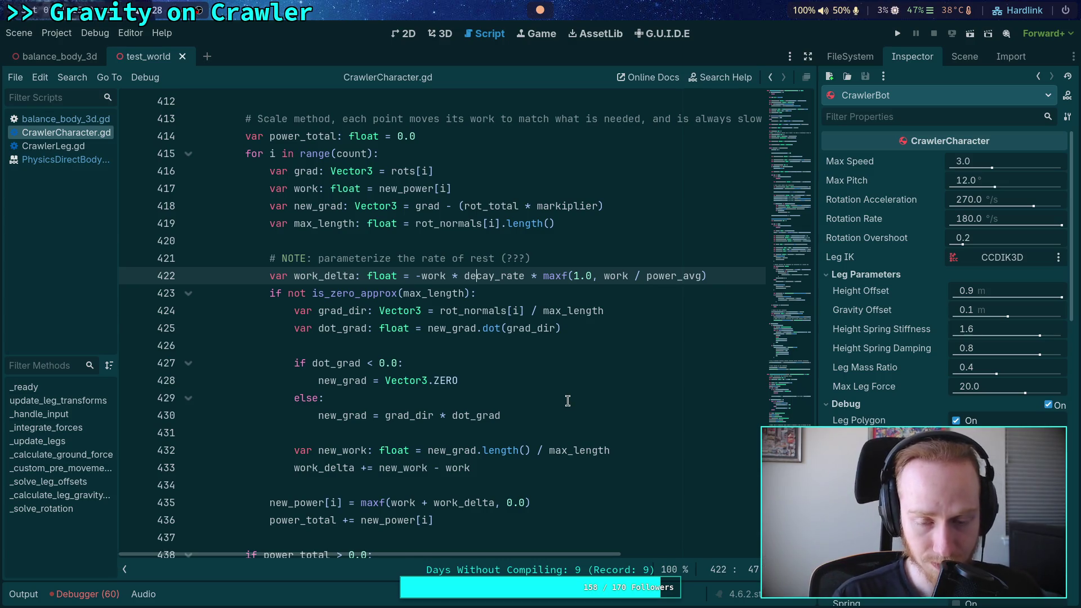
# - Review the work_delta line, highlighting the 1.0 minimum in maxf and the is_zero_approx check
pyautogui.scroll(1, 567, 401)
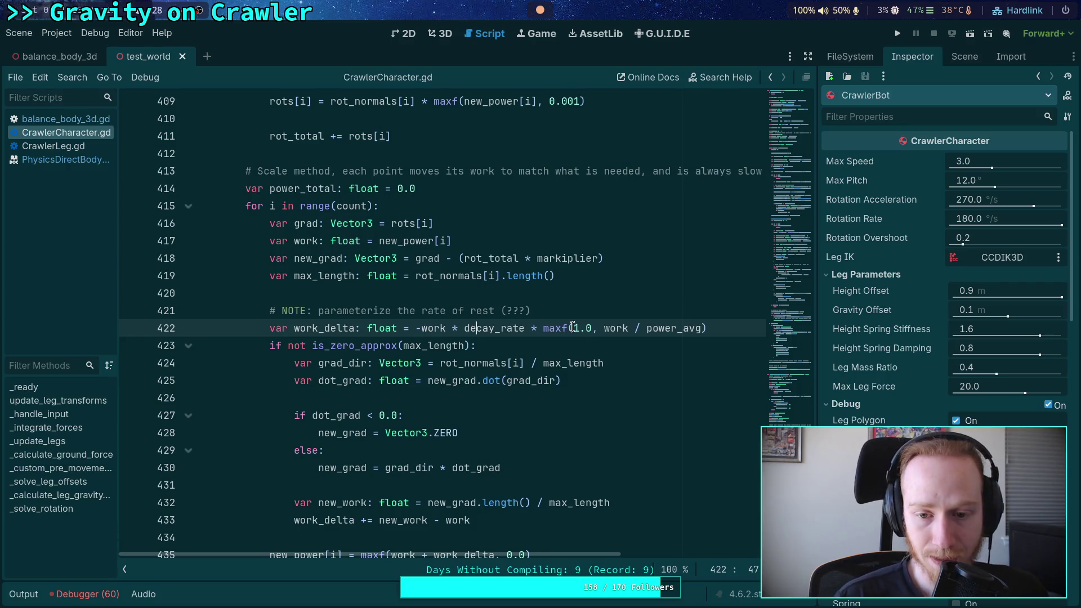
pyautogui.moveTo(572, 327); pyautogui.dragTo(591, 328)
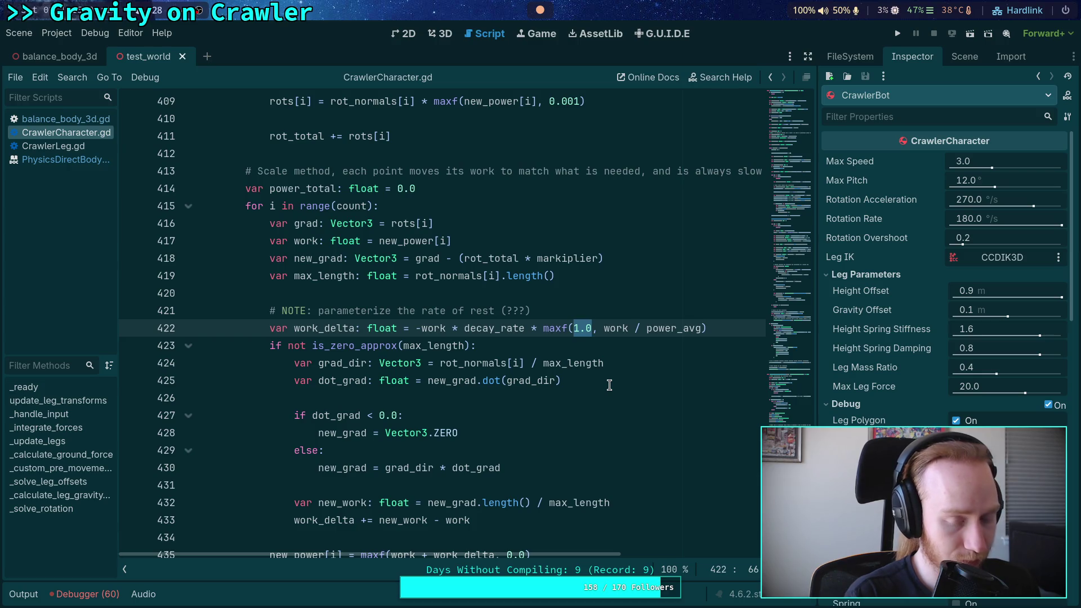
pyautogui.click(565, 348)
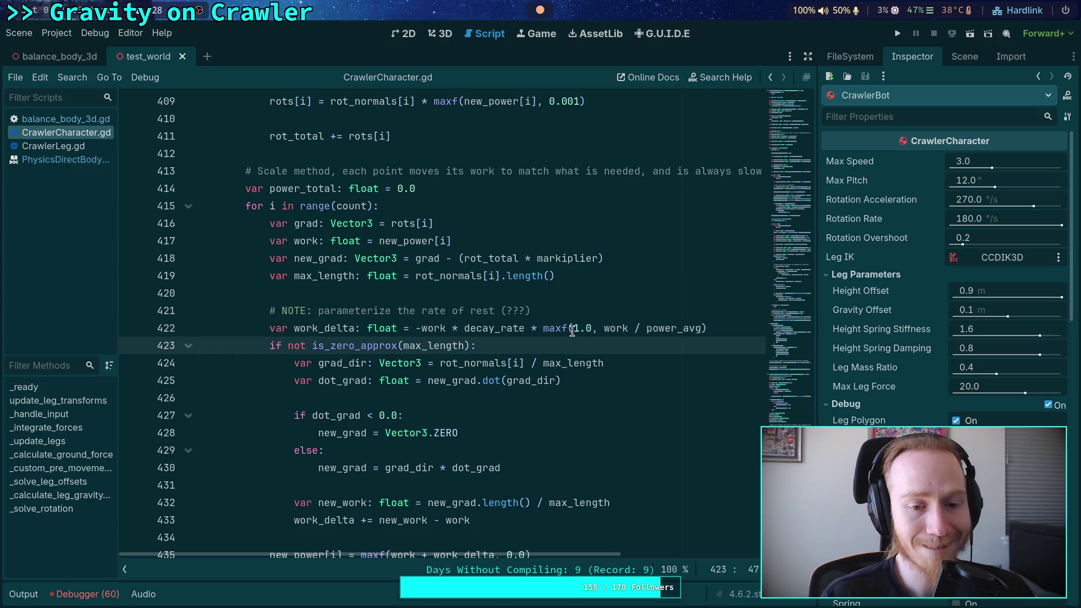
pyautogui.scroll(1, 487, 344)
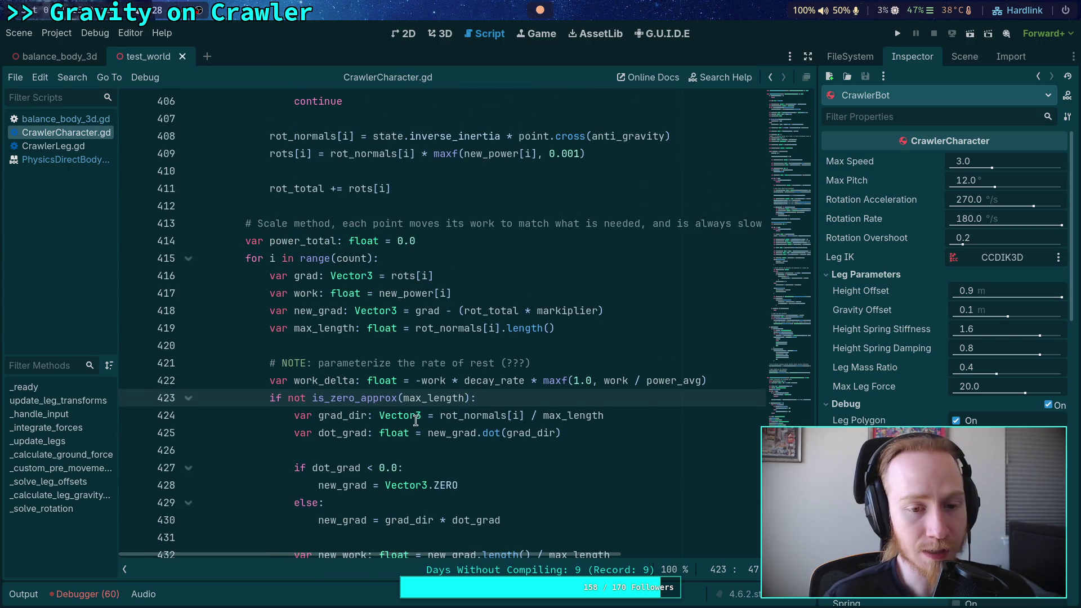
pyautogui.click(343, 400)
pyautogui.scroll(-3, 345, 401)
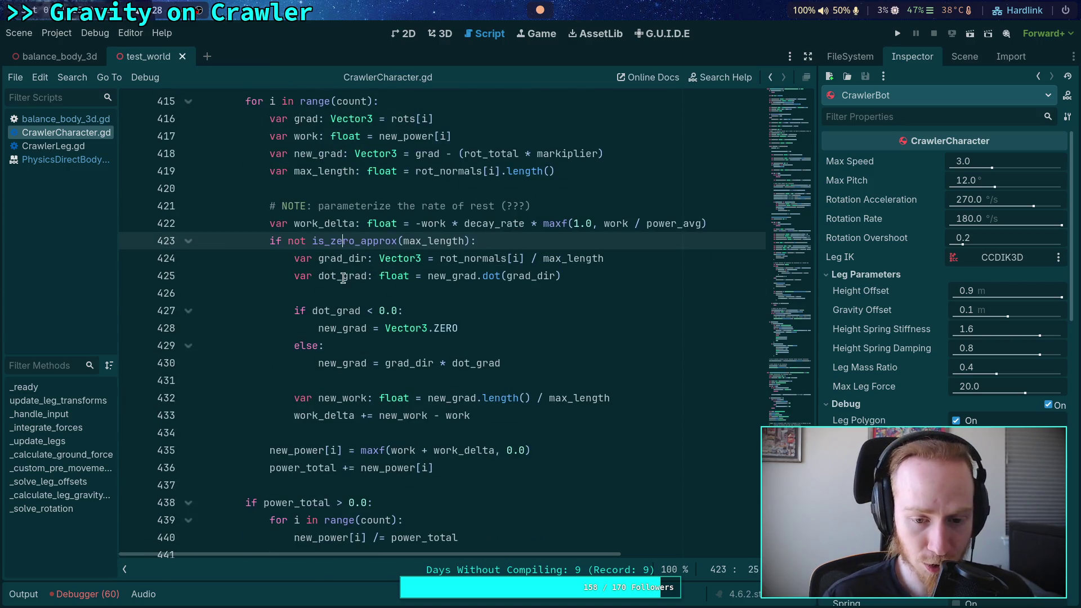
pyautogui.click(728, 226)
# - Highlight 'not' on line 423, check the note at line 444, and run the project
pyautogui.moveTo(306, 240); pyautogui.dragTo(286, 241)
pyautogui.scroll(-5, 582, 301)
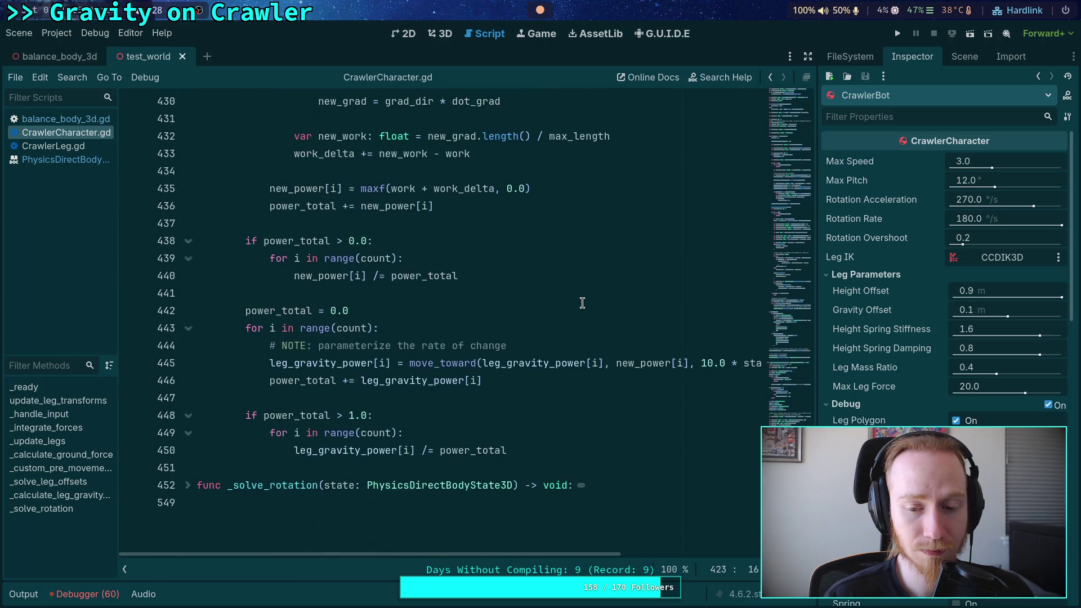
pyautogui.click(699, 362)
pyautogui.click(689, 343)
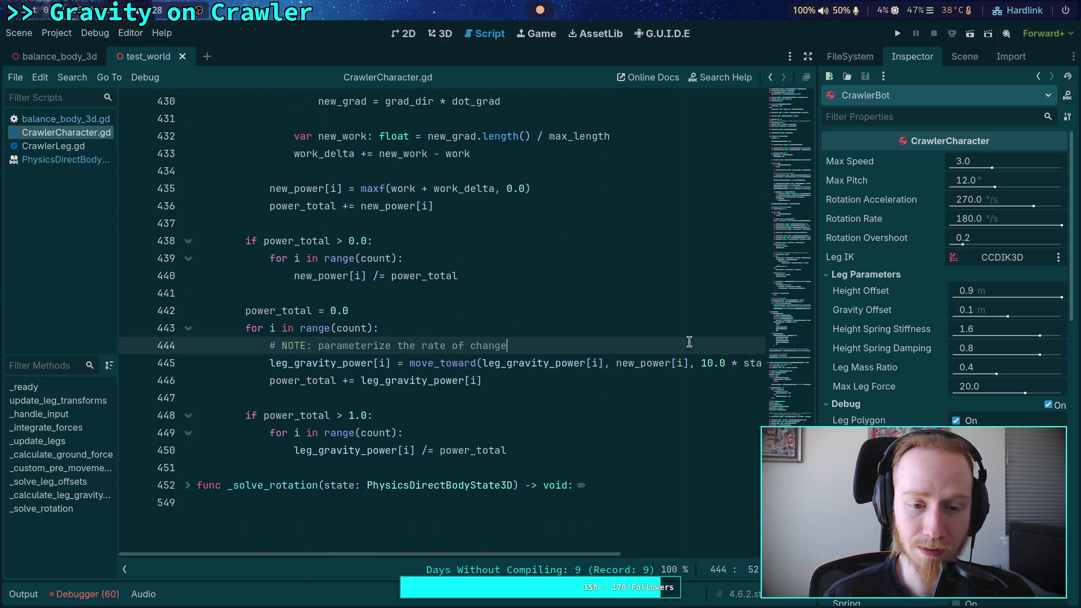
pyautogui.click(897, 33)
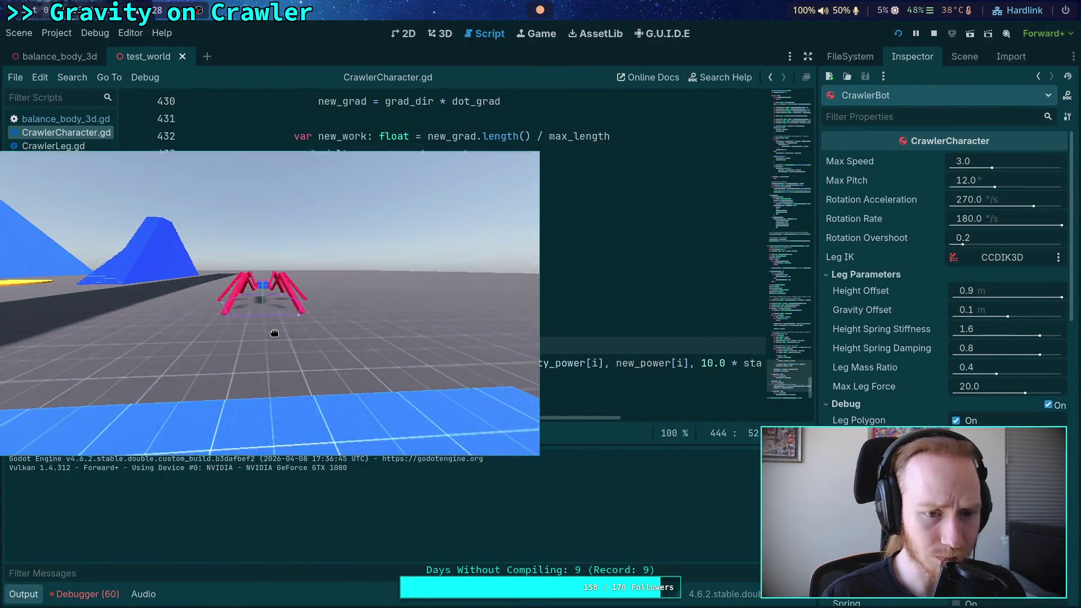
# - Move the game window aside, advance the crawler simulation two single ticks, then stop the game
pyautogui.moveTo(274, 327); pyautogui.dragTo(317, 232)
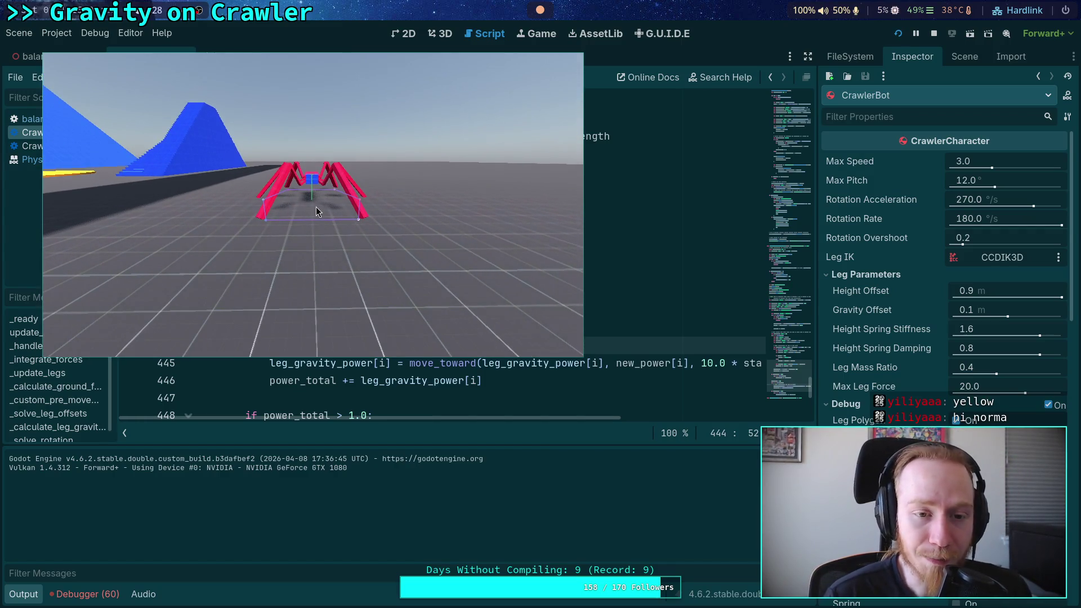
pyautogui.press('.')
pyautogui.press('.')
pyautogui.press('.')
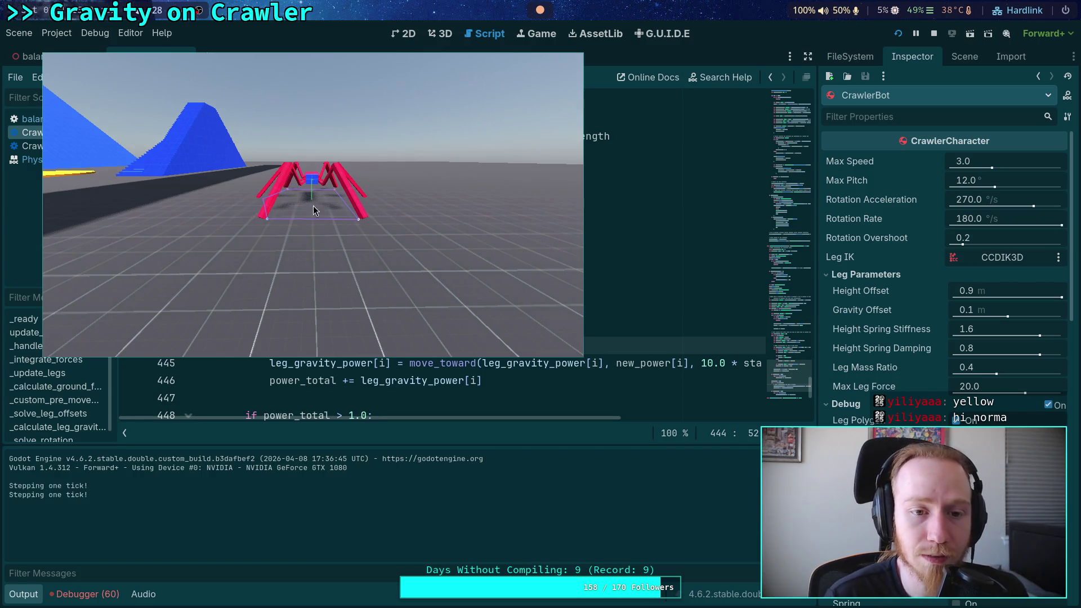
pyautogui.press('.')
pyautogui.press('.')
pyautogui.press('.')
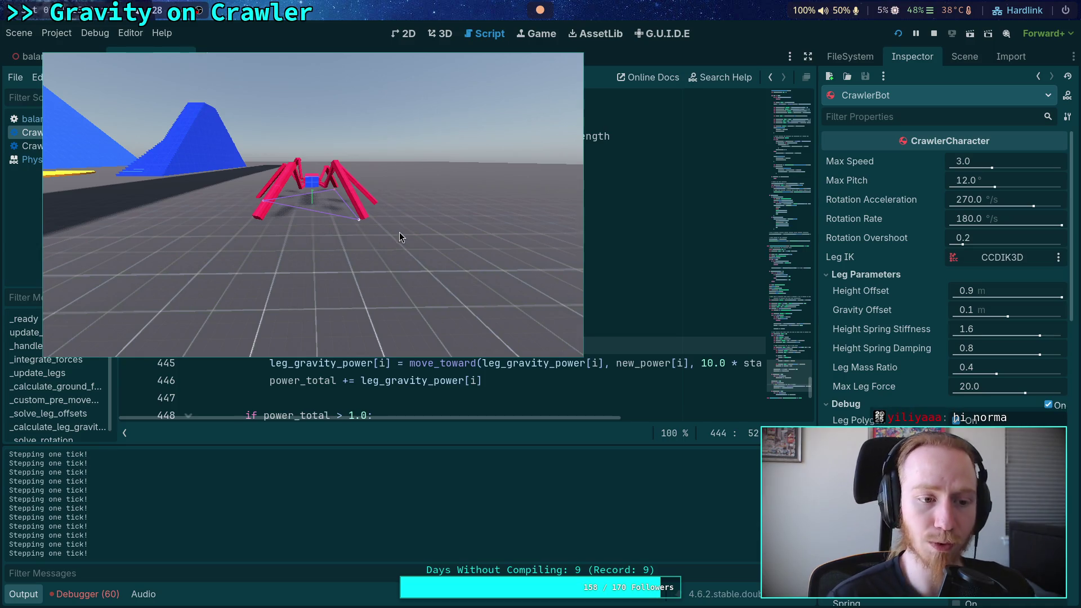
pyautogui.press('F8')
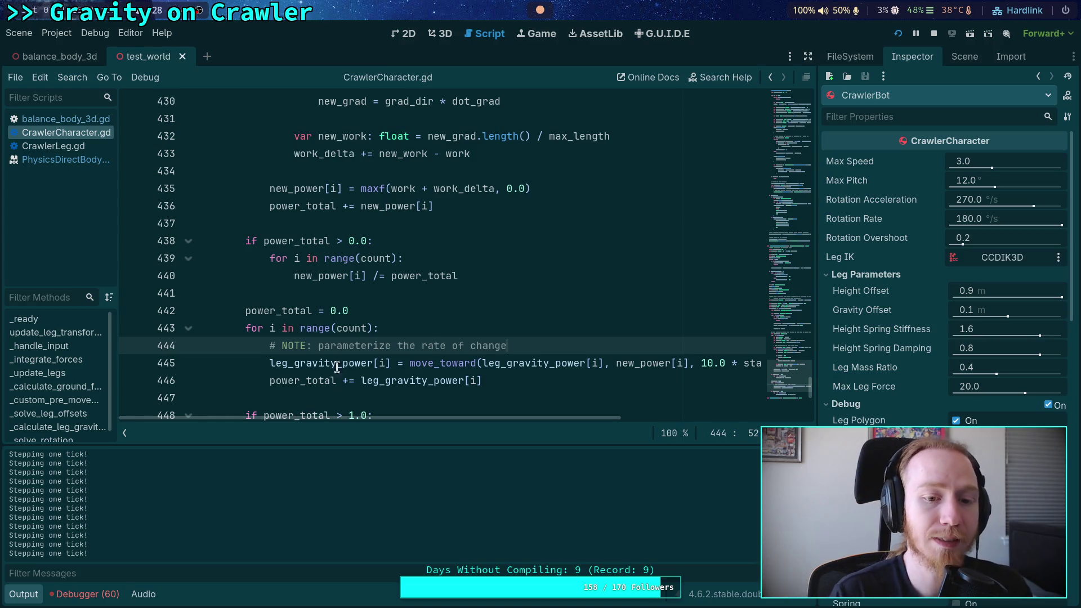
# - Collapse the Output panel and set a breakpoint on line 445
pyautogui.click(24, 594)
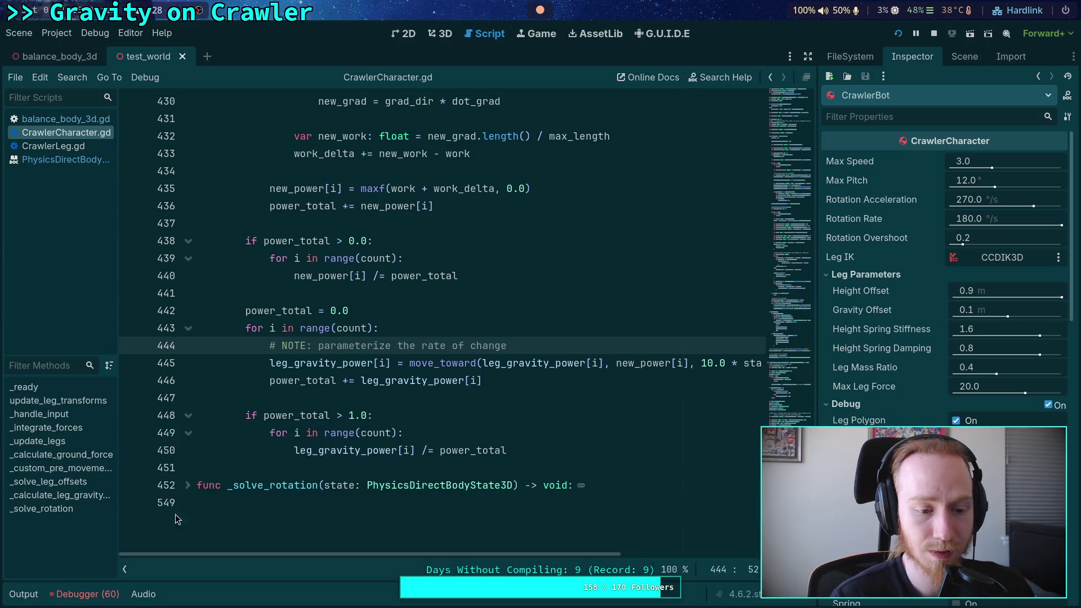
pyautogui.click(26, 595)
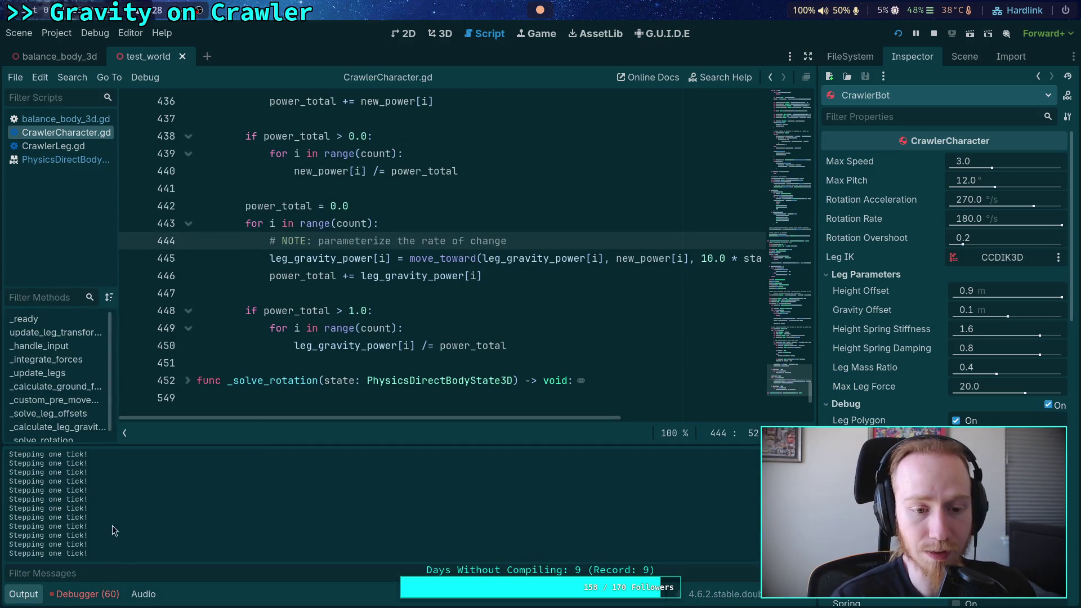
pyautogui.click(24, 594)
pyautogui.scroll(4, 360, 371)
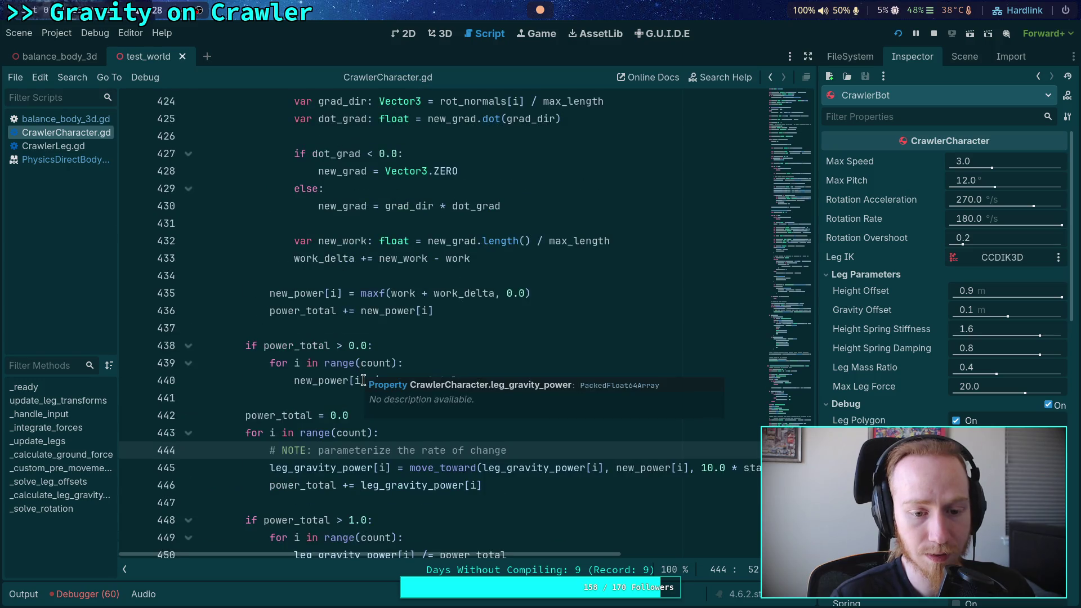
pyautogui.click(130, 468)
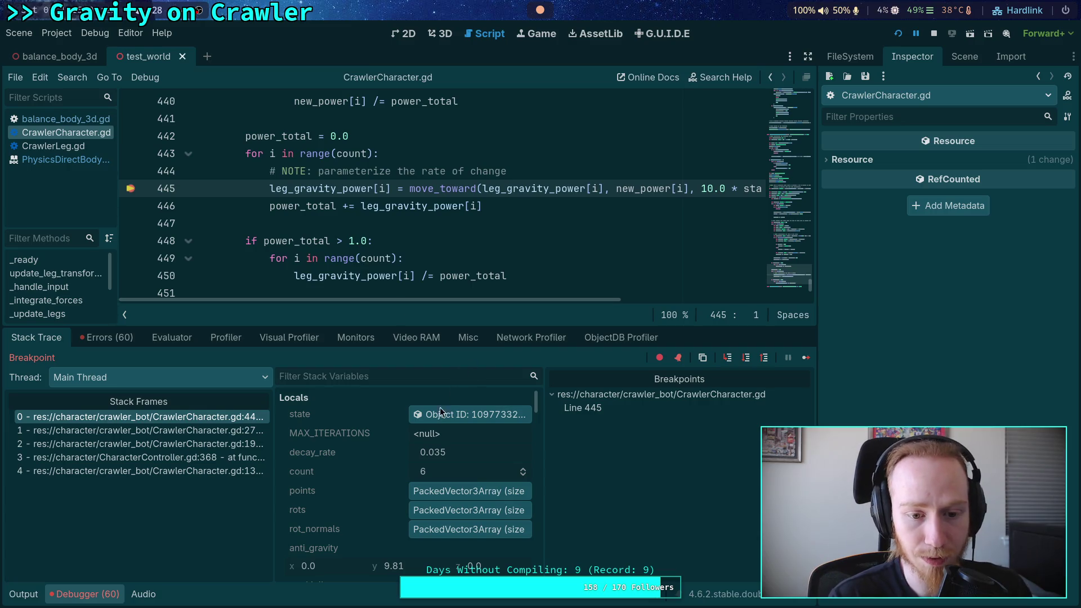
# - Bring the paused game forward and inspect leg_gravity_power at the line 445 breakpoint
pyautogui.scroll(-1, 347, 424)
pyautogui.scroll(1, 347, 425)
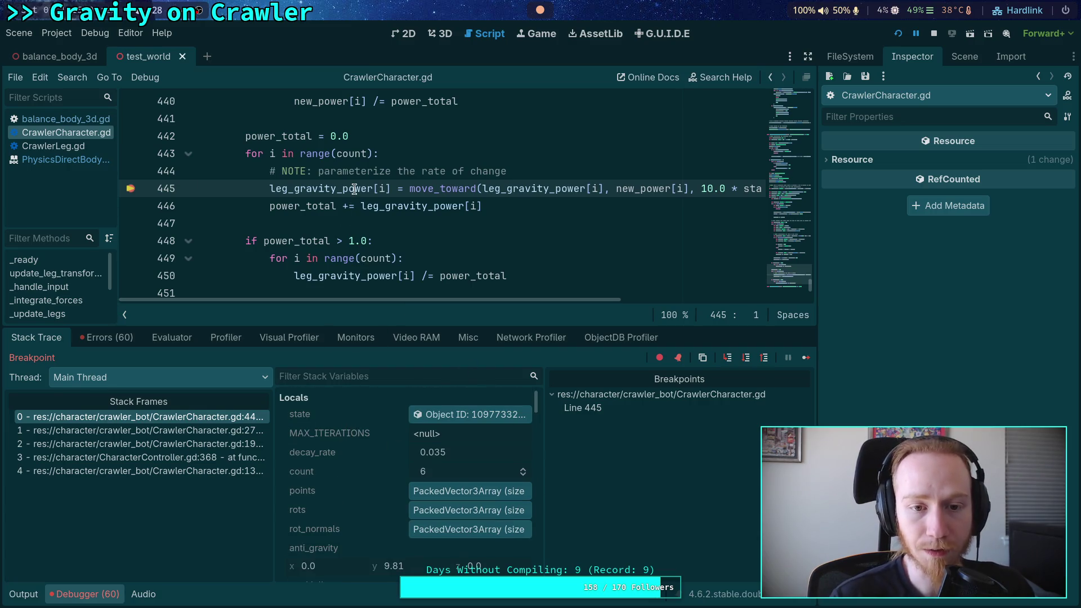
pyautogui.moveTo(354, 189)
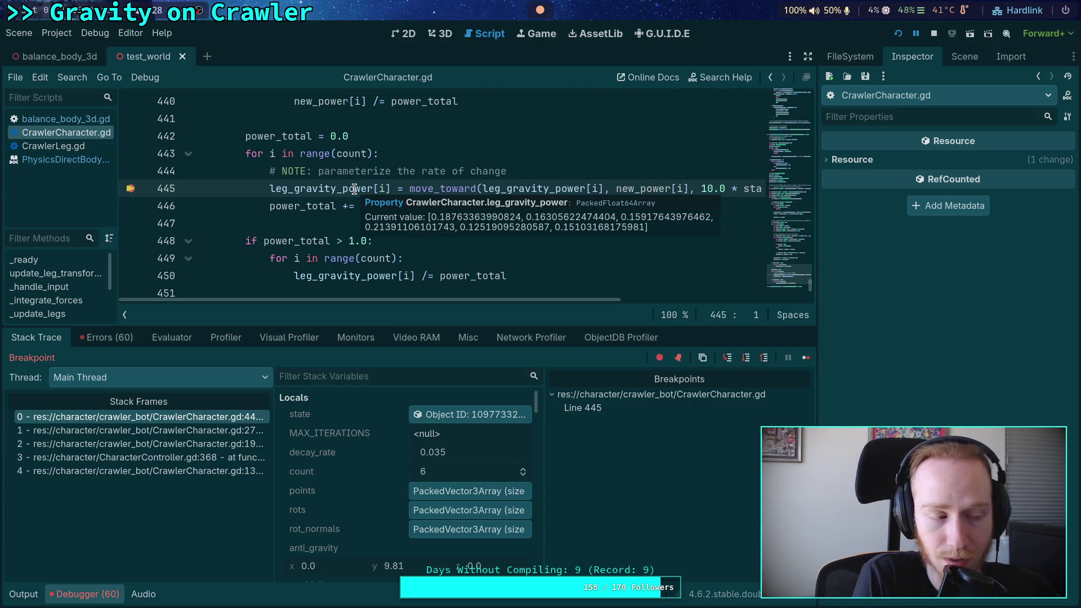
pyautogui.press('F12')
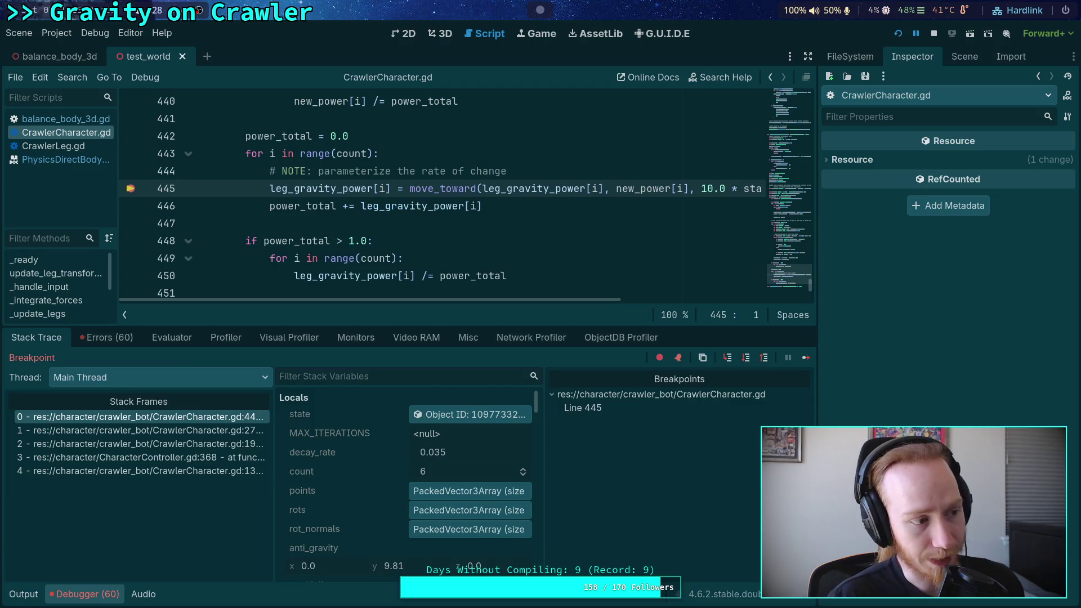
pyautogui.moveTo(301, 192)
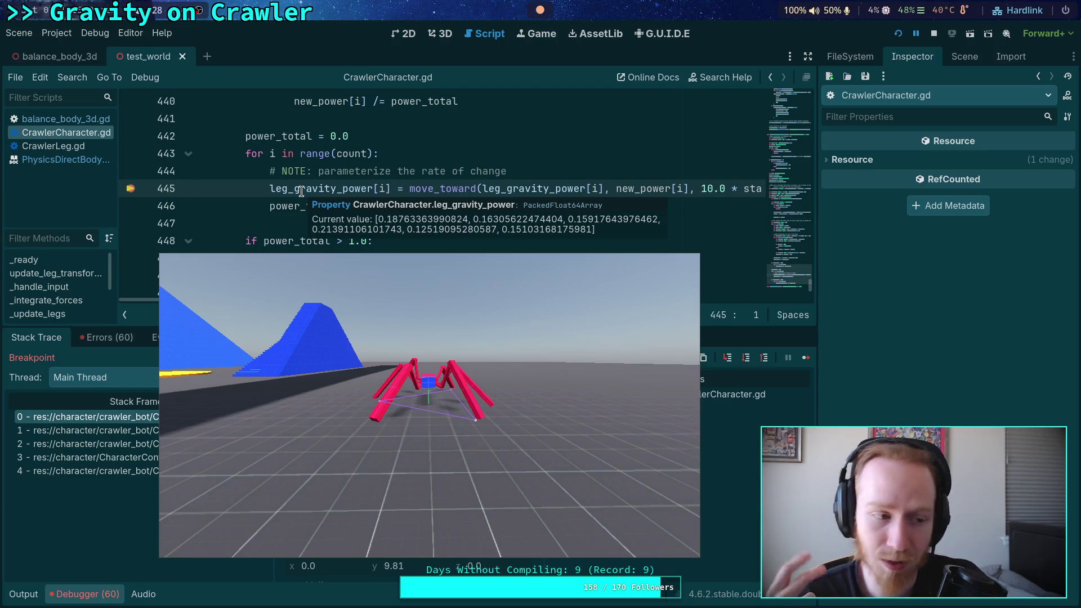
# - Step over once from the line 445 breakpoint and compare the leg_gravity_power and new_power values
pyautogui.hotkey('alt', 'Tab')
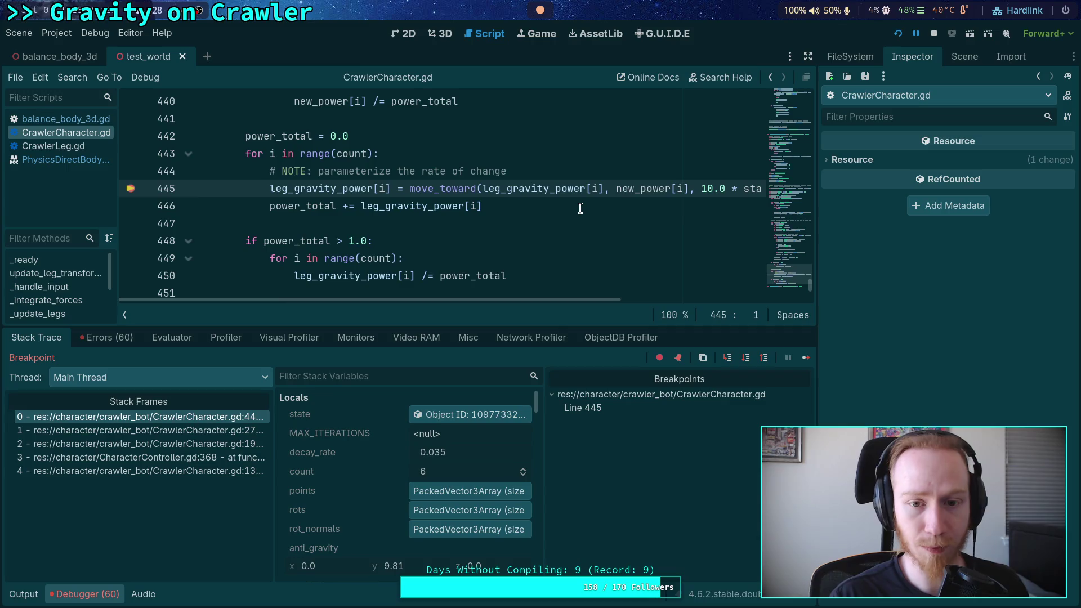
pyautogui.moveTo(634, 192)
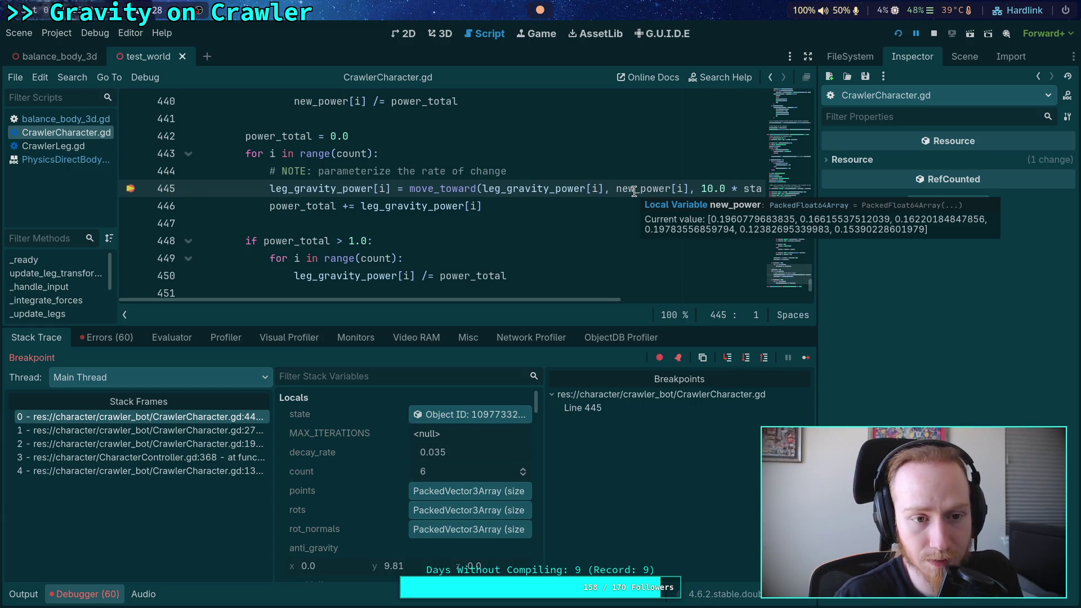
pyautogui.click(746, 357)
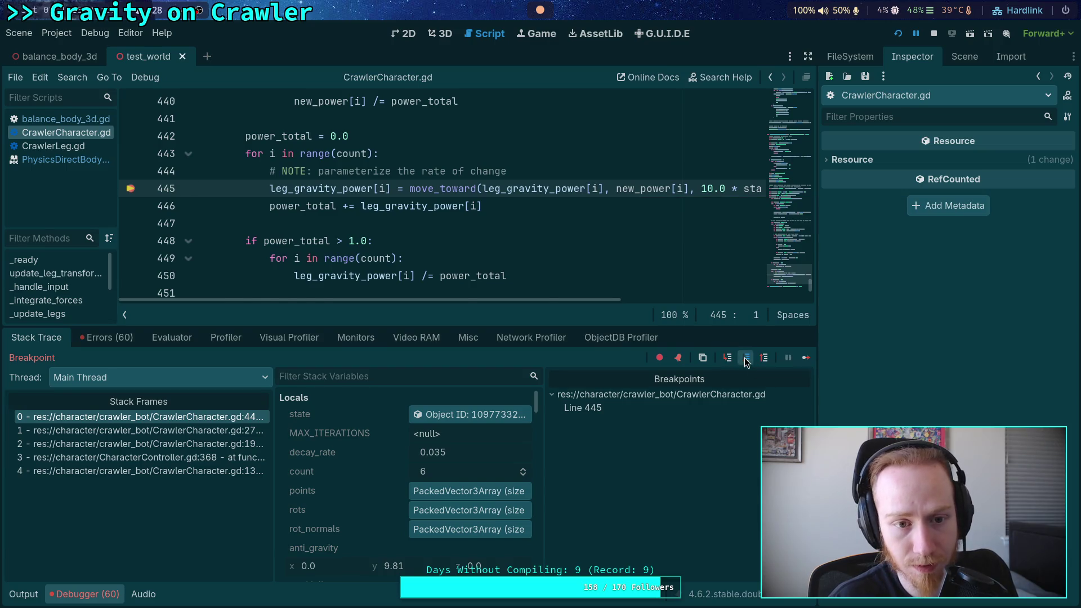
pyautogui.moveTo(333, 175)
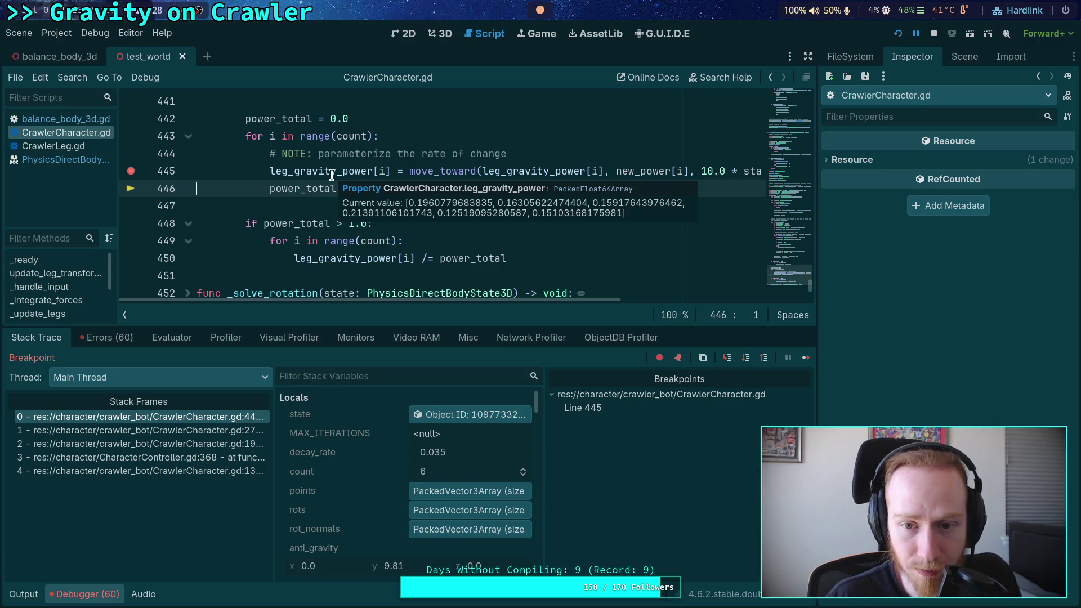
pyautogui.moveTo(652, 173)
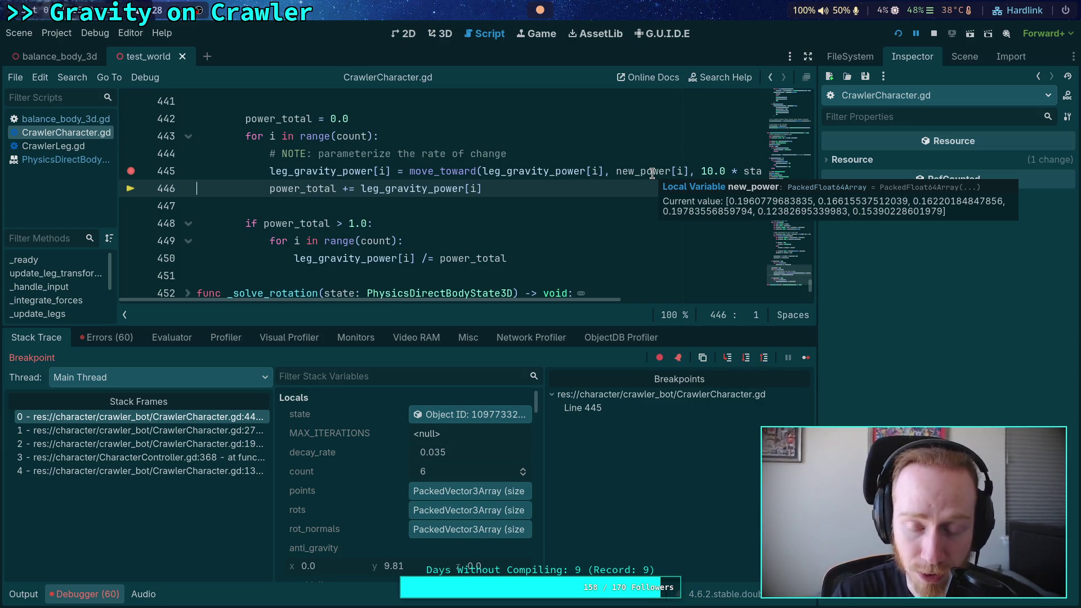
pyautogui.scroll(3, 504, 259)
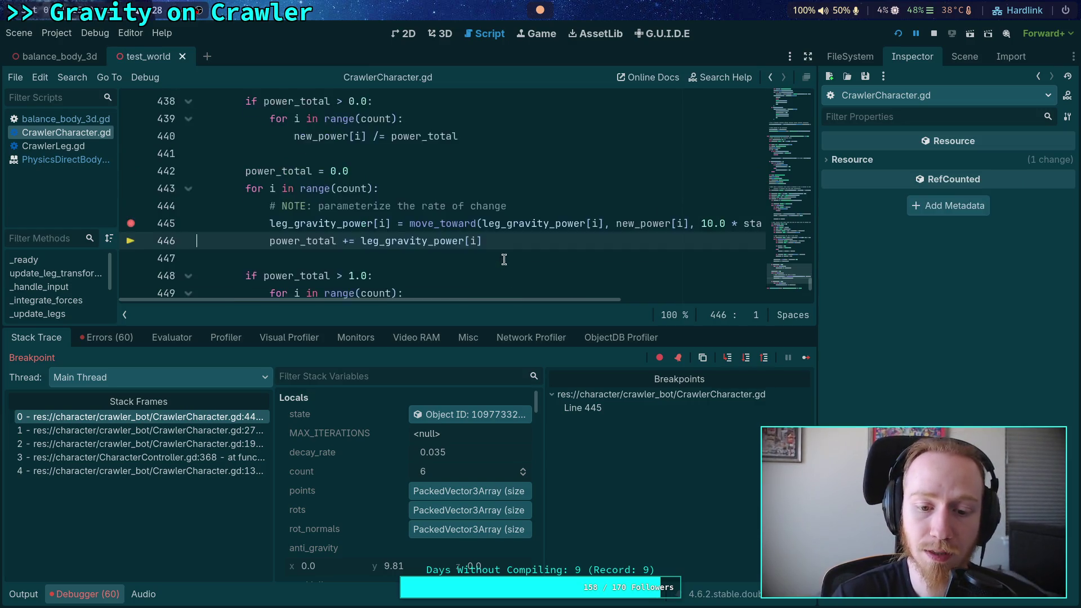
# - Step through each leg's power update until execution leaves the loop at line 448
pyautogui.scroll(6, 503, 259)
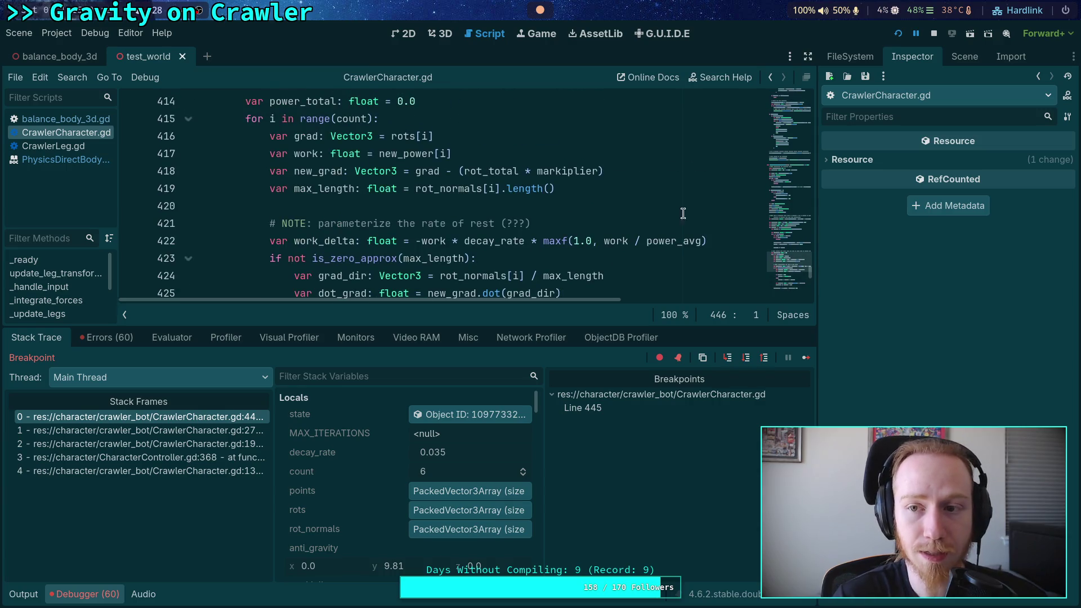
pyautogui.scroll(-8, 629, 206)
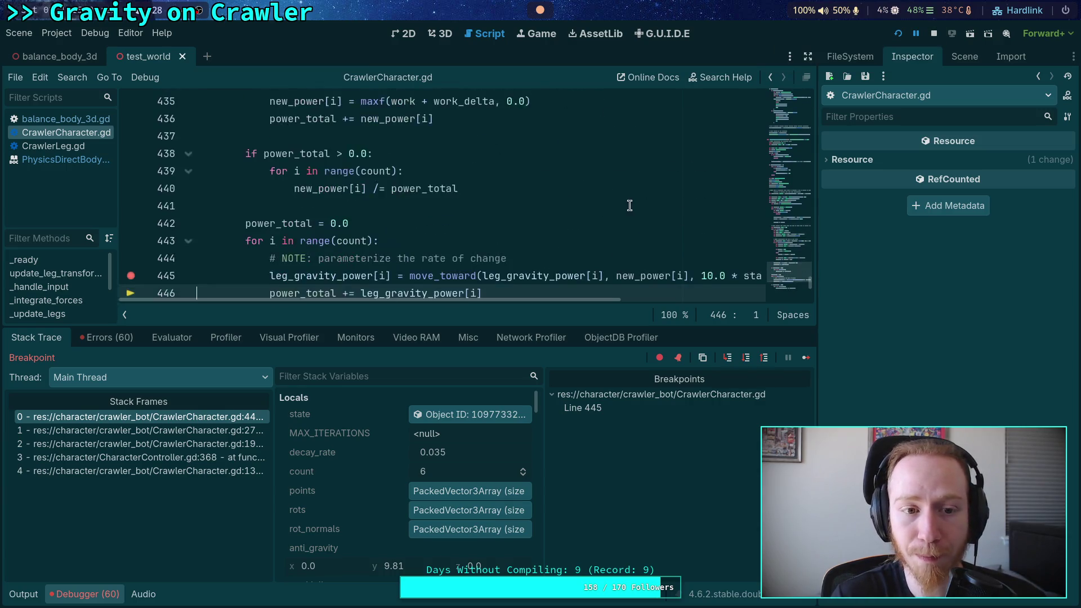
pyautogui.click(746, 358)
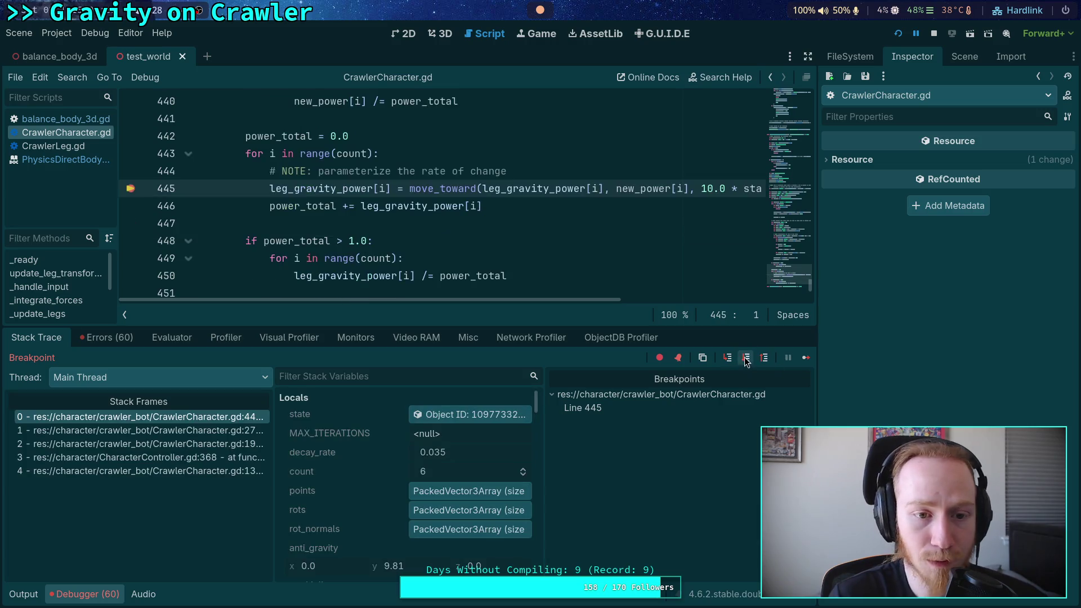
pyautogui.click(747, 359)
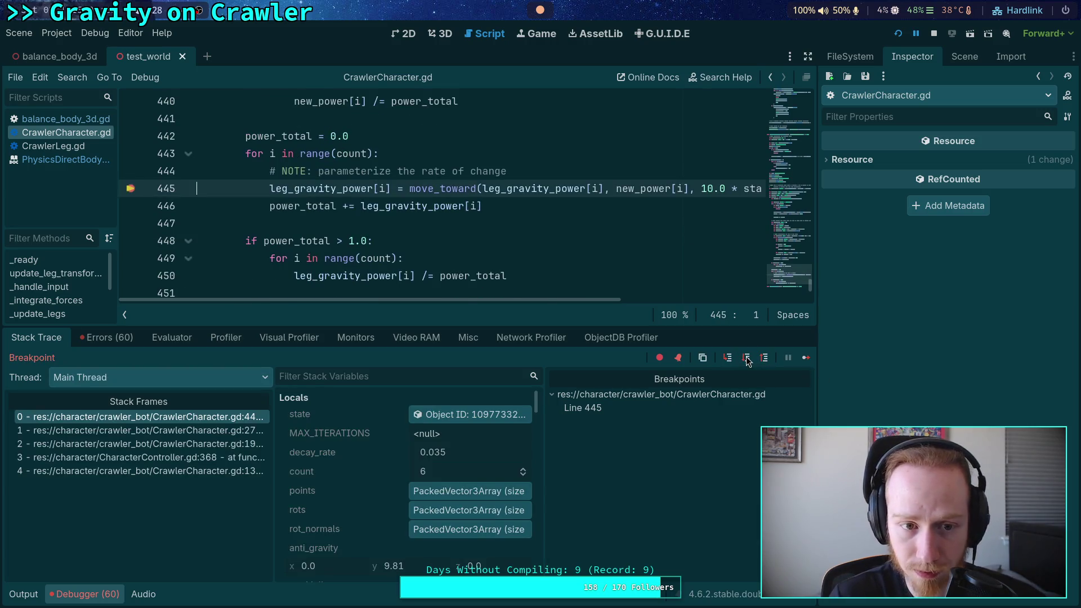
pyautogui.click(746, 359)
pyautogui.click(746, 359)
pyautogui.click(747, 358)
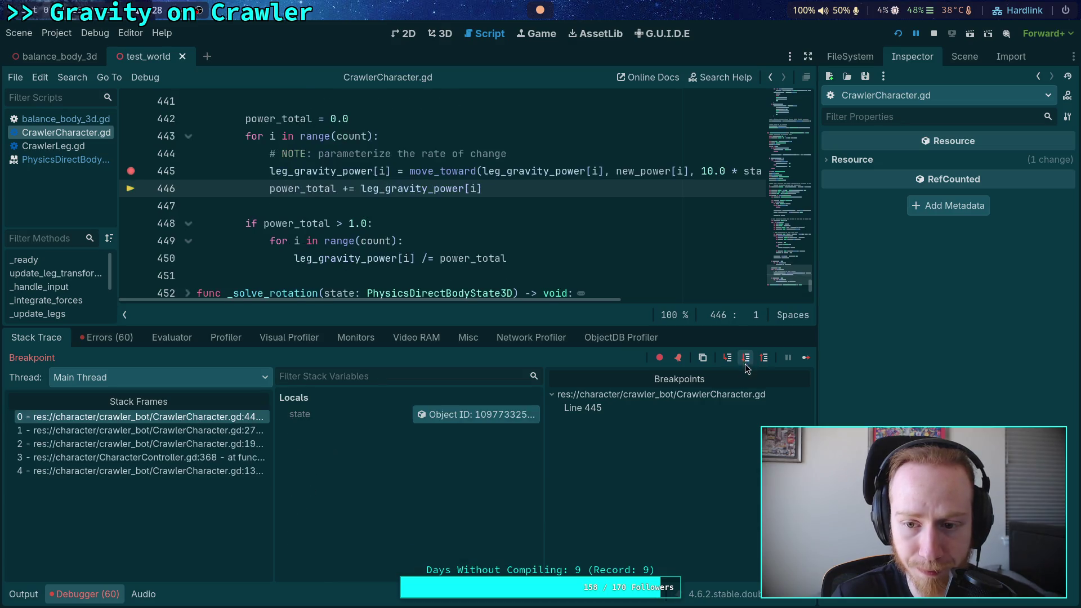
pyautogui.click(746, 361)
pyautogui.click(746, 360)
pyautogui.click(746, 359)
pyautogui.click(747, 360)
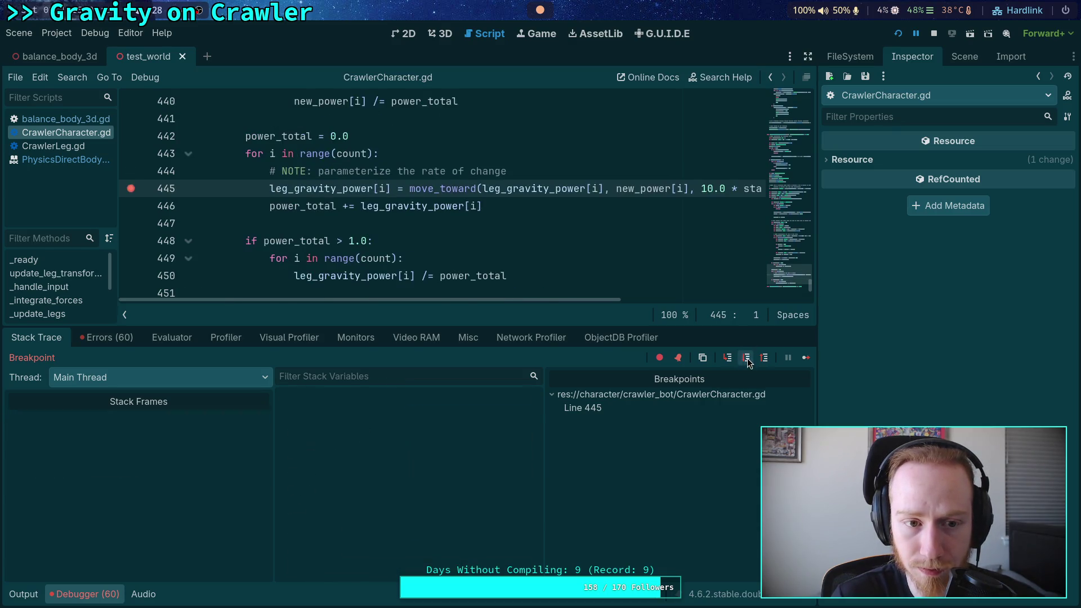
pyautogui.click(747, 359)
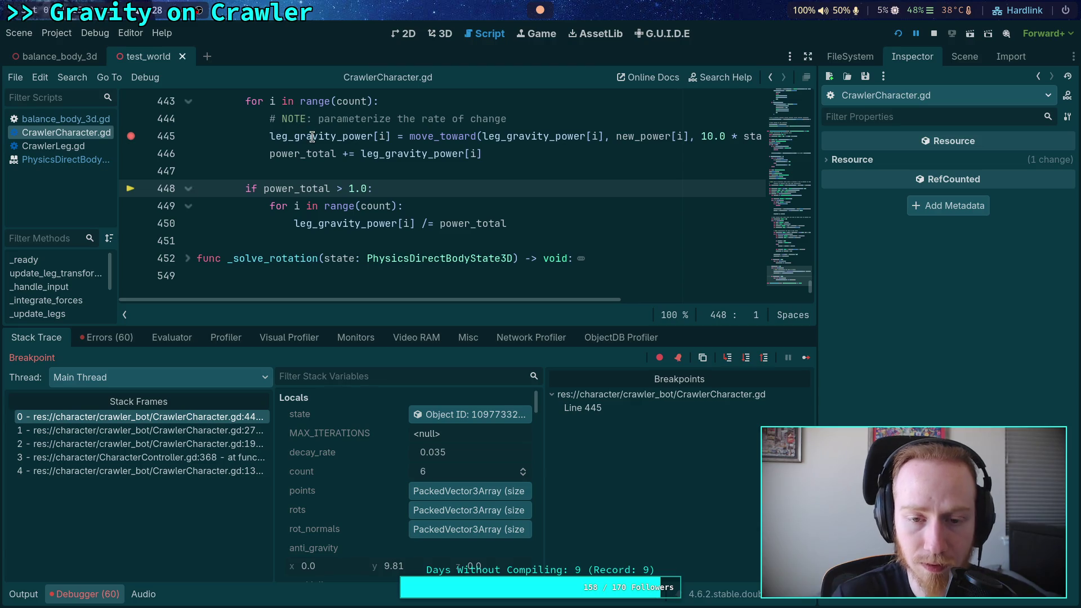
pyautogui.moveTo(312, 137)
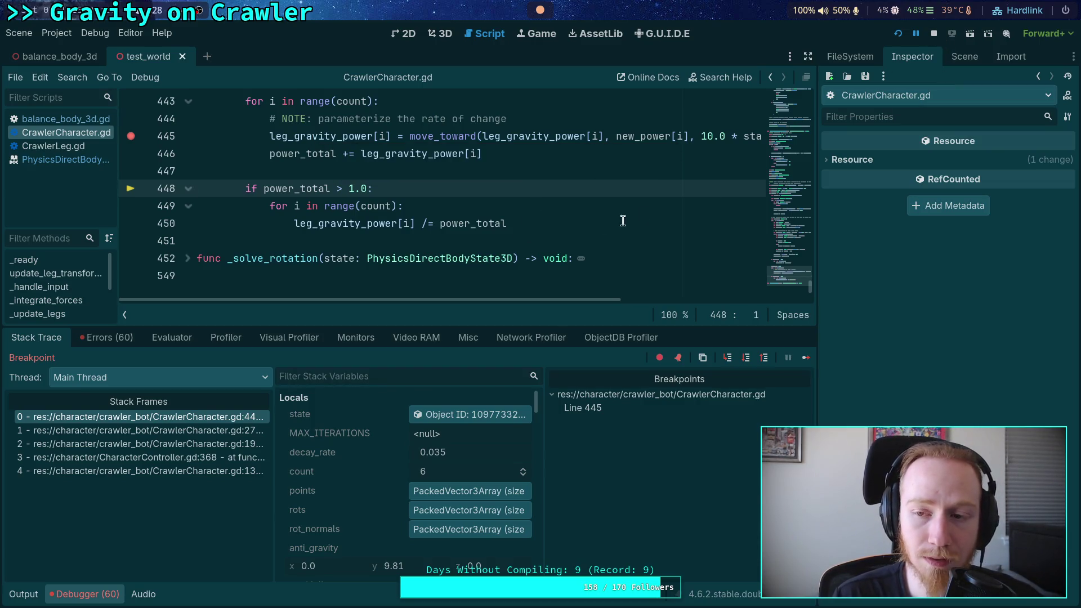
# - Step past the power normalization into the per-leg rotation loop, passing non-finite leg points
pyautogui.click(746, 358)
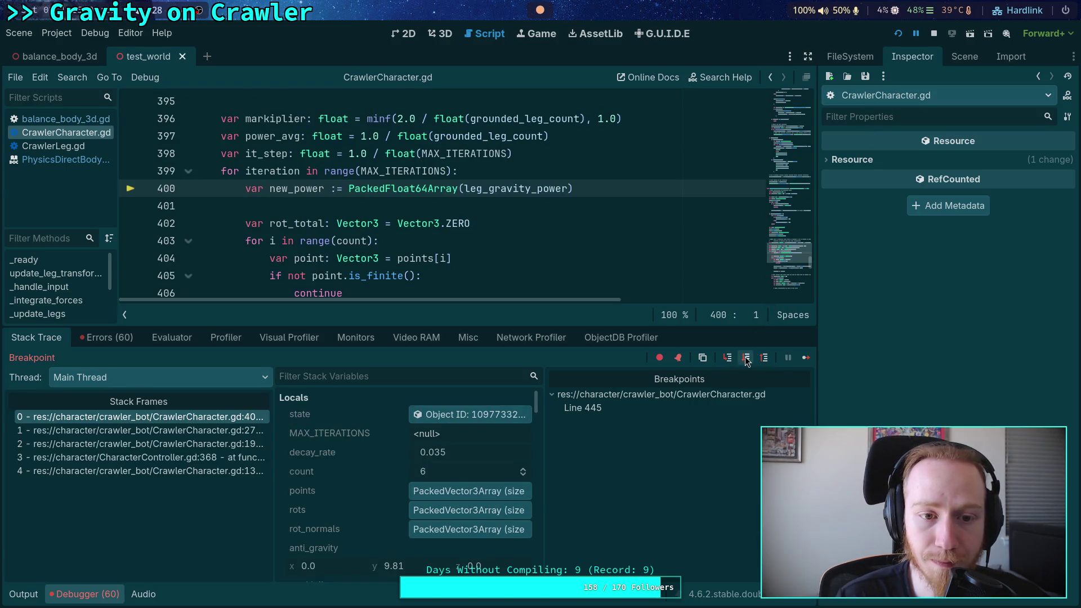
pyautogui.click(746, 358)
pyautogui.click(745, 358)
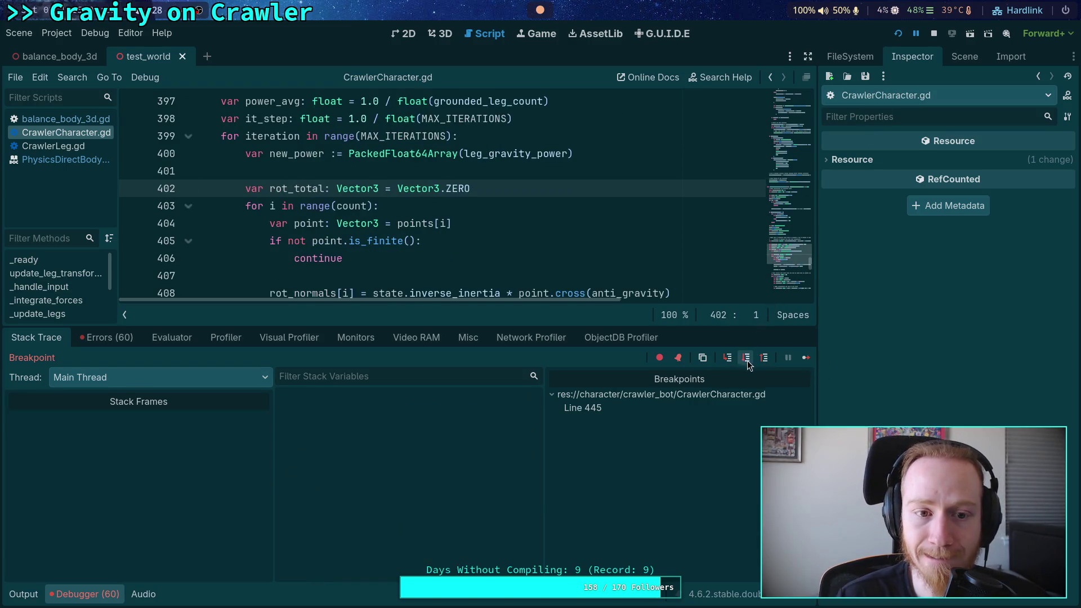
pyautogui.click(746, 359)
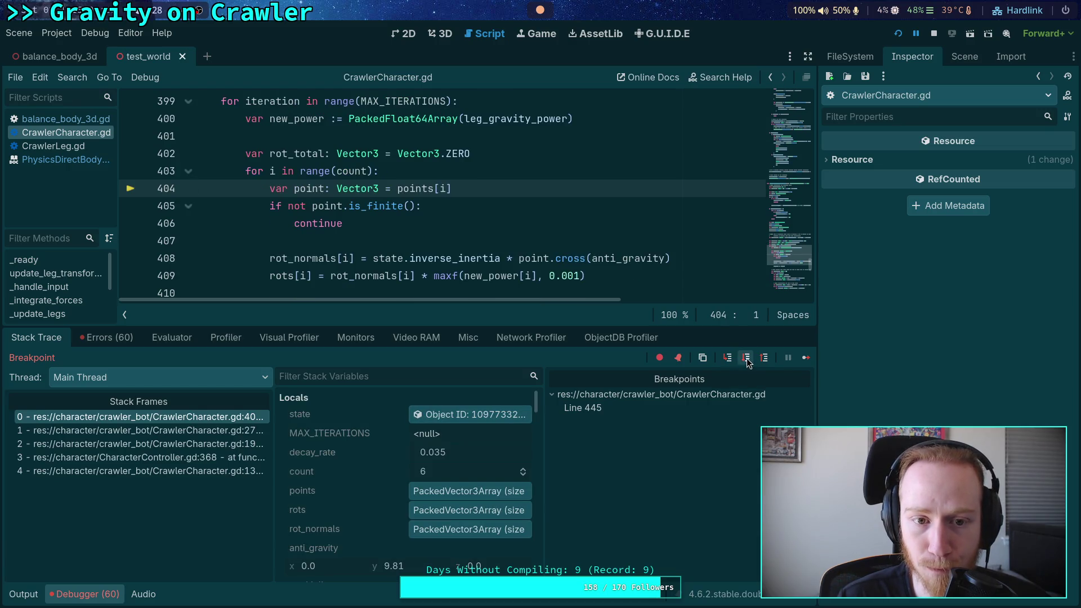
pyautogui.click(746, 358)
pyautogui.click(747, 358)
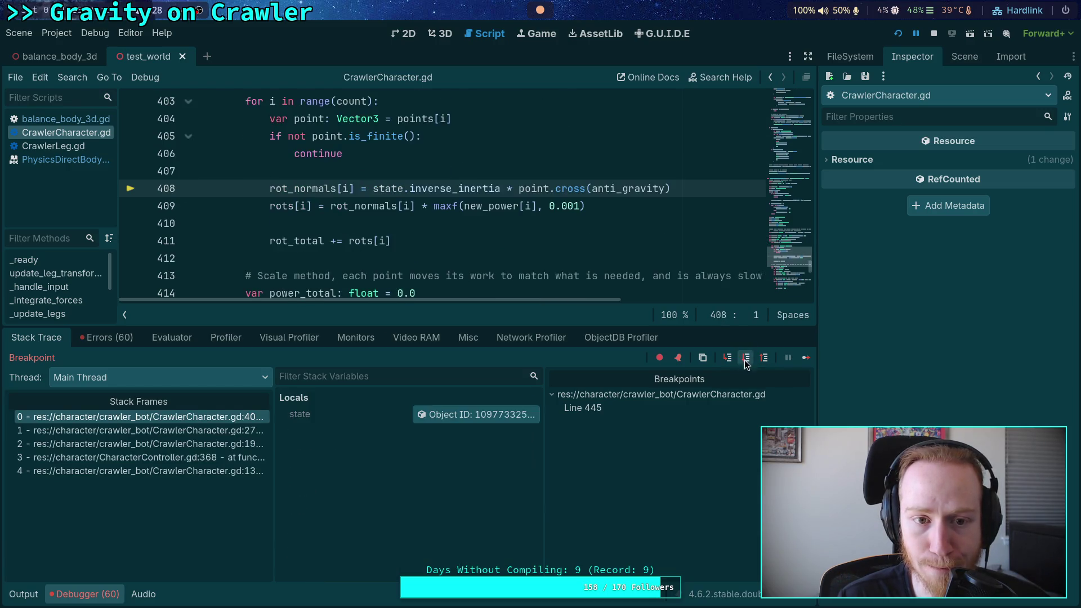
pyautogui.click(747, 359)
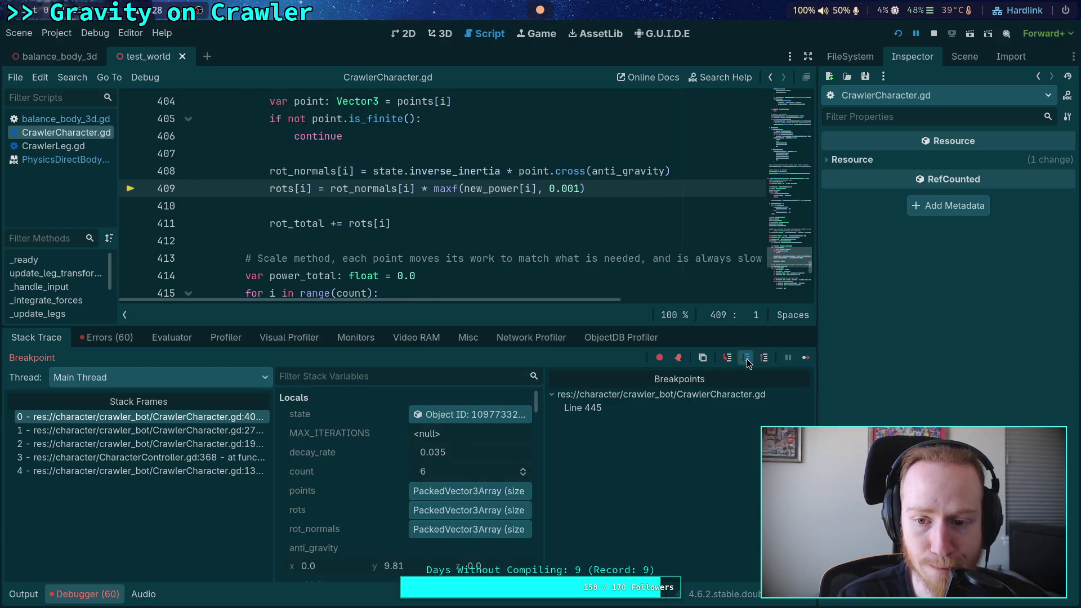
pyautogui.click(747, 358)
pyautogui.click(745, 359)
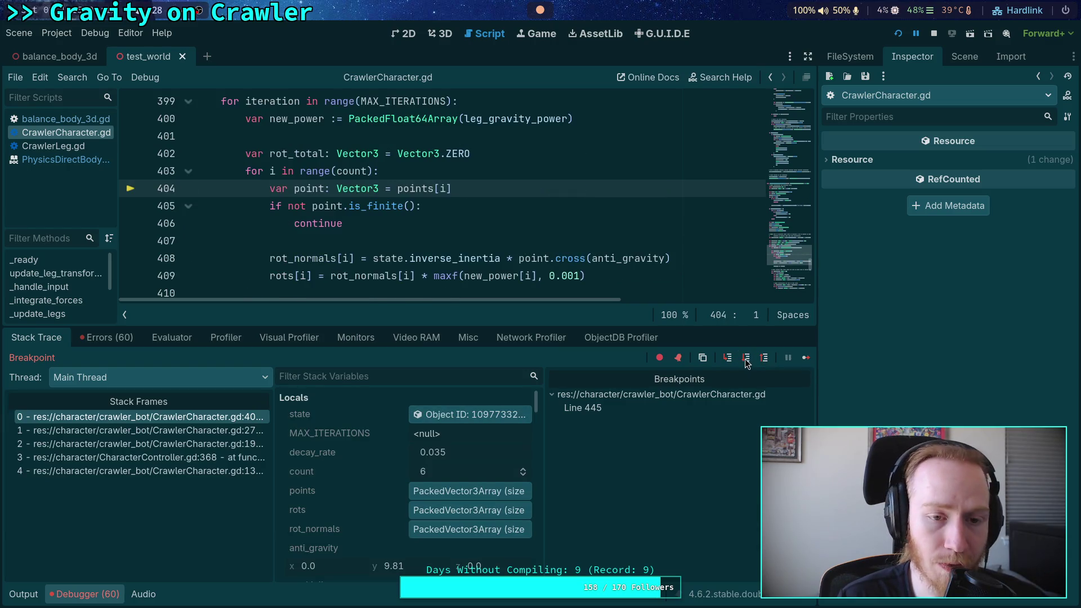
pyautogui.click(746, 359)
pyautogui.click(744, 359)
pyautogui.click(744, 359)
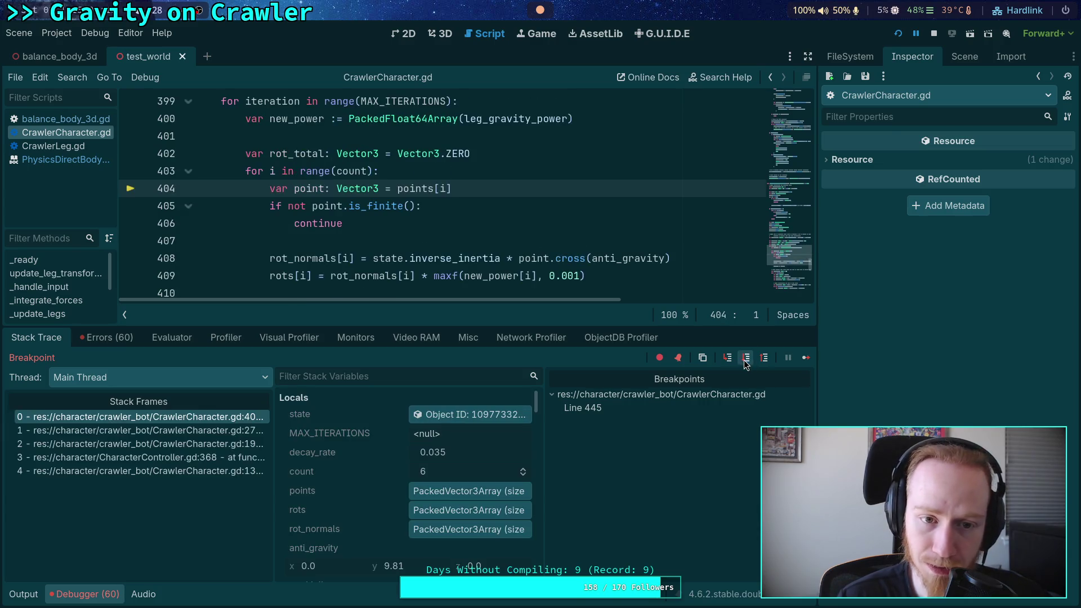
pyautogui.click(744, 358)
pyautogui.click(745, 358)
pyautogui.click(745, 359)
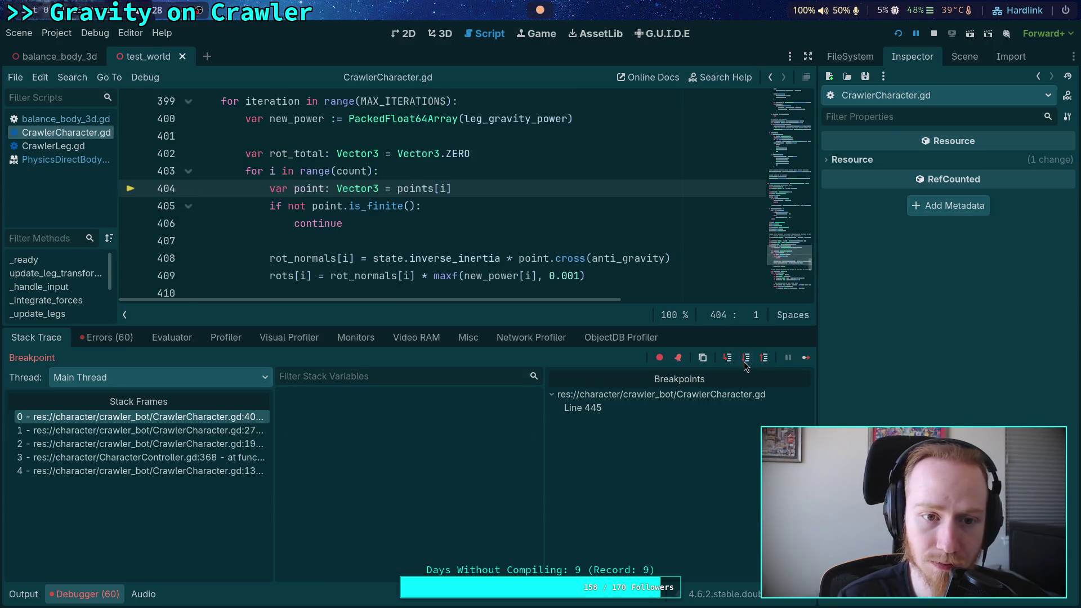
pyautogui.click(744, 358)
pyautogui.click(745, 359)
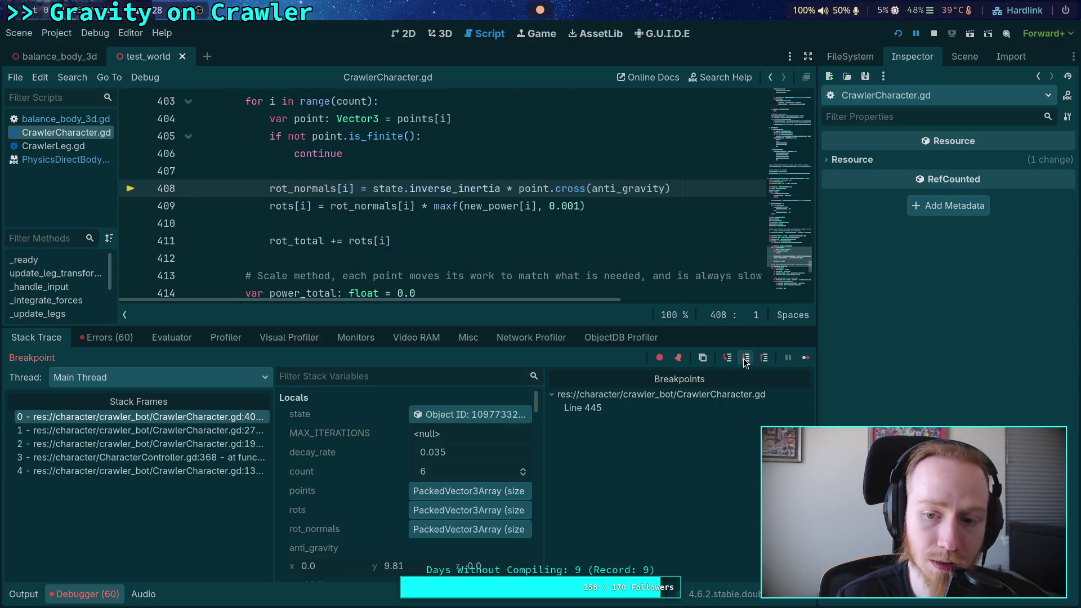
pyautogui.click(745, 358)
pyautogui.click(744, 359)
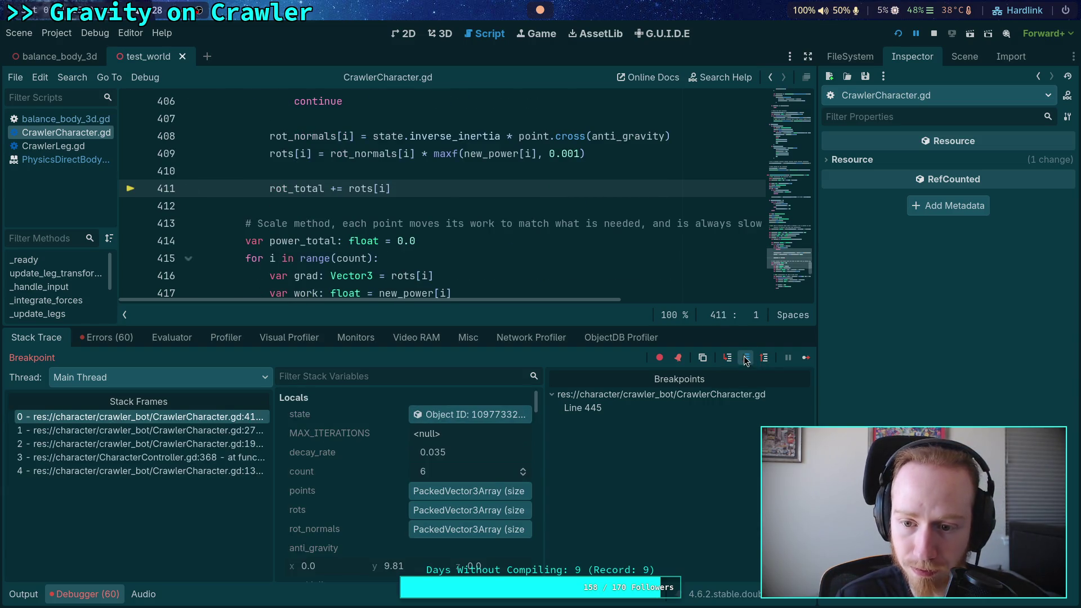
# - Finish the remaining legs' rotation setup and step into the power-scaling loop to line 418
pyautogui.click(746, 358)
pyautogui.click(746, 359)
pyautogui.click(747, 358)
pyautogui.click(748, 359)
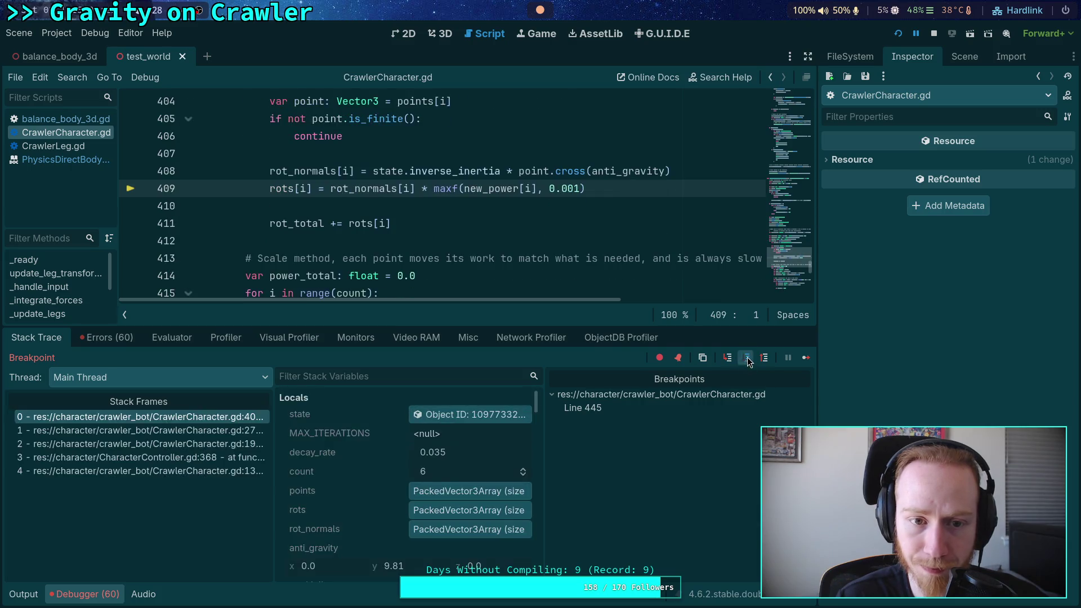
pyautogui.click(747, 358)
pyautogui.click(745, 358)
pyautogui.click(745, 358)
pyautogui.click(747, 359)
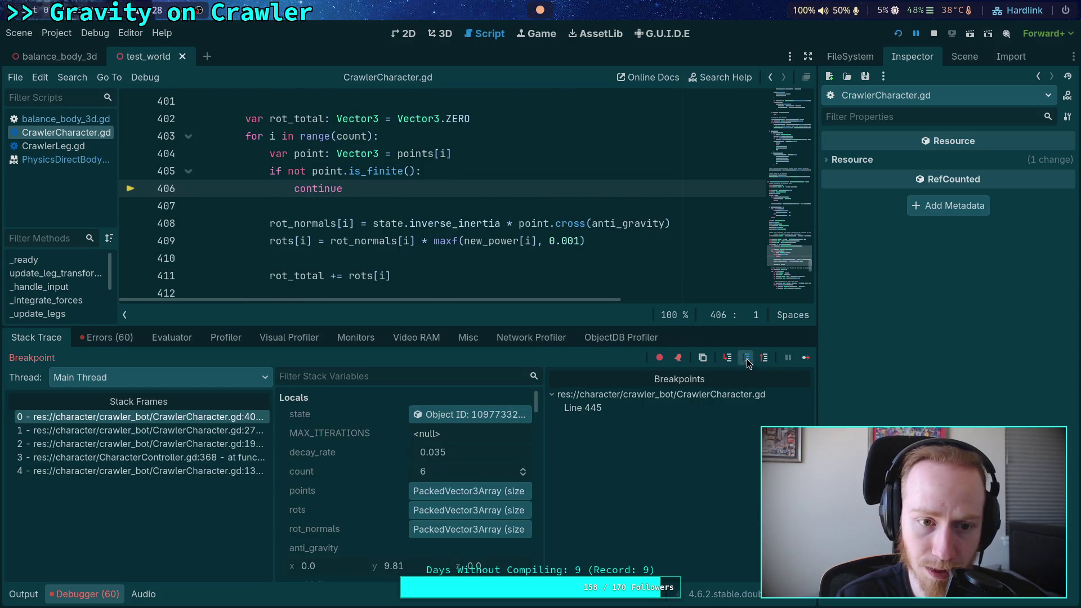
pyautogui.click(747, 359)
pyautogui.click(746, 359)
pyautogui.click(745, 358)
pyautogui.click(746, 359)
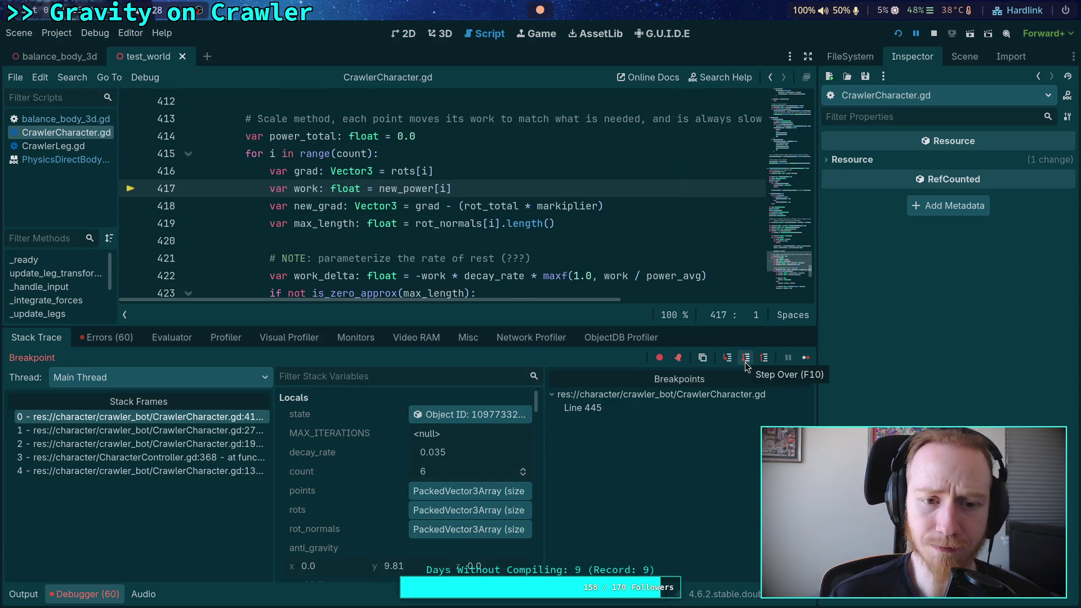
pyautogui.click(745, 363)
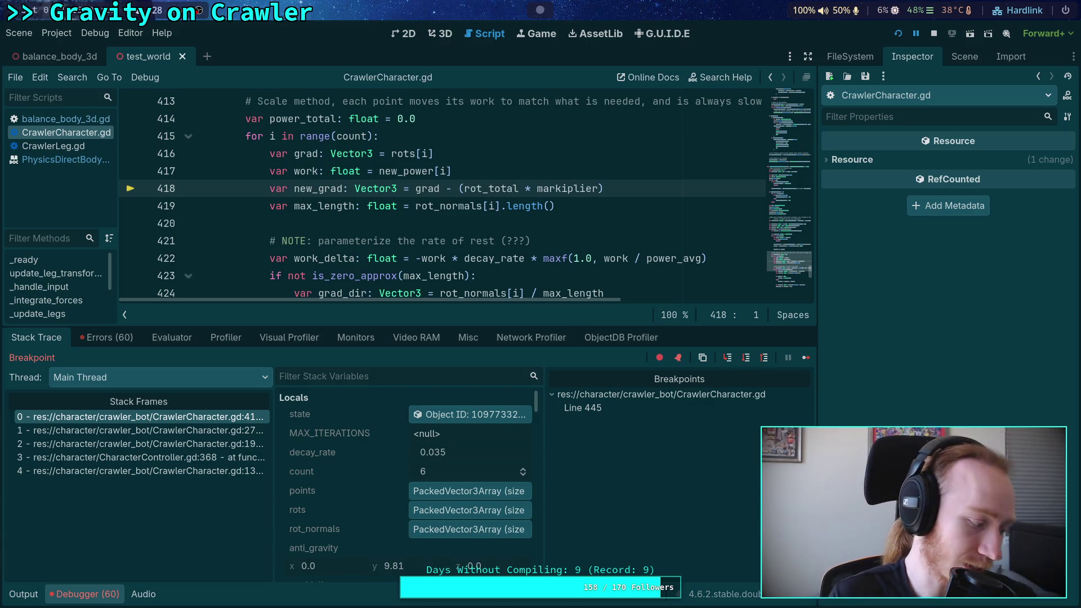
pyautogui.hotkey('alt', 'Tab')
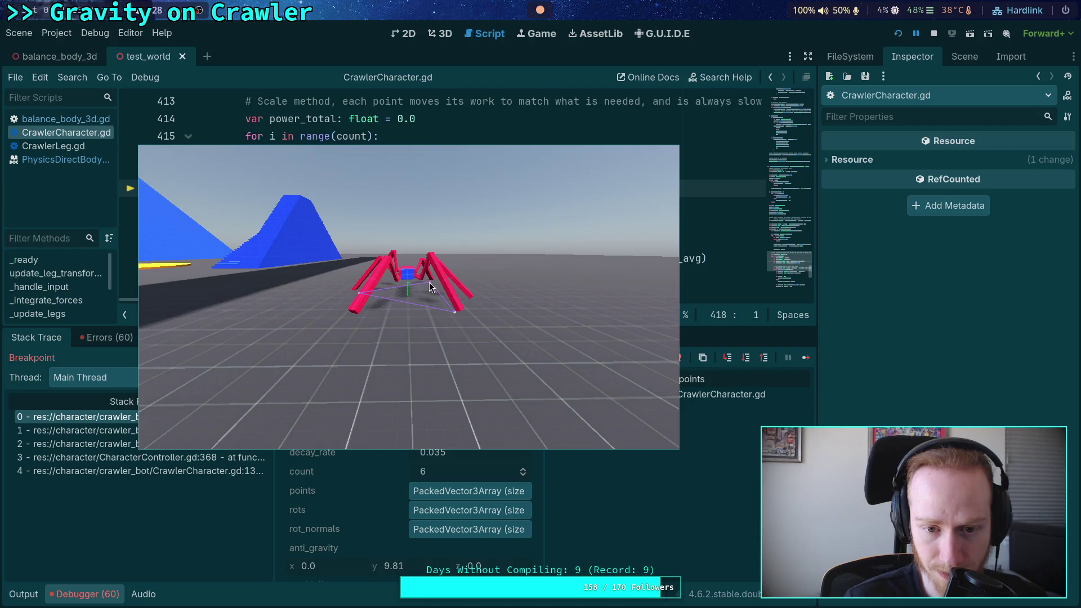
pyautogui.hotkey('alt', 'Tab')
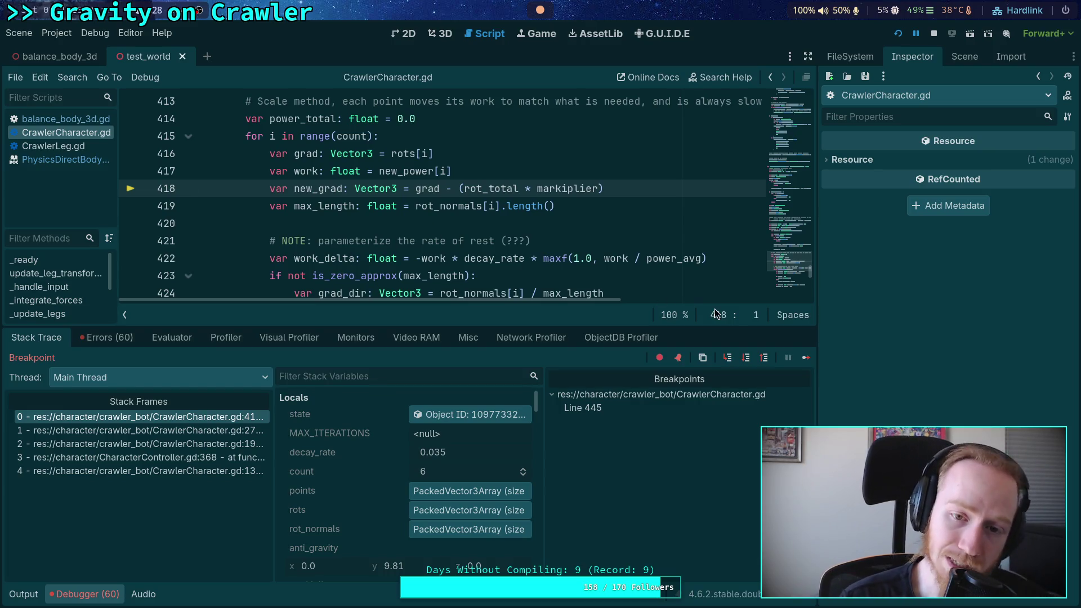
pyautogui.click(747, 358)
# - Step past the line 422 work_delta calculation, reading work_delta at about -0.0069
pyautogui.click(747, 360)
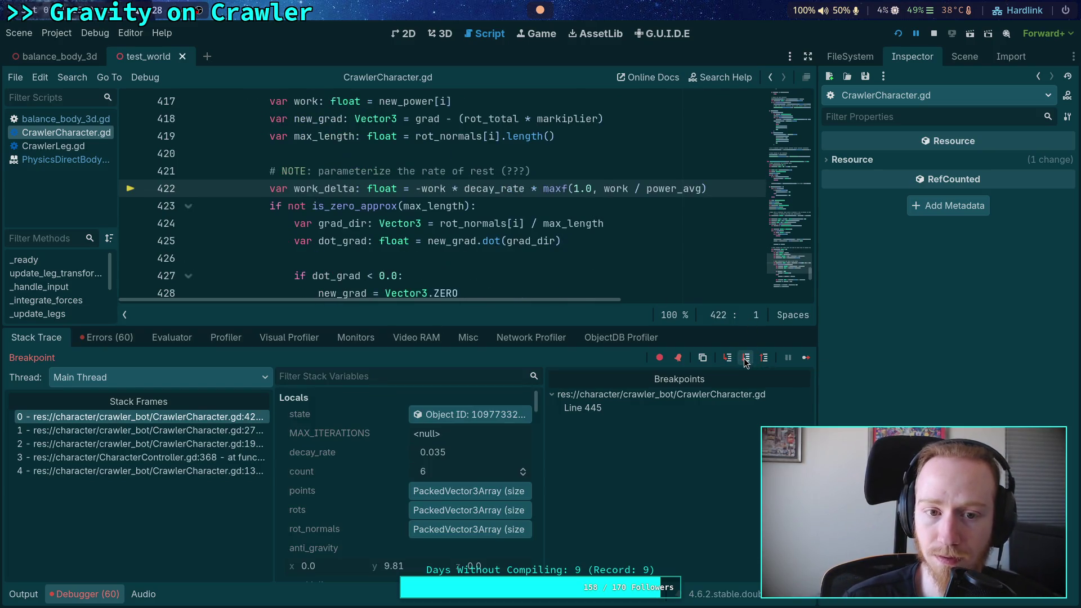
pyautogui.scroll(1, 298, 197)
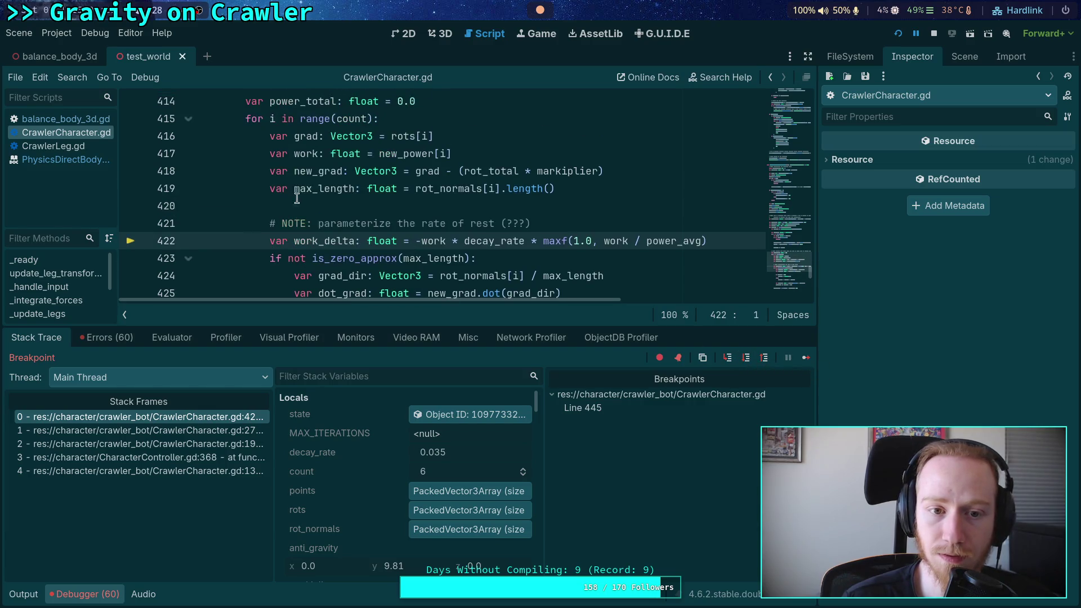
pyautogui.moveTo(319, 172)
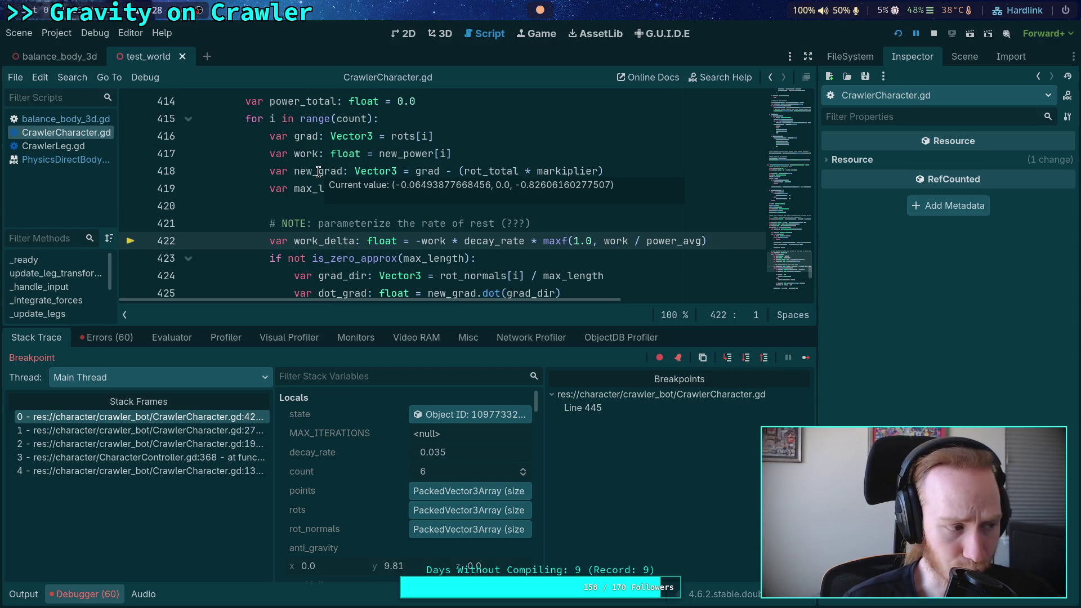
pyautogui.moveTo(298, 136)
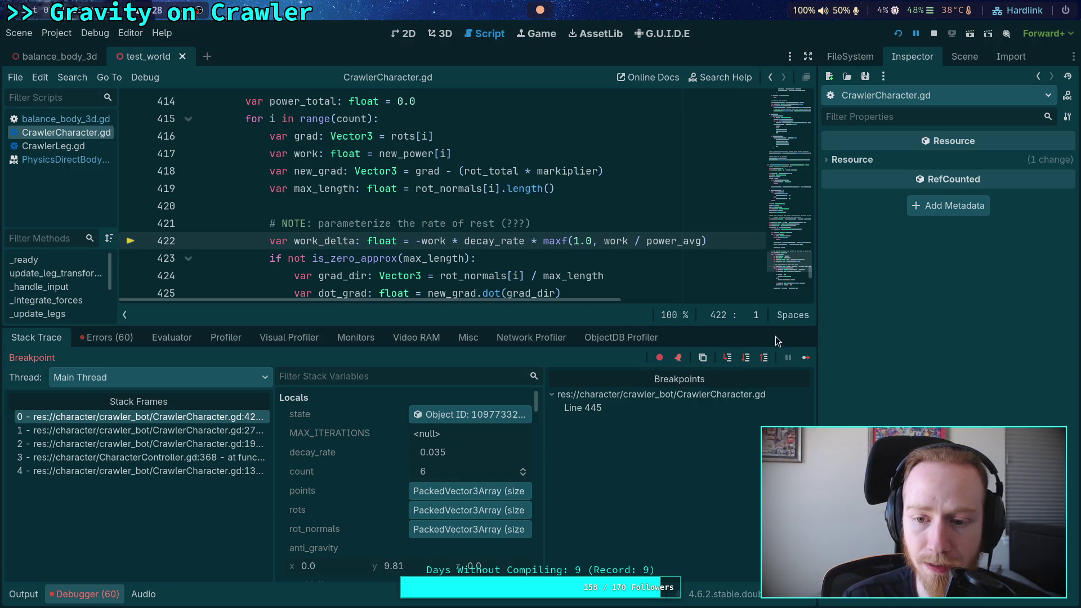
pyautogui.press('F10')
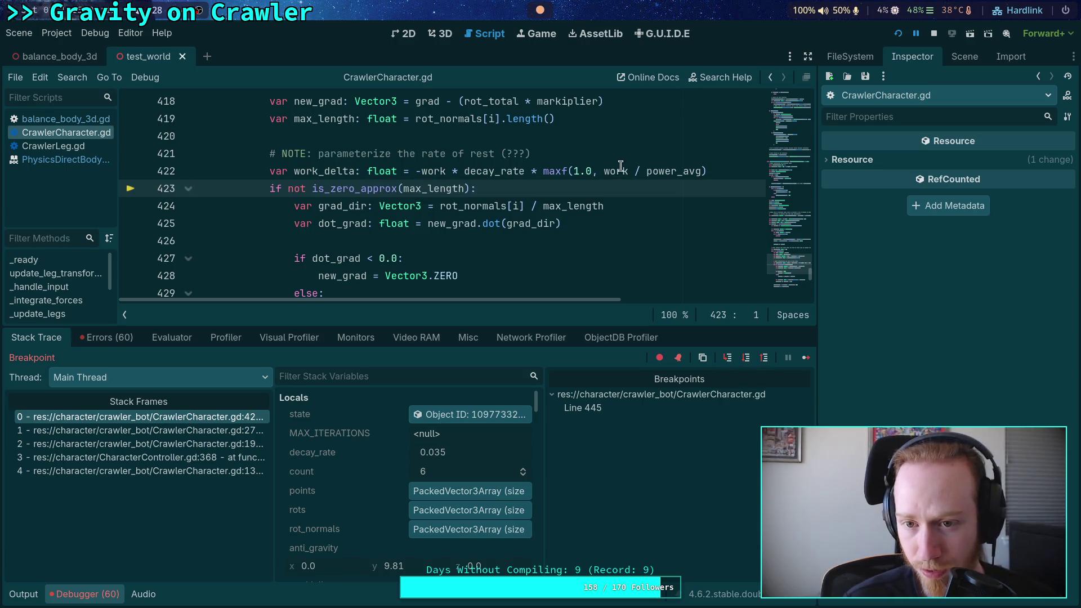
pyautogui.moveTo(681, 170)
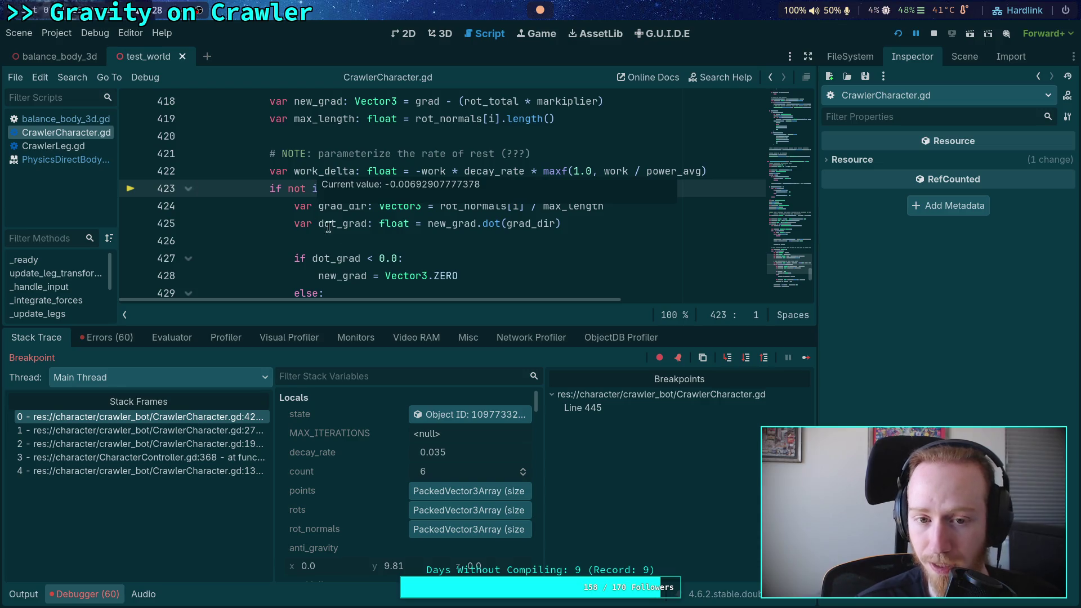
pyautogui.click(743, 358)
# - Step through the loop body from grad_dir through the dot_grad branch to power_total accumulation
pyautogui.click(747, 360)
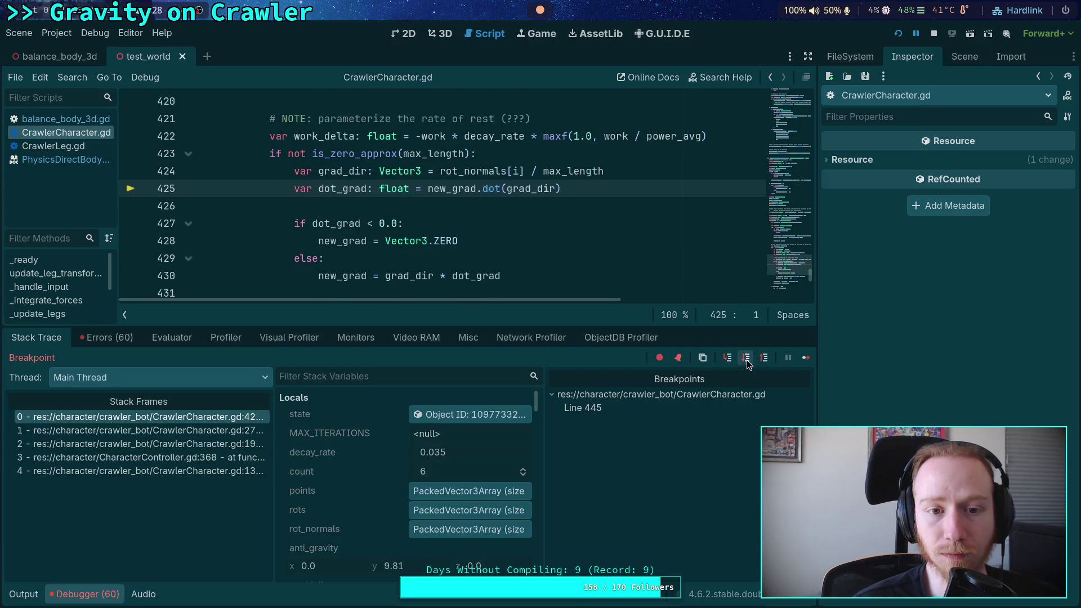
pyautogui.click(747, 359)
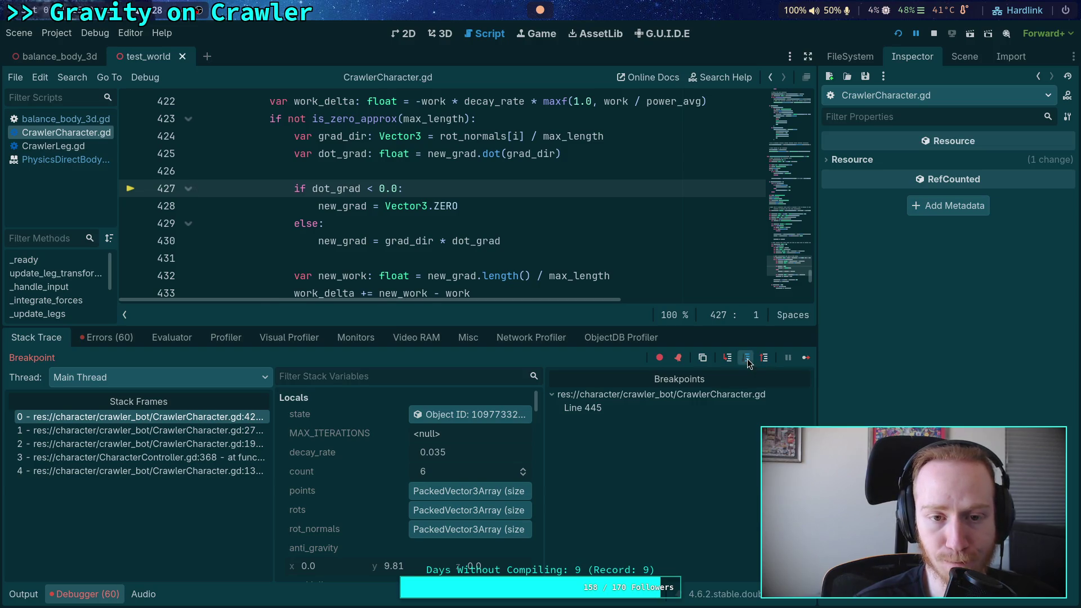
pyautogui.click(748, 360)
pyautogui.click(747, 360)
pyautogui.click(746, 359)
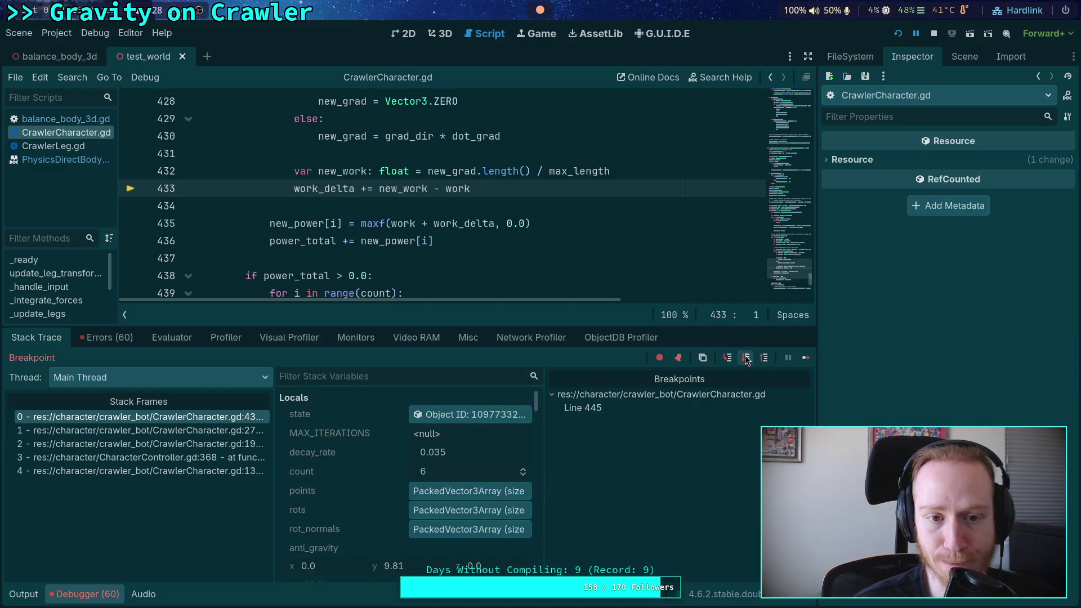
pyautogui.click(746, 359)
pyautogui.click(746, 359)
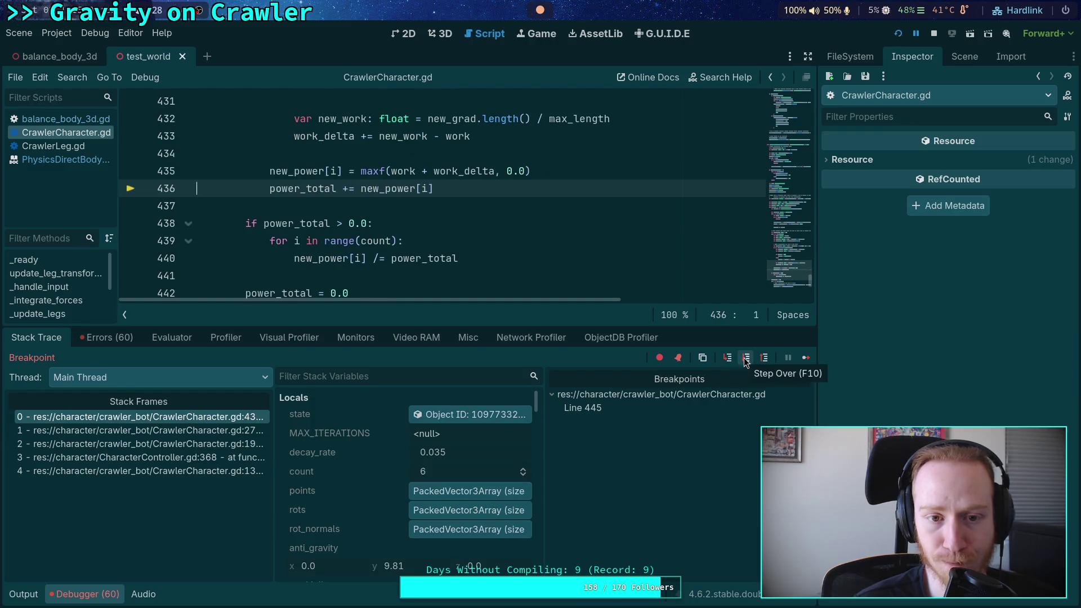
pyautogui.click(746, 359)
# - Step into the next iteration, onto the work assignment on line 417 and new_grad on line 418
pyautogui.scroll(-8, 313, 222)
pyautogui.scroll(2, 313, 223)
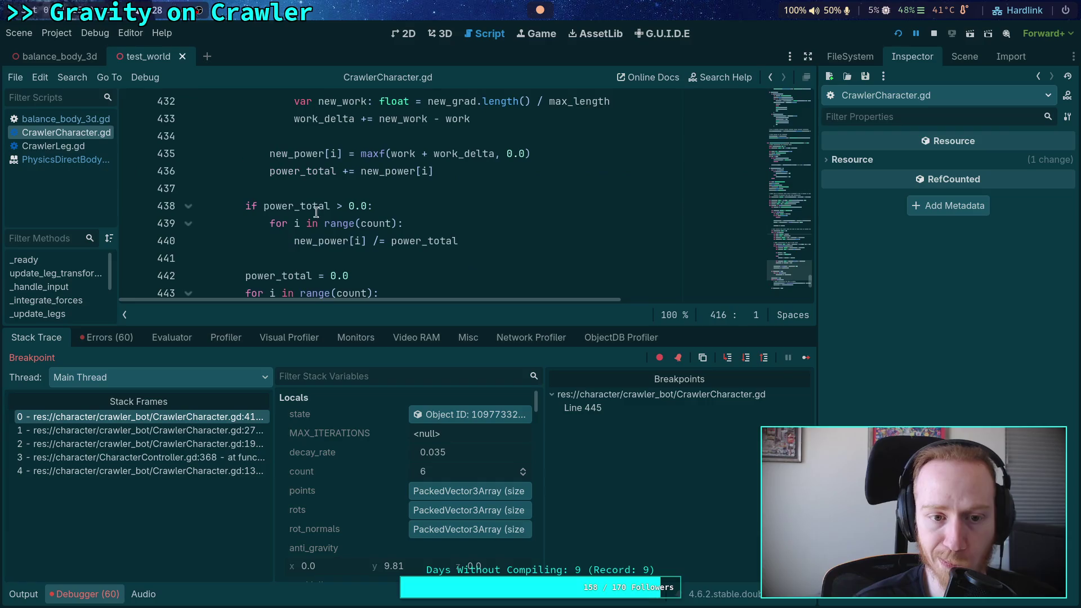
pyautogui.moveTo(304, 154)
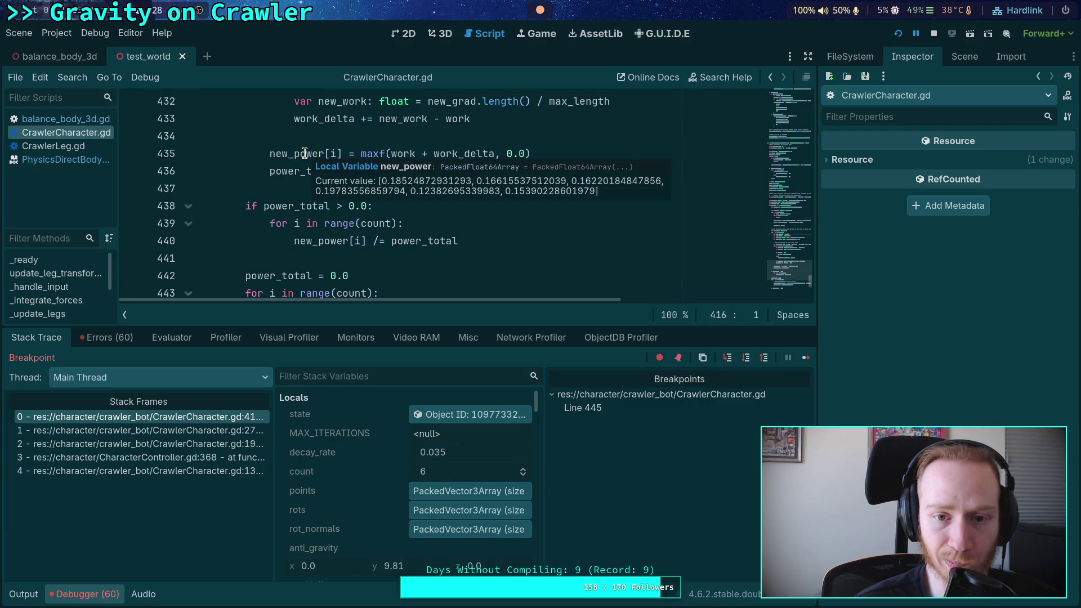
pyautogui.scroll(6, 305, 154)
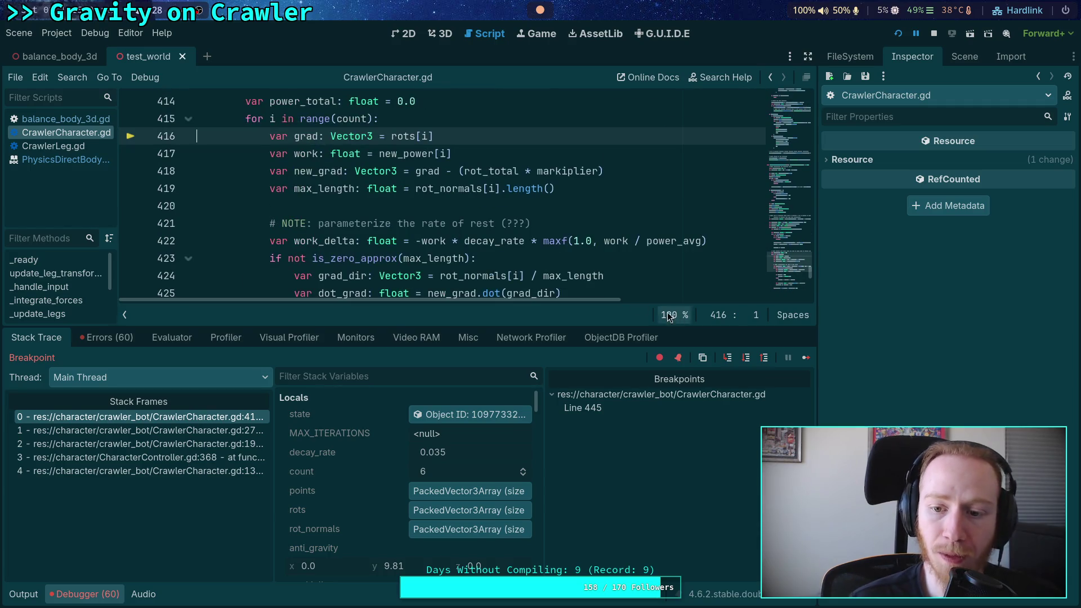
pyautogui.click(747, 361)
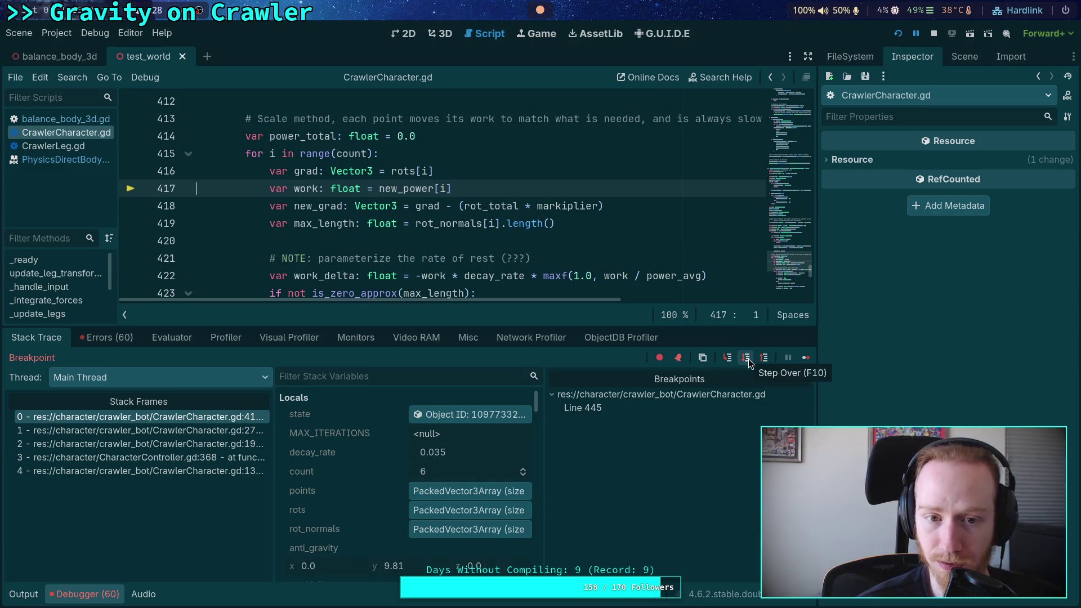
pyautogui.click(748, 360)
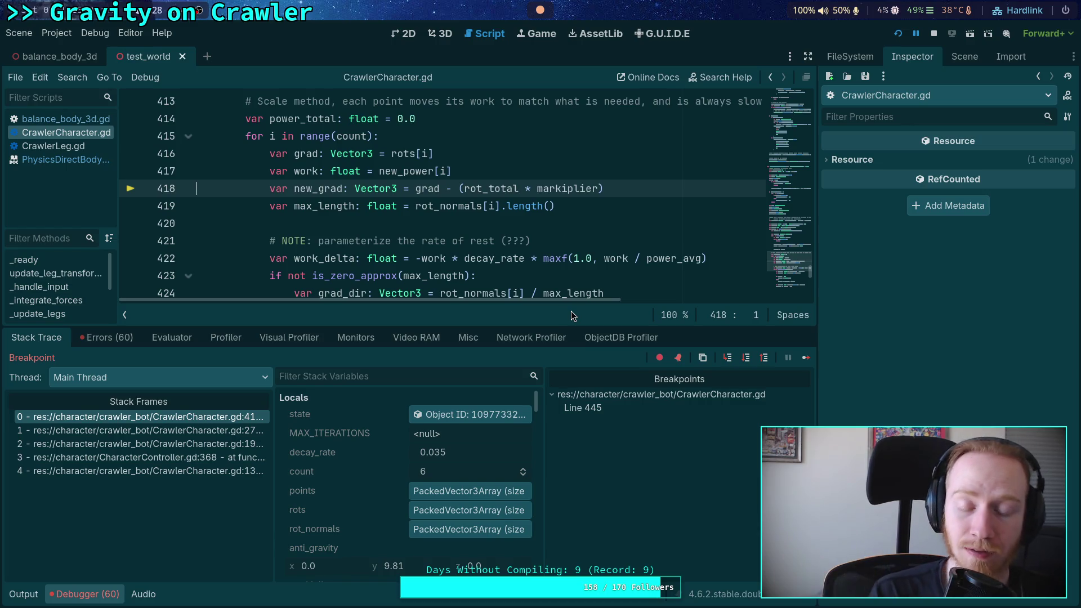
pyautogui.scroll(-1, 444, 264)
pyautogui.doubleClick(318, 136)
pyautogui.scroll(-1, 484, 215)
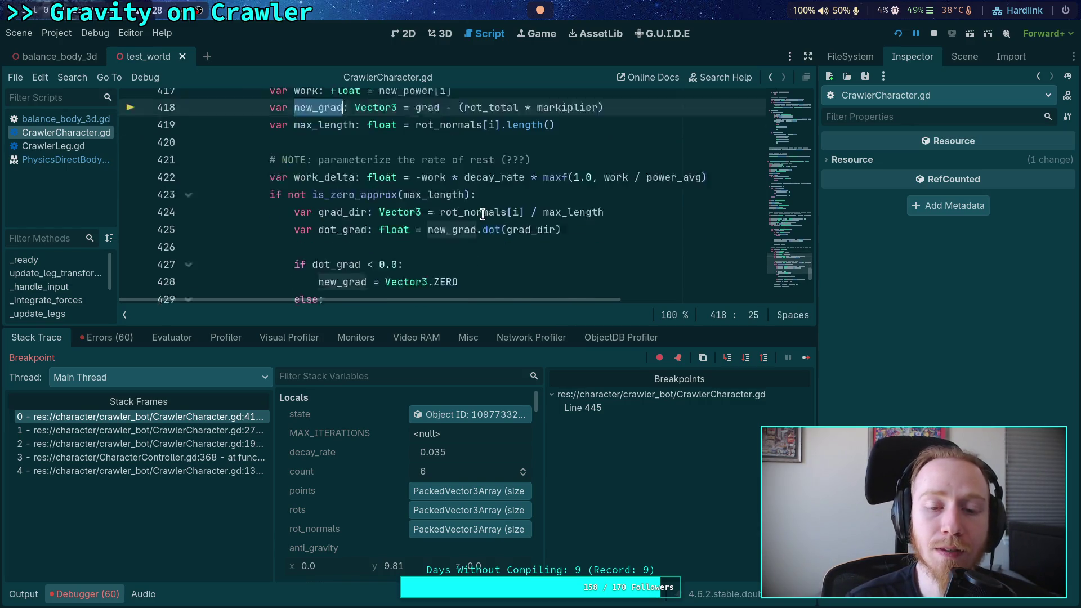
pyautogui.scroll(-4, 539, 245)
pyautogui.scroll(5, 541, 242)
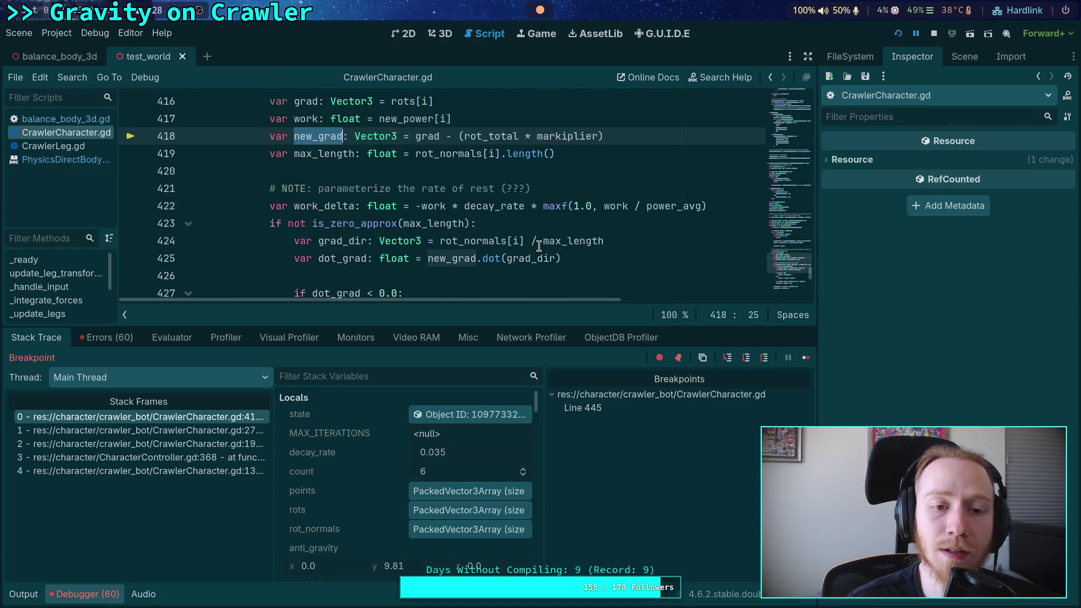
pyautogui.doubleClick(314, 154)
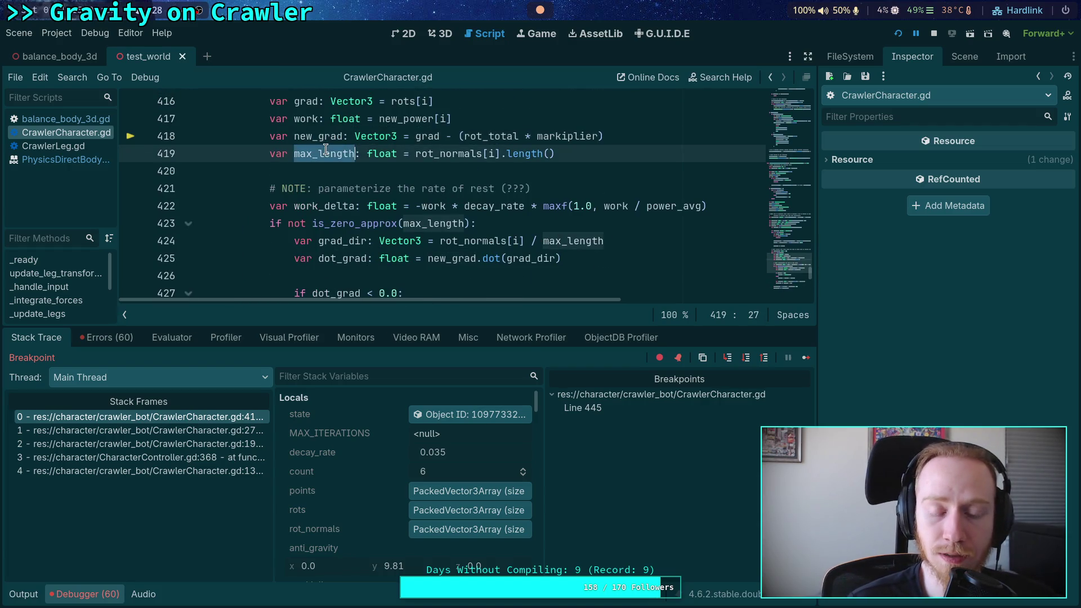
pyautogui.click(313, 136)
pyautogui.doubleClick(312, 136)
pyautogui.doubleClick(332, 153)
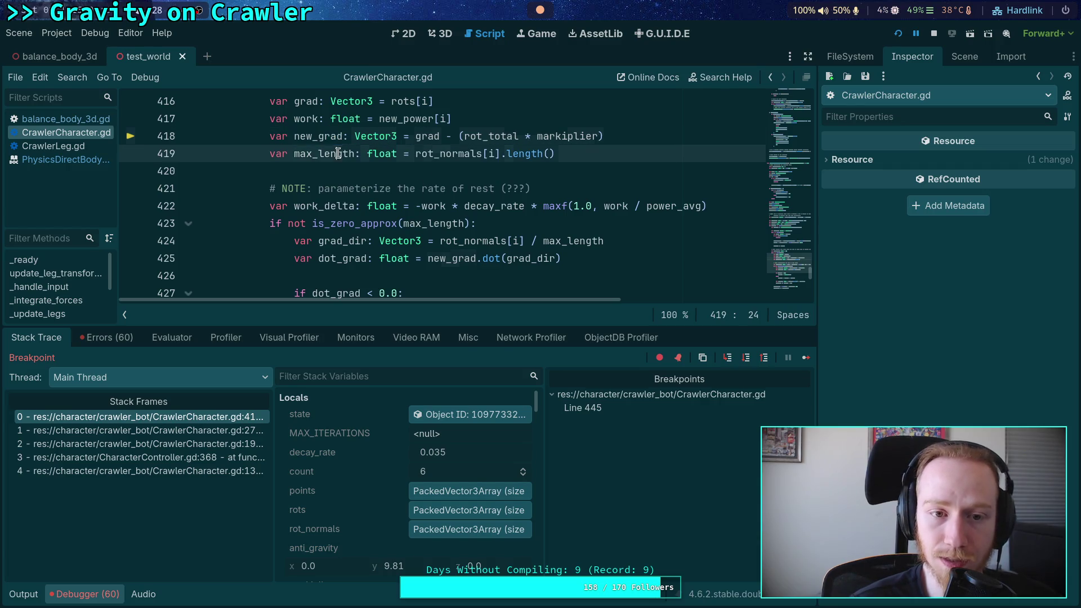
pyautogui.doubleClick(313, 137)
pyautogui.scroll(-5, 488, 203)
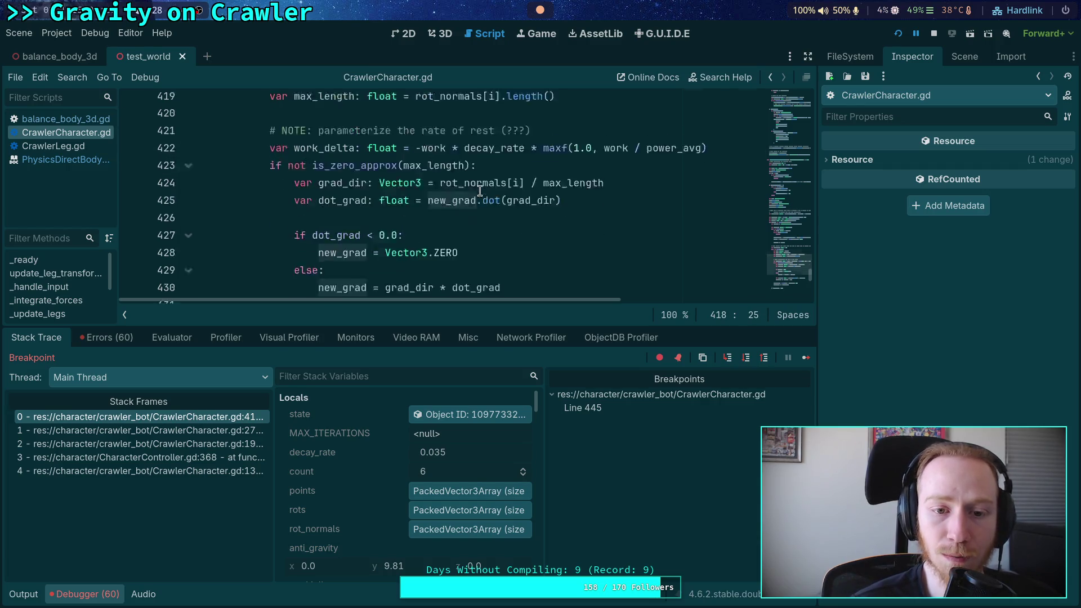
pyautogui.scroll(4, 488, 203)
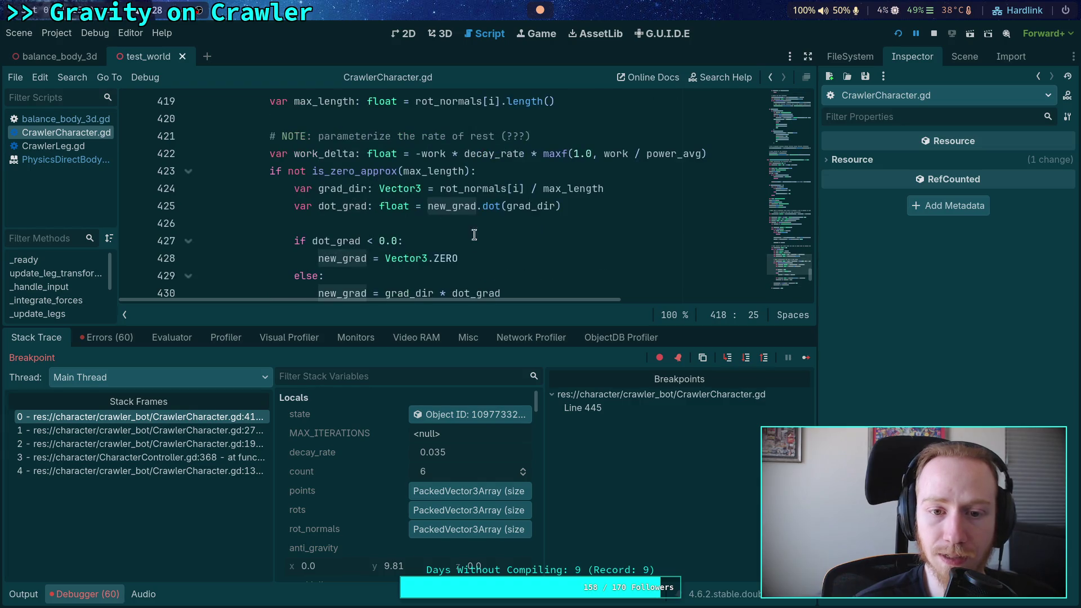
pyautogui.scroll(-2, 447, 233)
pyautogui.scroll(4, 484, 188)
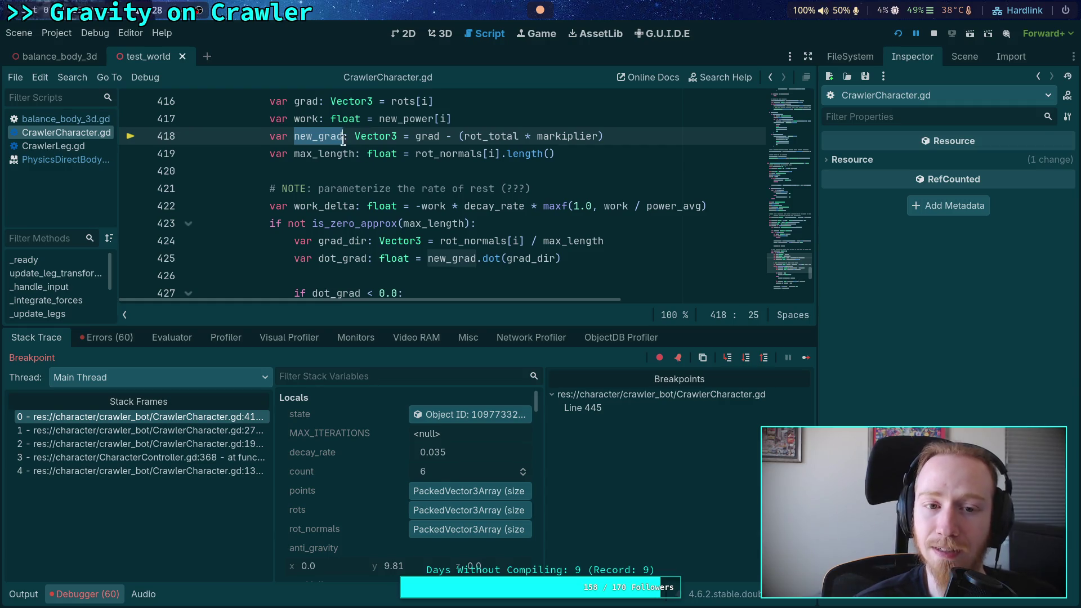
pyautogui.click(311, 95)
pyautogui.doubleClick(312, 95)
pyautogui.scroll(1, 410, 169)
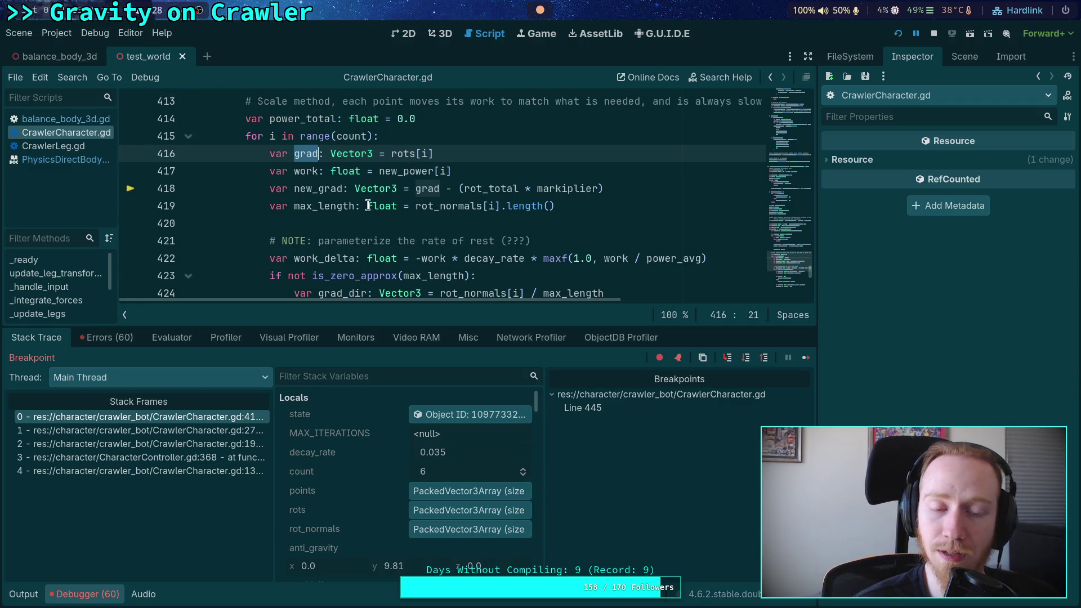
pyautogui.scroll(-1, 403, 213)
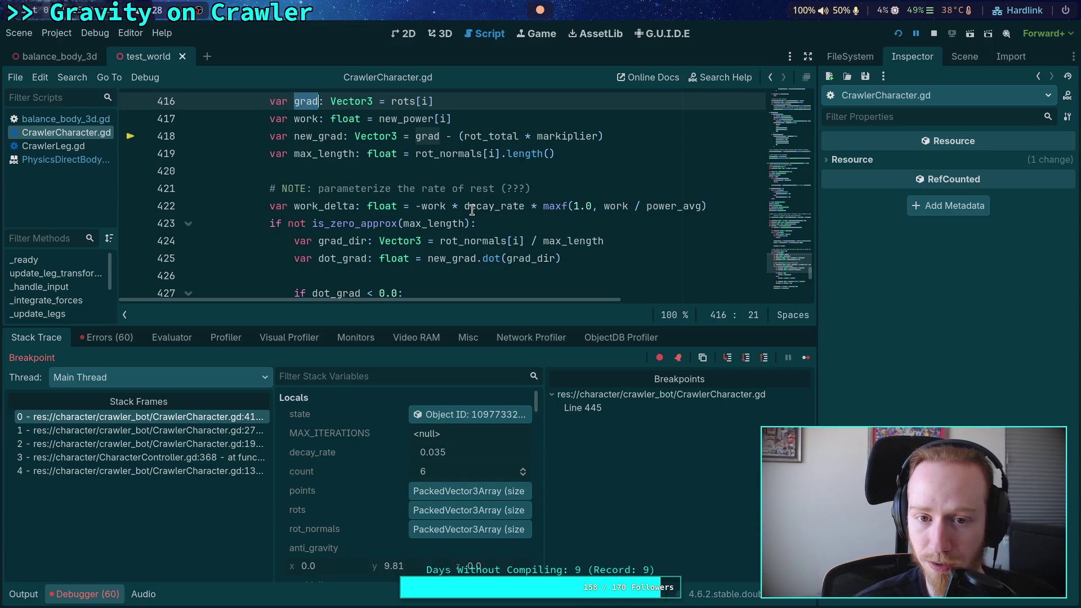
pyautogui.doubleClick(311, 119)
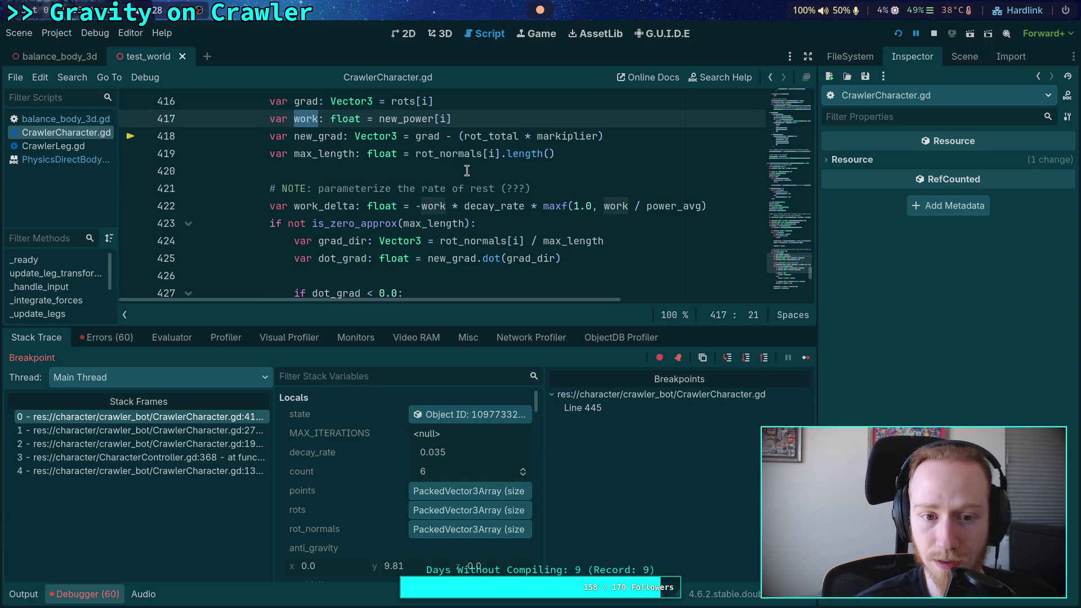
pyautogui.scroll(1, 478, 189)
pyautogui.press('Up')
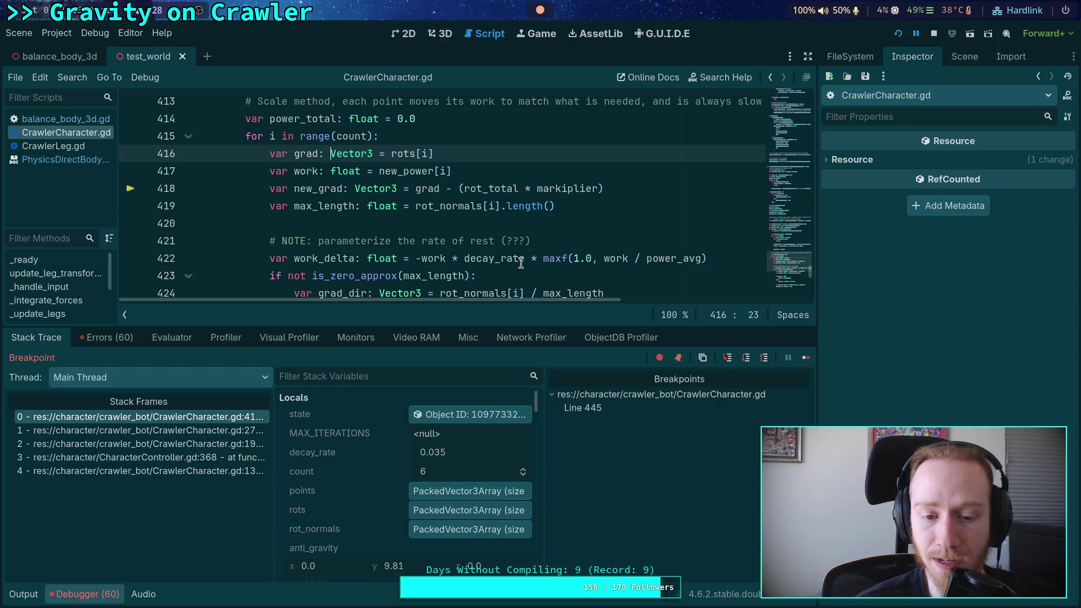
pyautogui.scroll(-1, 563, 270)
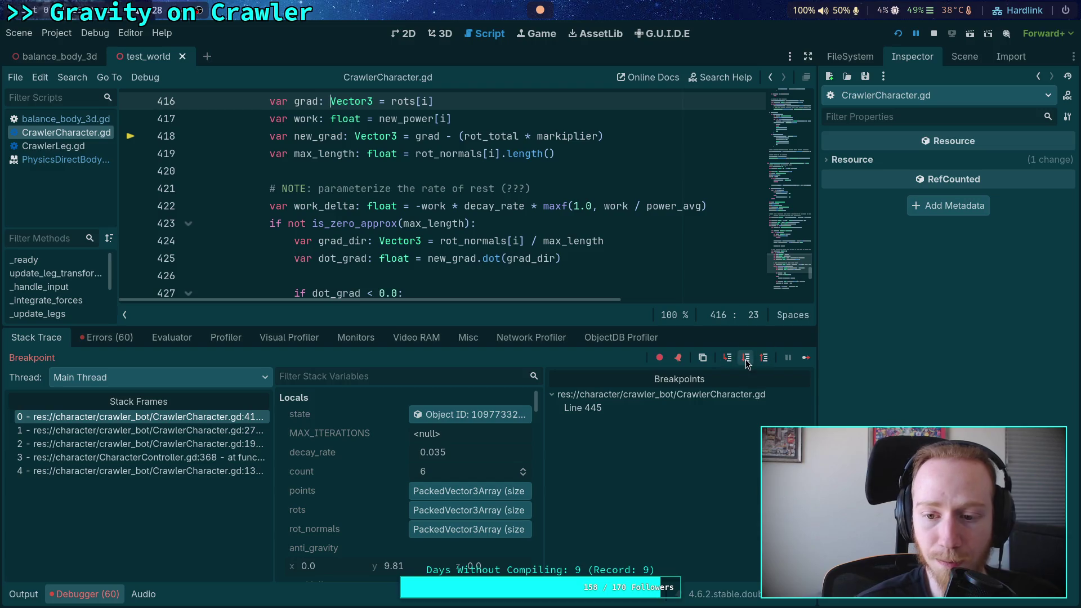
# - Step three lines to the is_zero_approx check on line 423 and read work_delta at about -0.0059
pyautogui.click(745, 358)
pyautogui.click(745, 358)
pyautogui.click(745, 358)
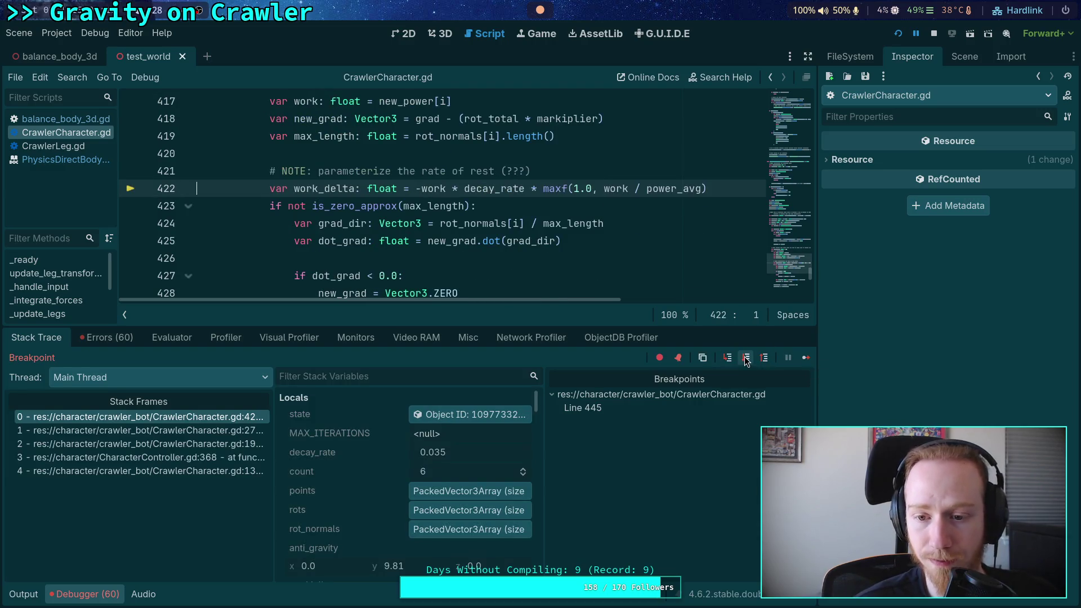
pyautogui.moveTo(318, 172)
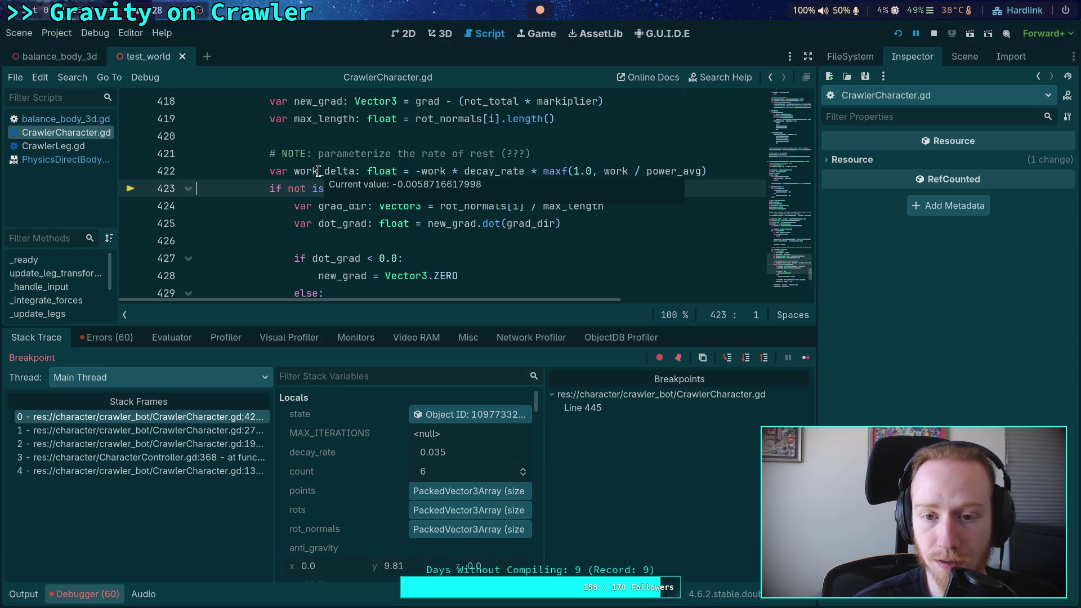
pyautogui.scroll(2, 260, 160)
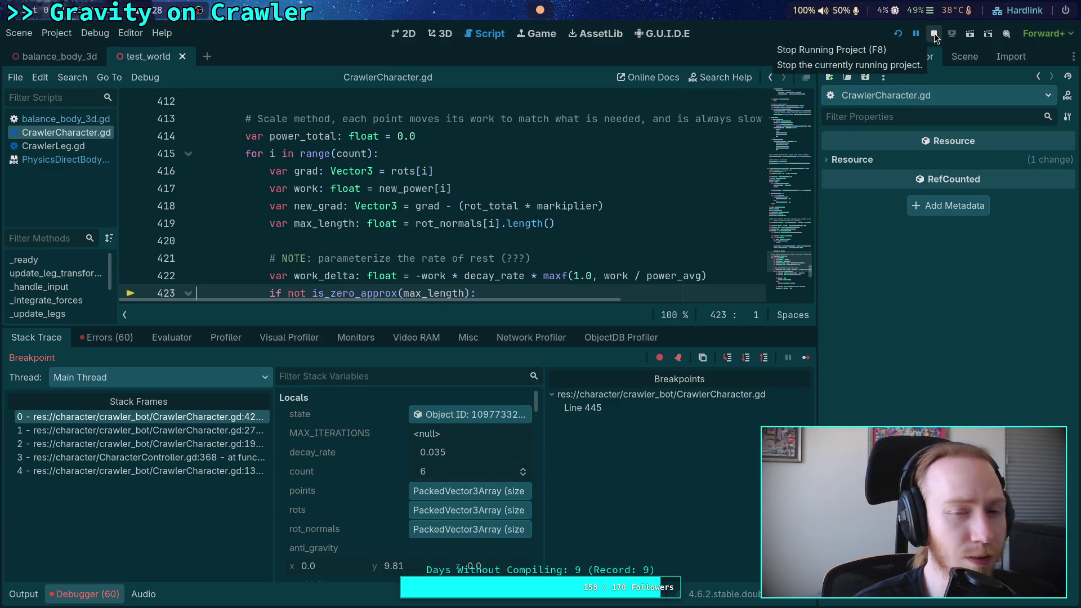
pyautogui.scroll(7, 470, 215)
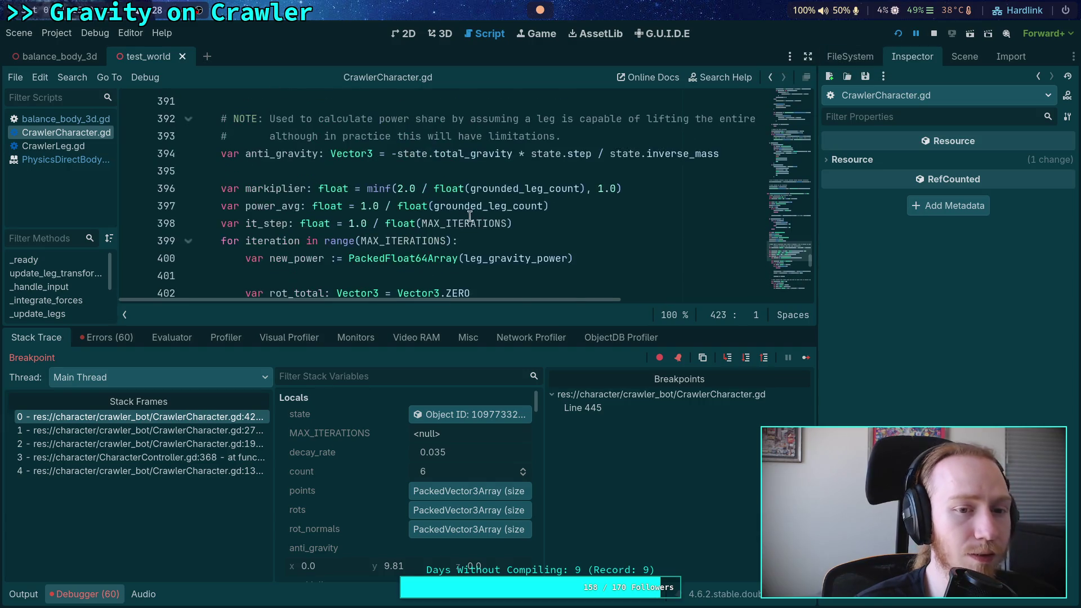
pyautogui.scroll(3, 423, 207)
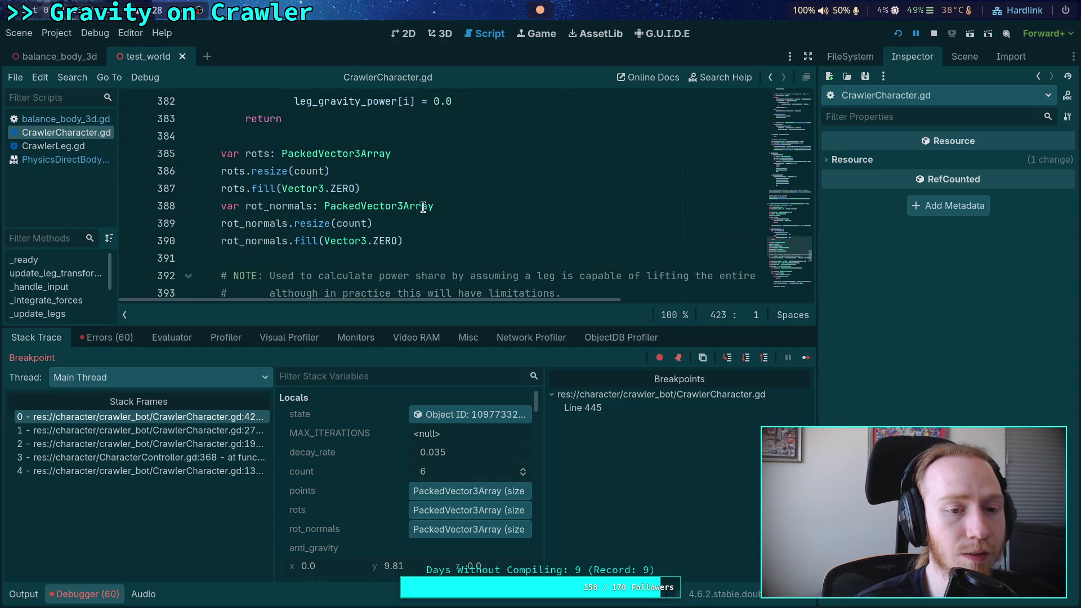
pyautogui.scroll(5, 423, 207)
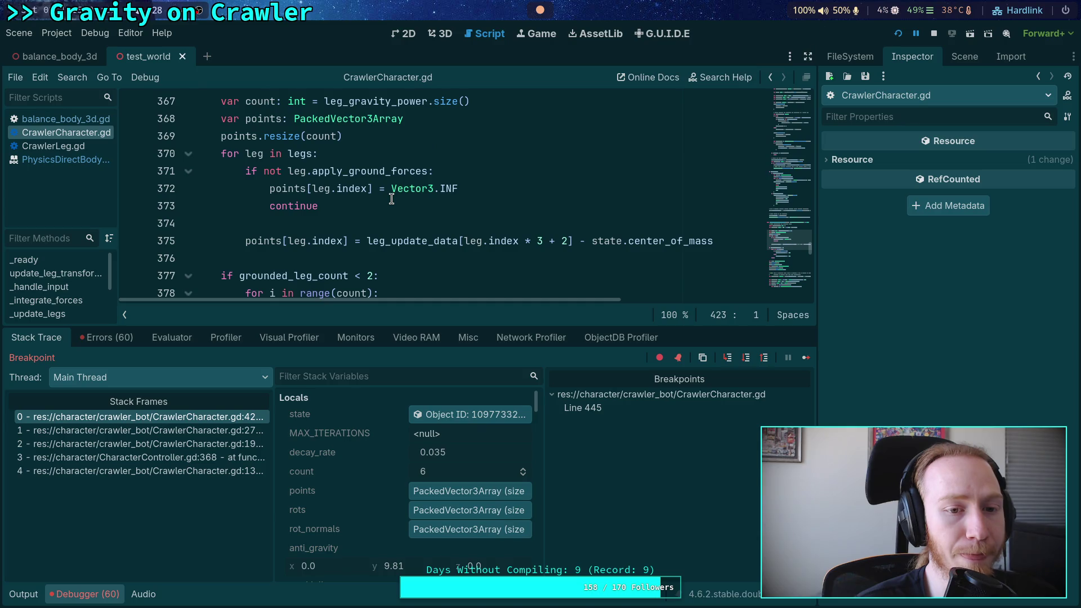
pyautogui.scroll(8, 391, 198)
pyautogui.scroll(-16, 391, 199)
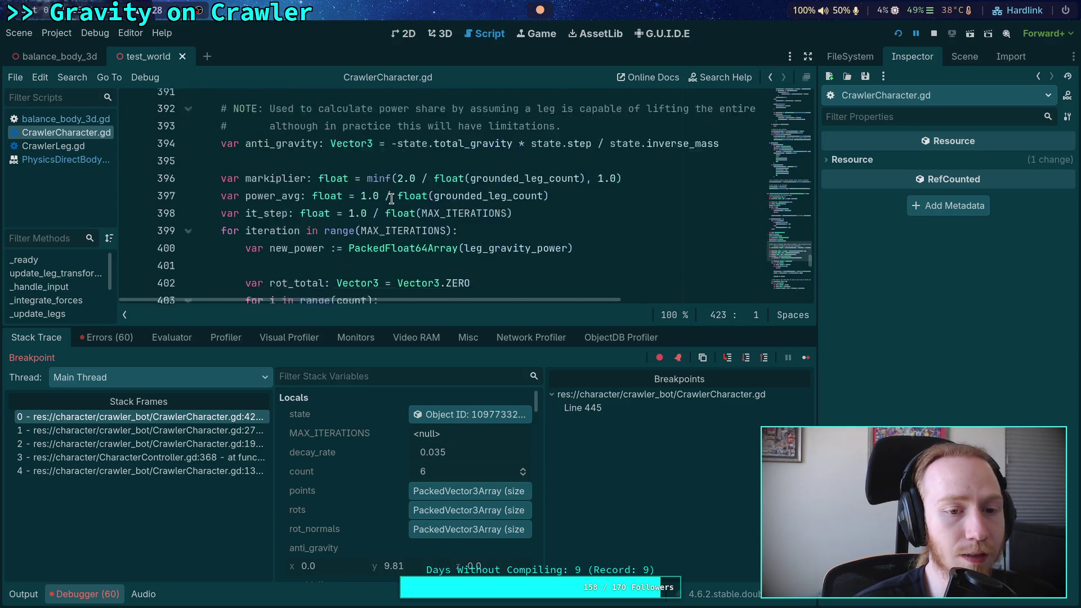
pyautogui.scroll(-4, 391, 199)
pyautogui.doubleClick(287, 208)
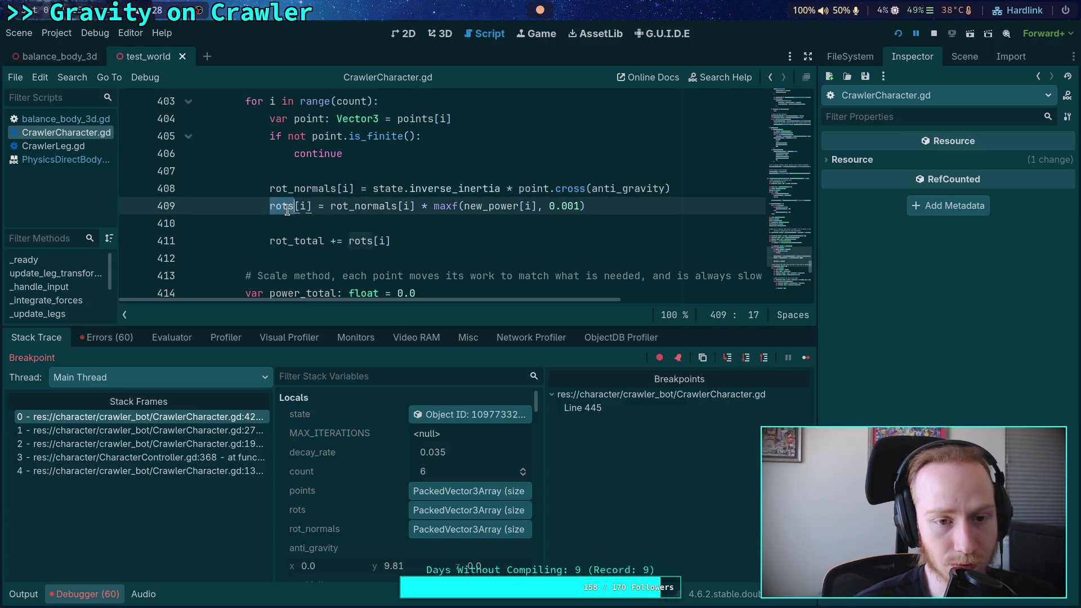
pyautogui.scroll(1, 287, 210)
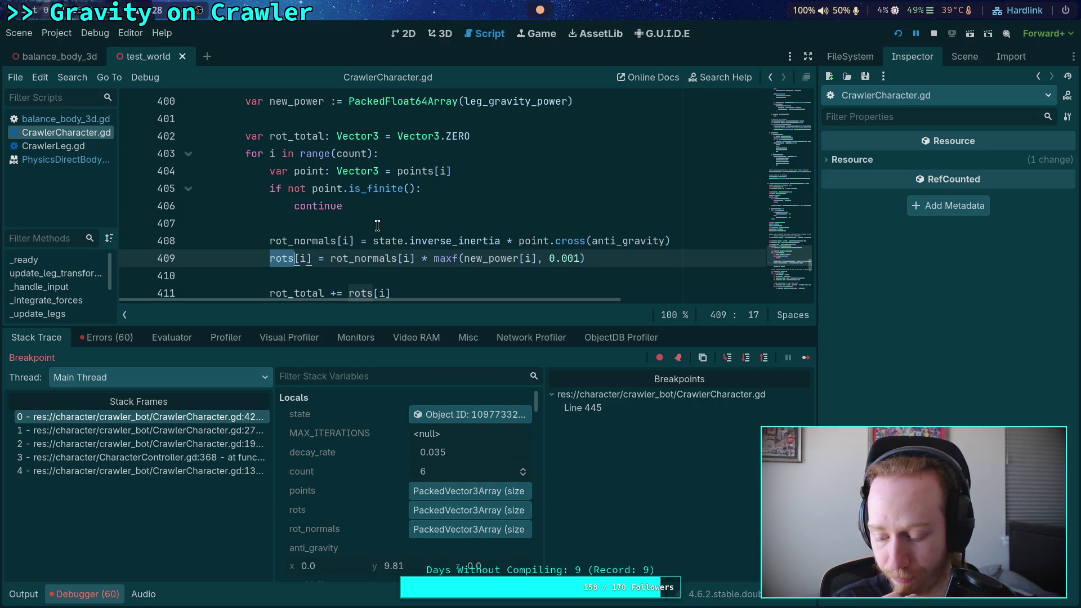
# - Read the value of decay_rate in the paused debugger
pyautogui.scroll(-5, 377, 225)
pyautogui.scroll(-3, 428, 236)
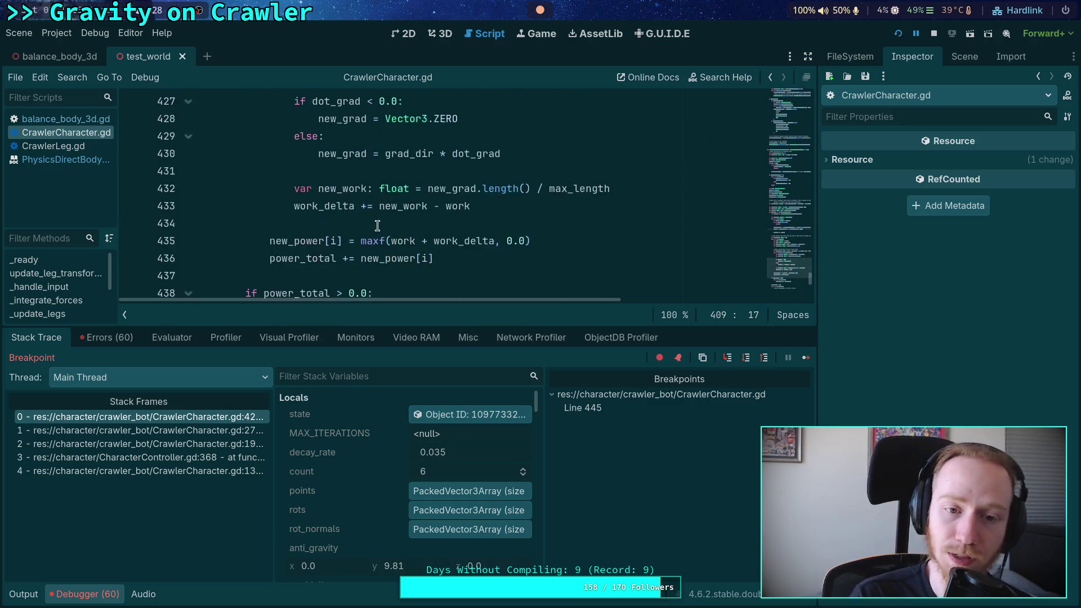
pyautogui.scroll(3, 450, 242)
pyautogui.moveTo(493, 221)
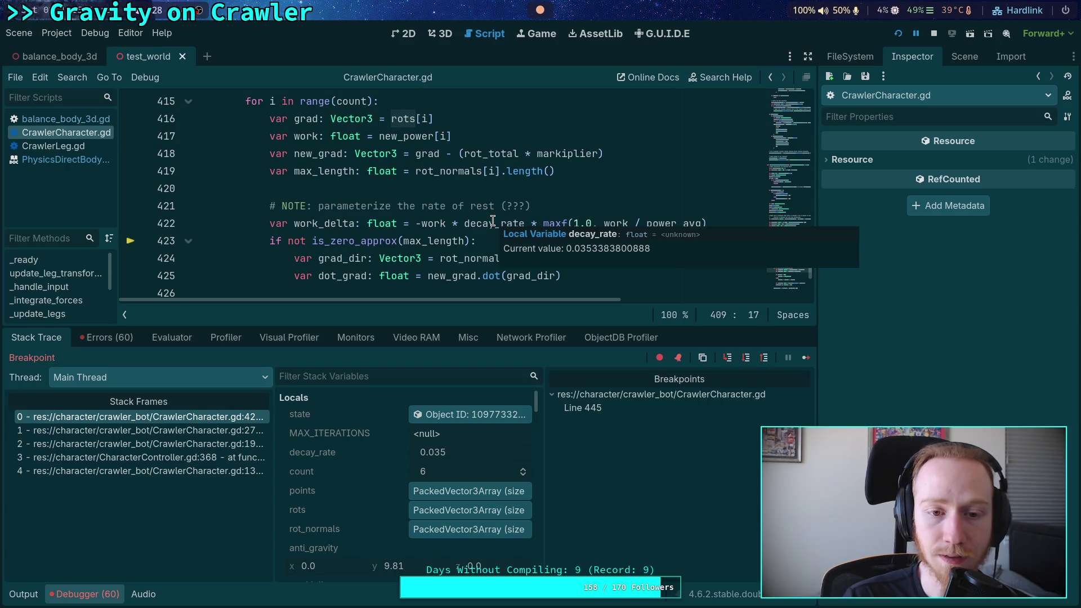
pyautogui.scroll(18, 493, 220)
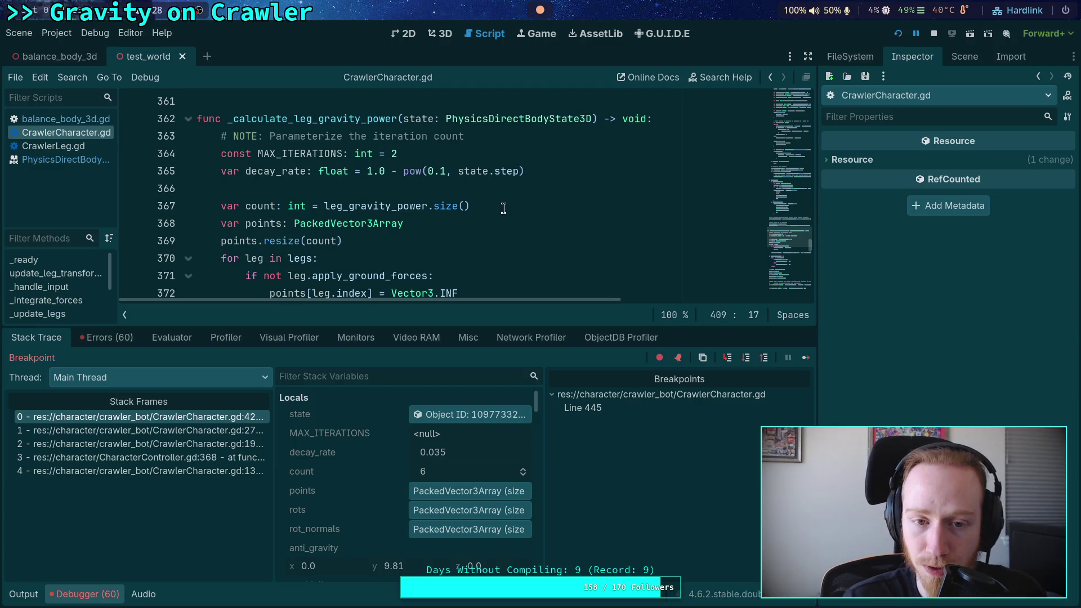
# - Stop the running game, keeping the line 445 breakpoint in place
pyautogui.scroll(-10, 515, 228)
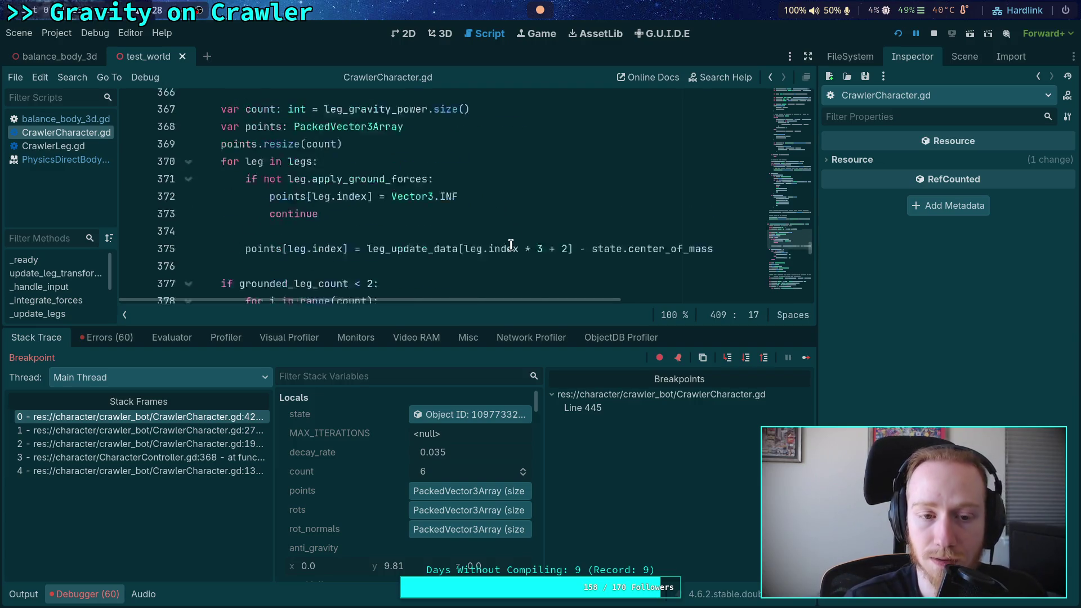
pyautogui.scroll(-4, 516, 239)
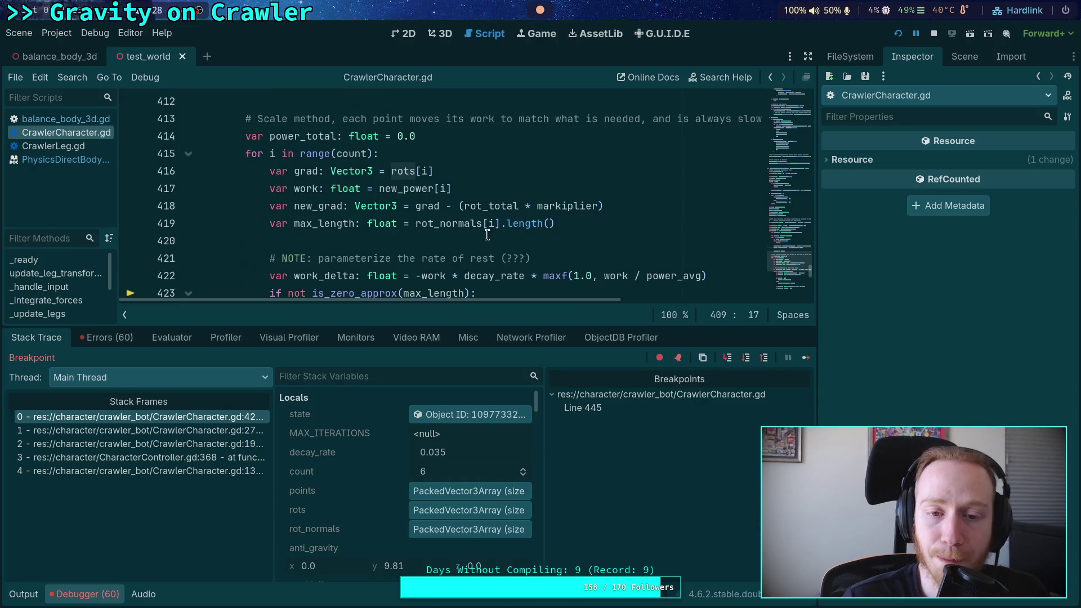
pyautogui.scroll(-1, 481, 230)
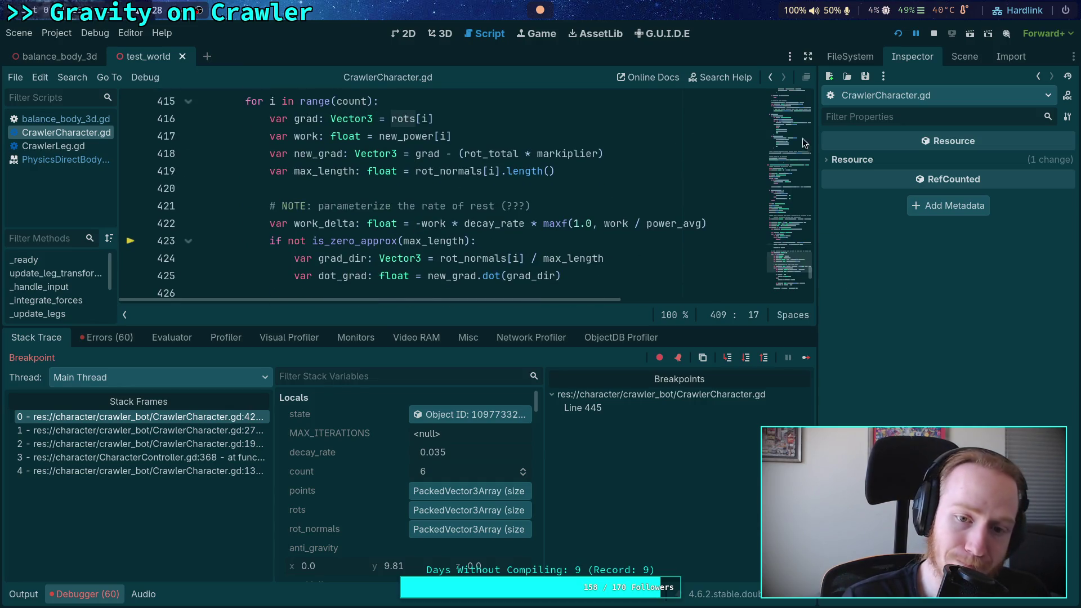
pyautogui.click(936, 32)
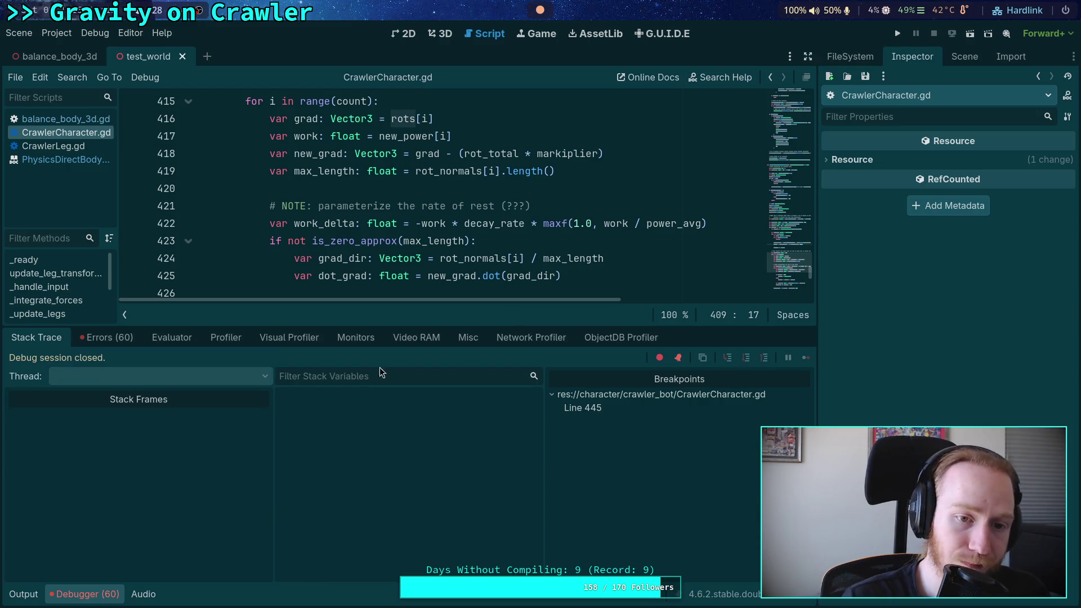
# - Move the grad declaration below the is_zero_approx(max_length) check and indent it into the block
pyautogui.click(319, 223)
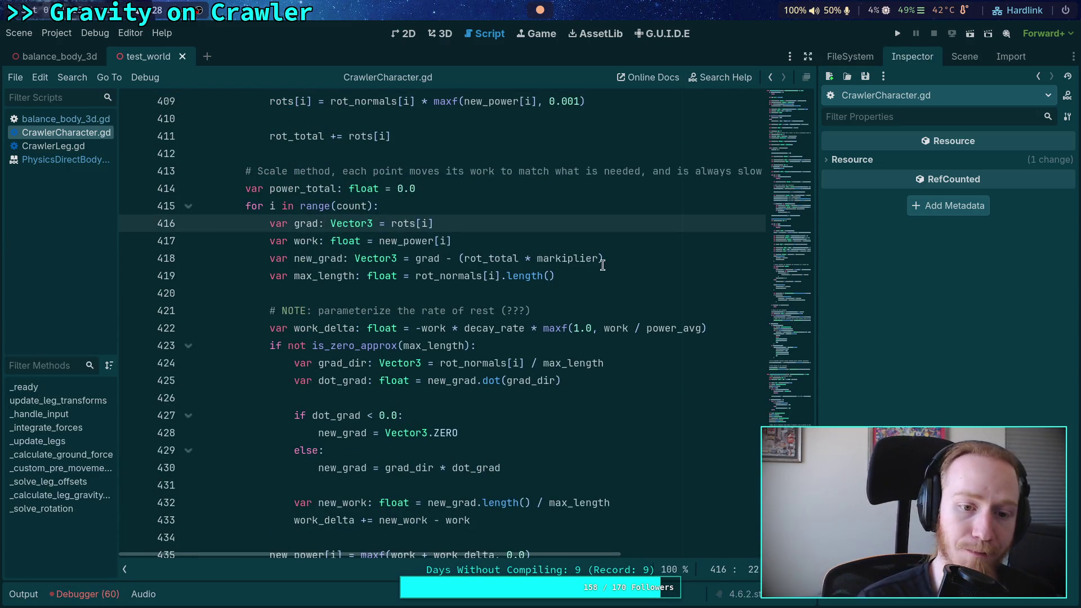
pyautogui.hotkey('alt', 'Down')
pyautogui.hotkey('alt', 'Down')
pyautogui.hotkey('alt', 'Down')
pyautogui.hotkey('alt', 'Down')
pyautogui.hotkey('alt', 'Down')
pyautogui.hotkey('alt', 'Down')
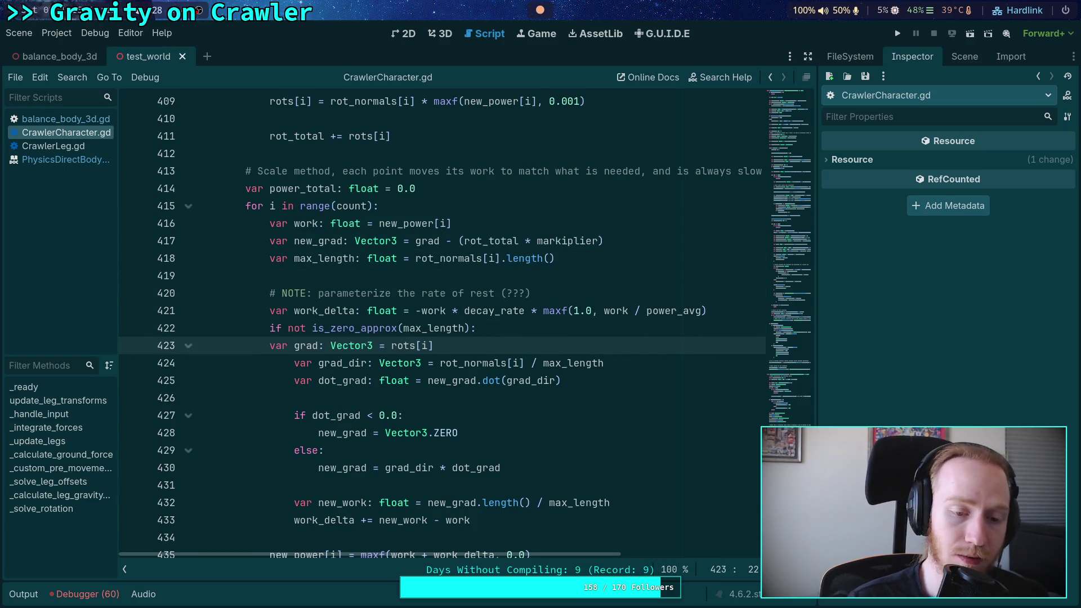
pyautogui.press('Tab')
# - Move the new_grad declaration into the same if block and indent it to clear the error
pyautogui.click(356, 258)
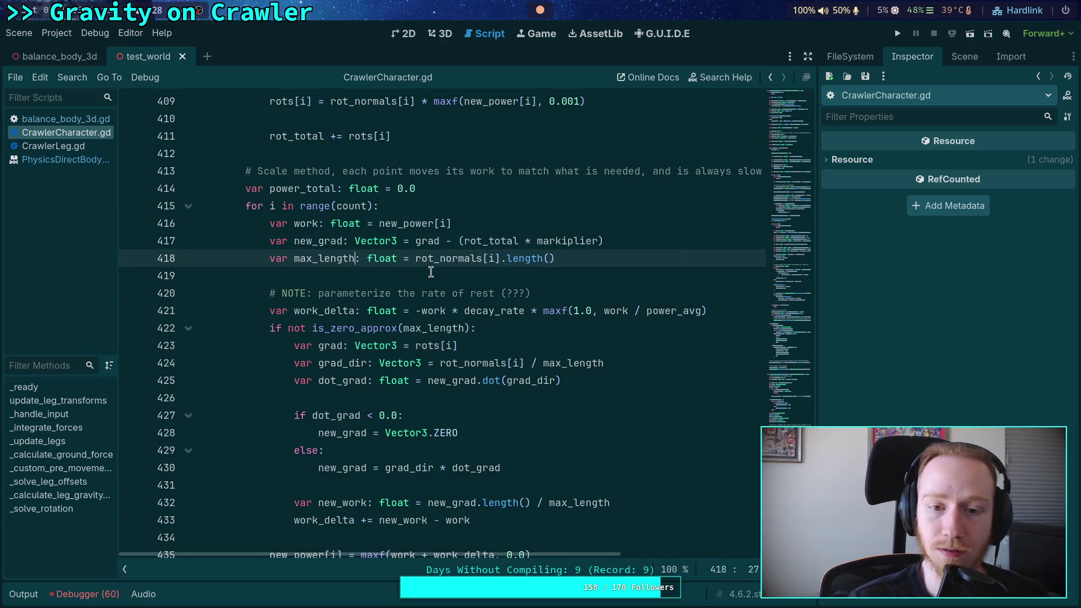
pyautogui.press('Up')
pyautogui.hotkey('alt', 'Down')
pyautogui.hotkey('alt', 'Down')
pyautogui.hotkey('alt', 'Down')
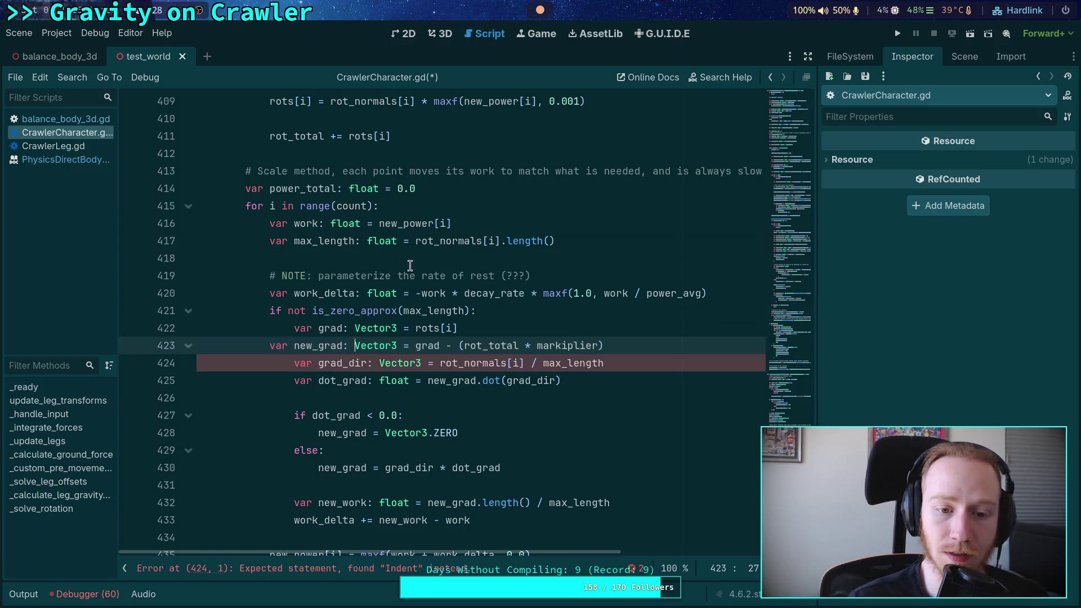
pyautogui.press('Home')
pyautogui.press('Tab')
# - Highlight every max_length use and review the work_delta and skipped-leg points lines
pyautogui.click(575, 387)
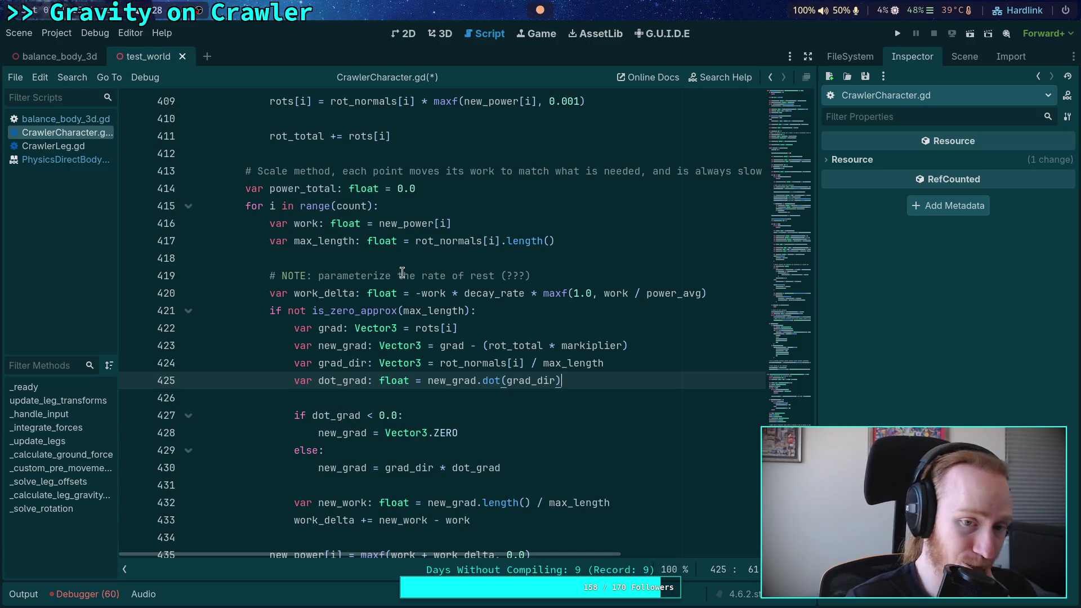
pyautogui.doubleClick(309, 242)
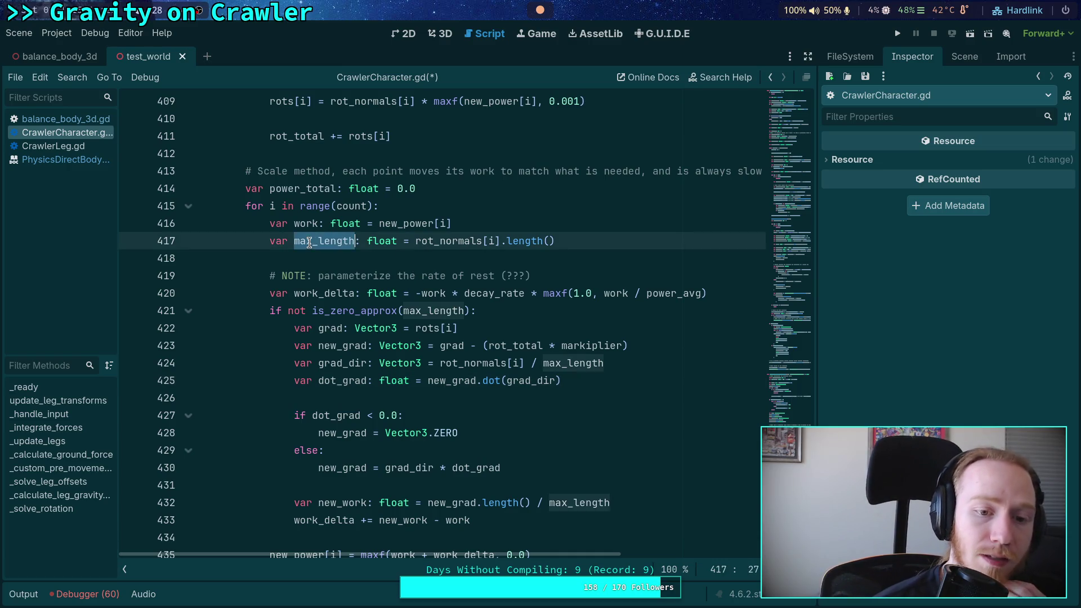
pyautogui.scroll(-2, 490, 360)
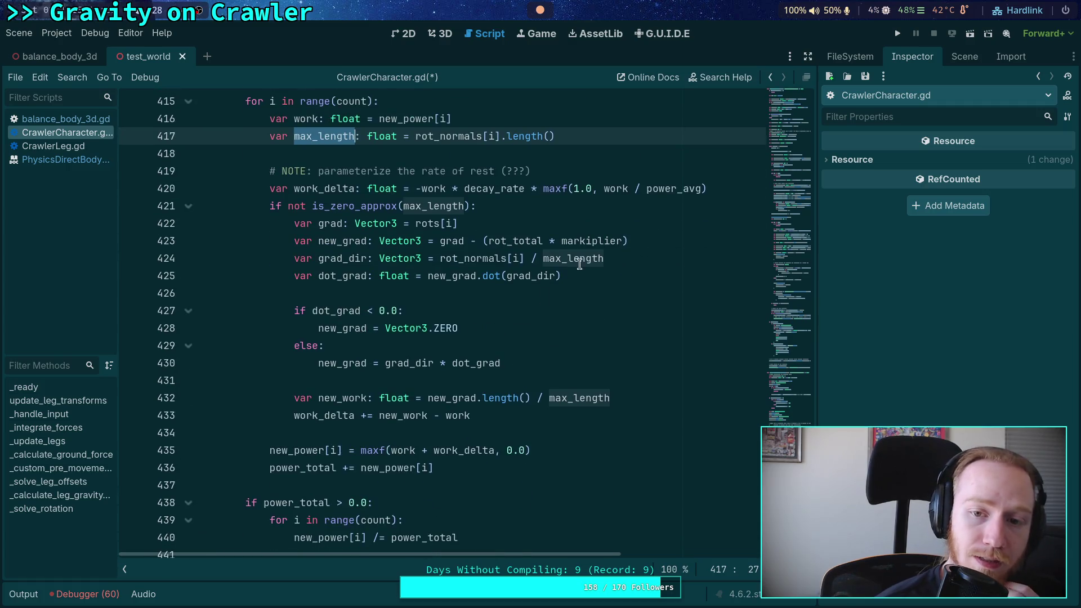
pyautogui.click(726, 189)
pyautogui.scroll(3, 715, 227)
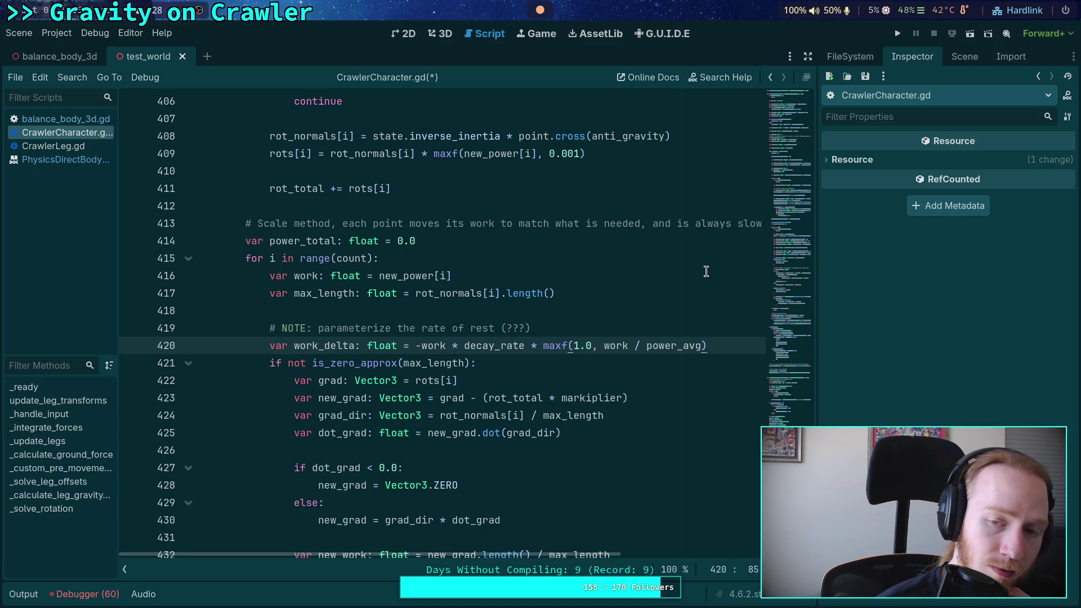
pyautogui.scroll(7, 706, 271)
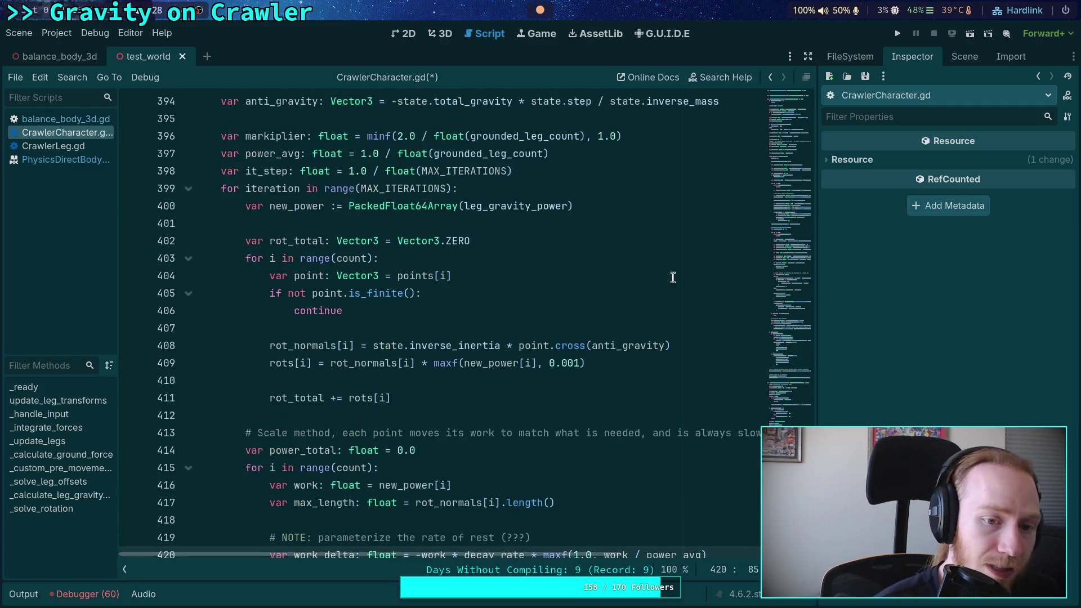
pyautogui.scroll(11, 422, 240)
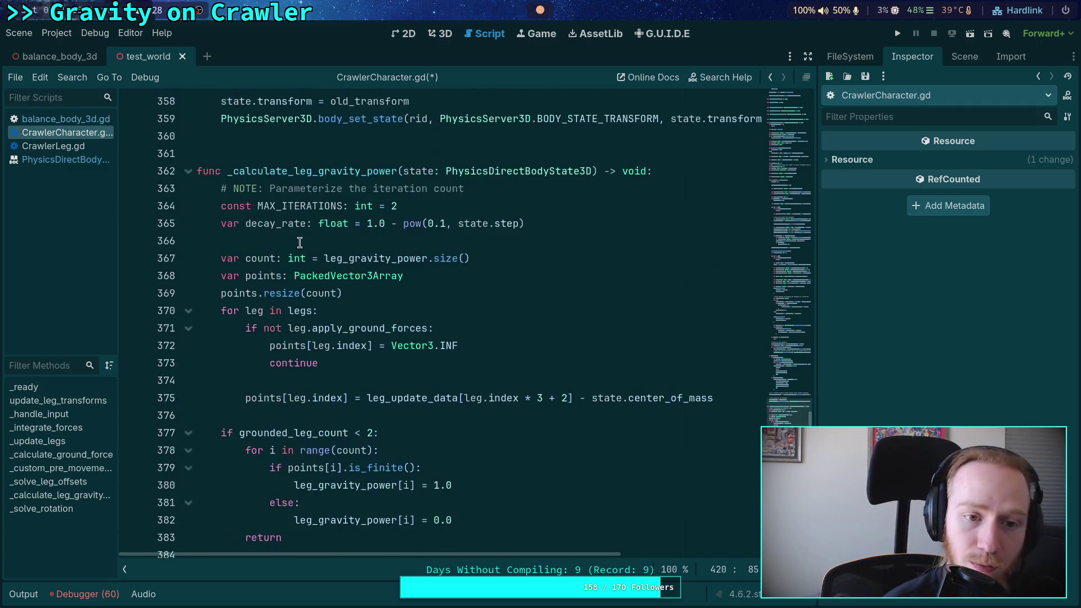
pyautogui.scroll(-3, 294, 240)
pyautogui.click(307, 293)
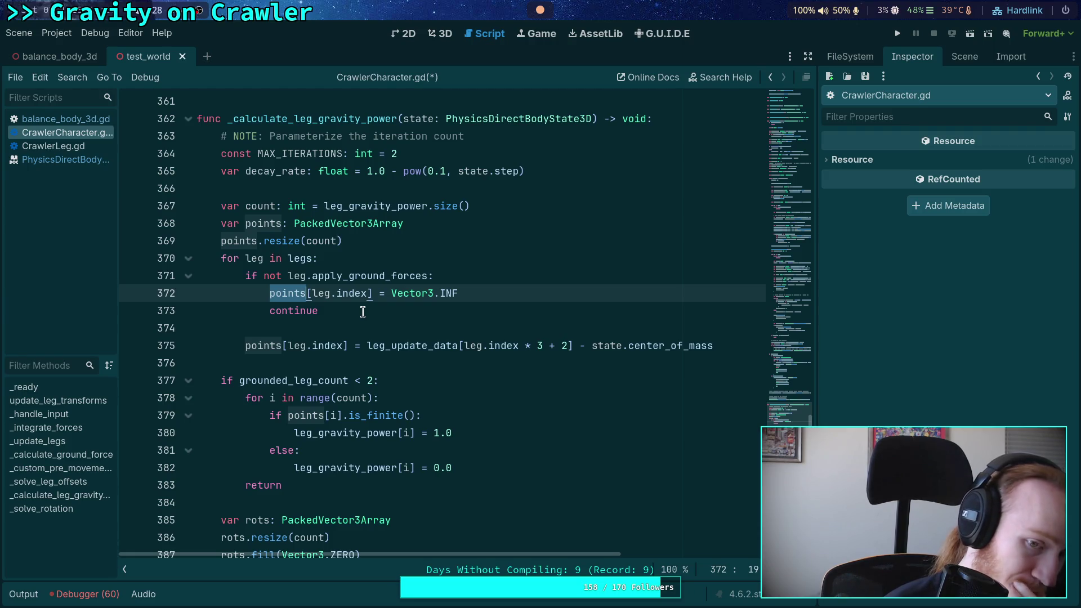
pyautogui.scroll(-3, 455, 301)
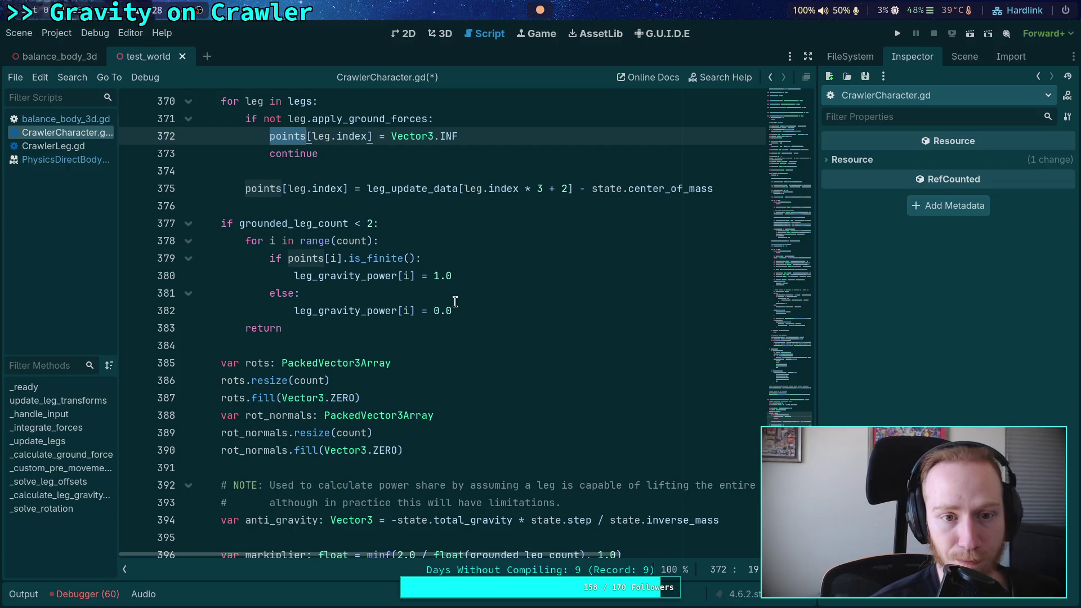
pyautogui.scroll(2, 476, 310)
pyautogui.scroll(-1, 477, 311)
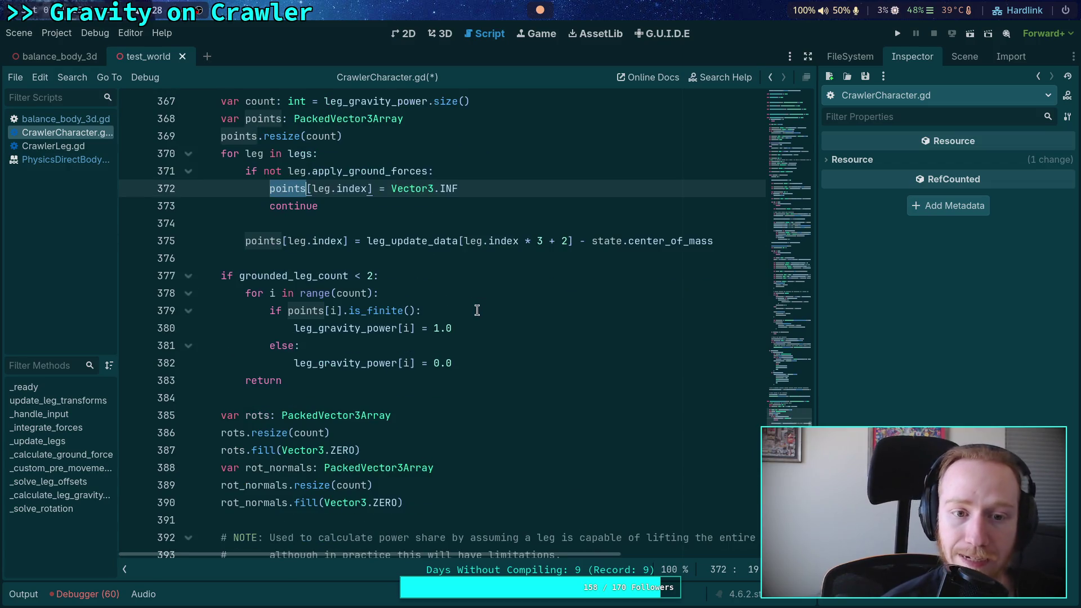
pyautogui.scroll(-10, 477, 310)
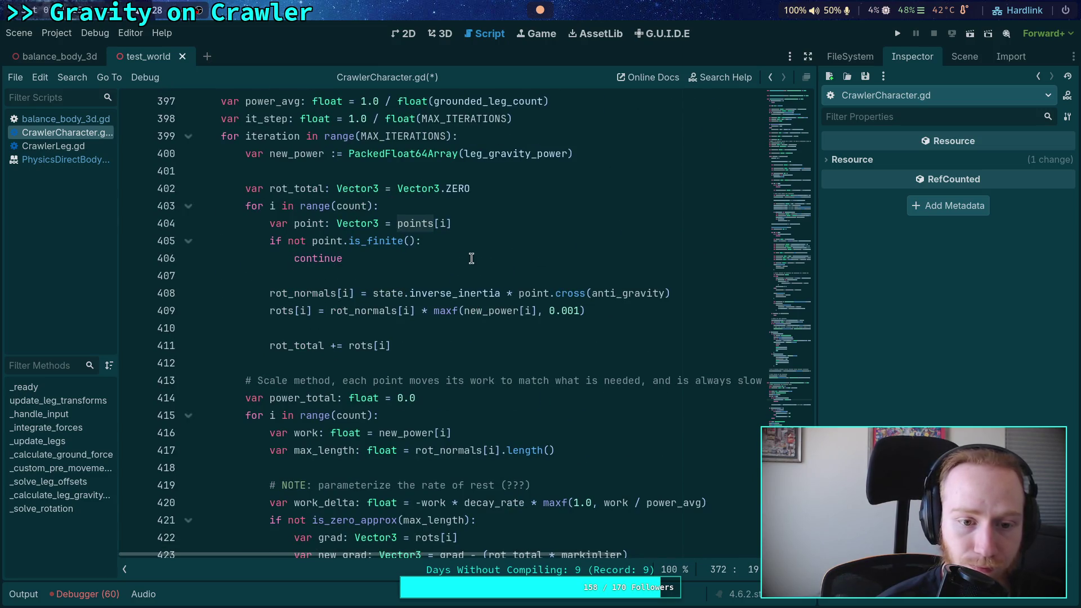
pyautogui.scroll(-3, 472, 258)
pyautogui.scroll(4, 471, 257)
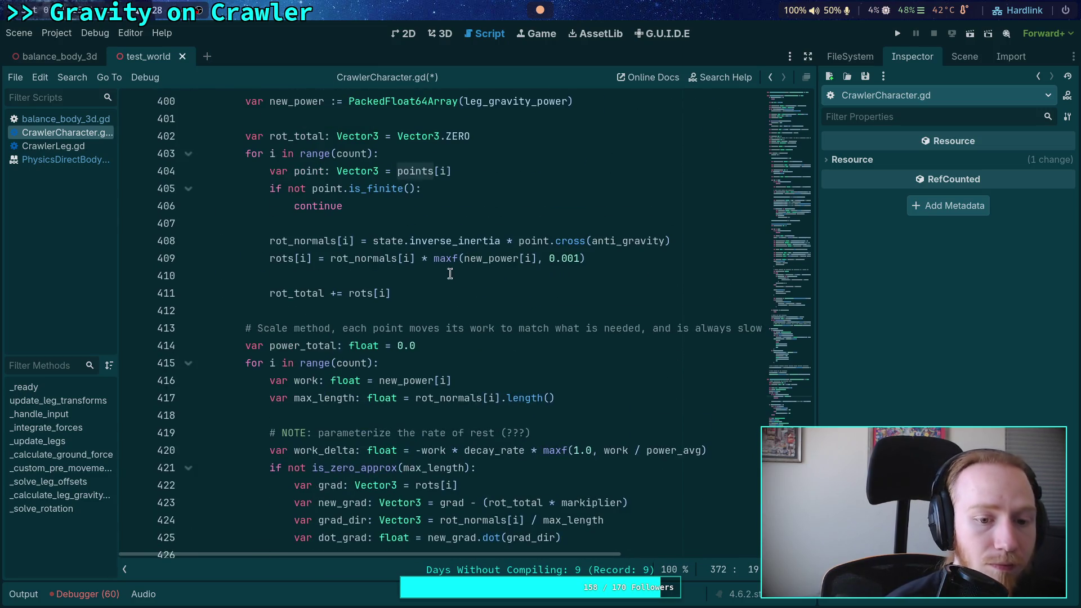
pyautogui.scroll(-2, 393, 323)
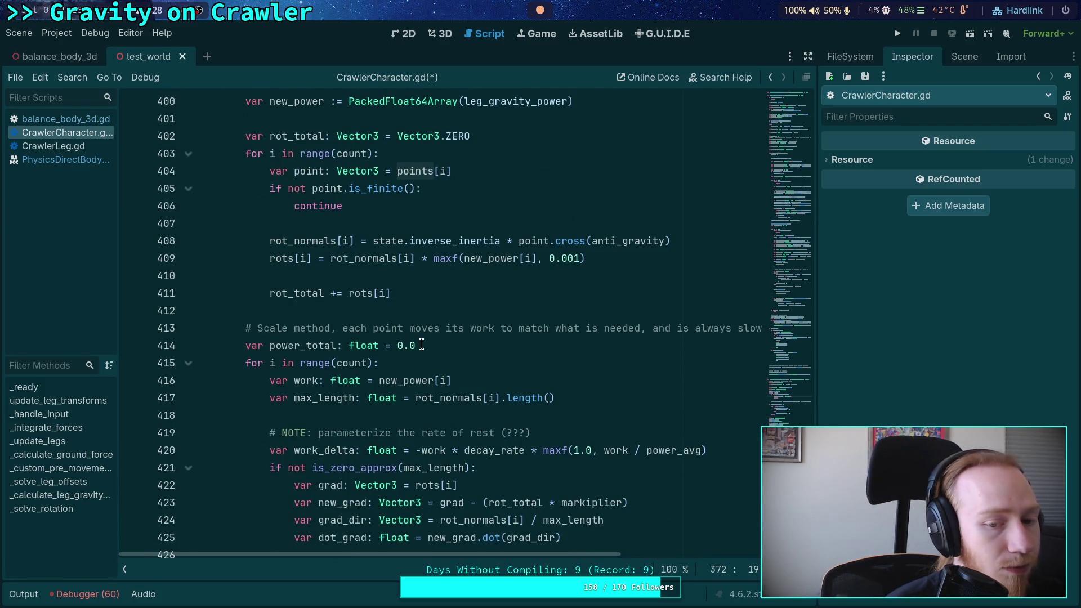
pyautogui.scroll(-2, 421, 344)
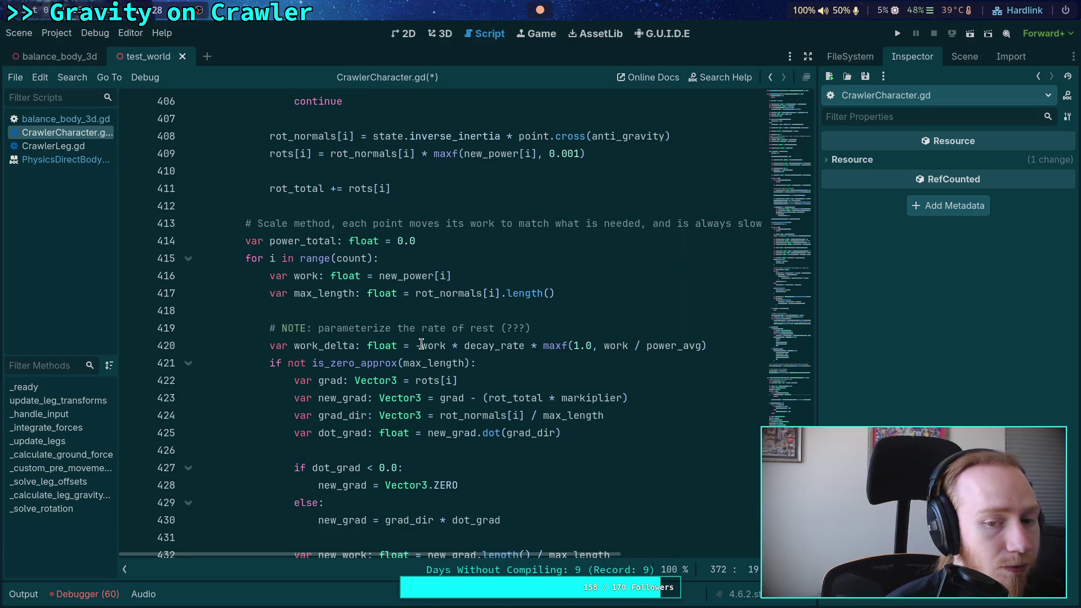
pyautogui.click(718, 345)
# - Add an 'if not legs[i].apply_ground_forces:' line below the work_delta calculation
pyautogui.press('Return')
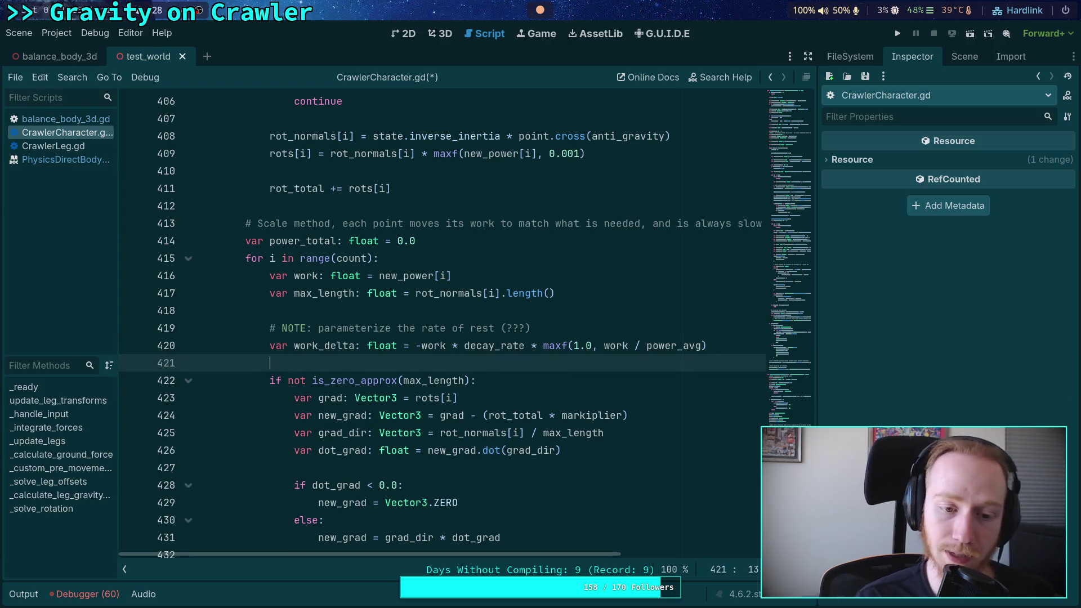
pyautogui.write('ifnot ')
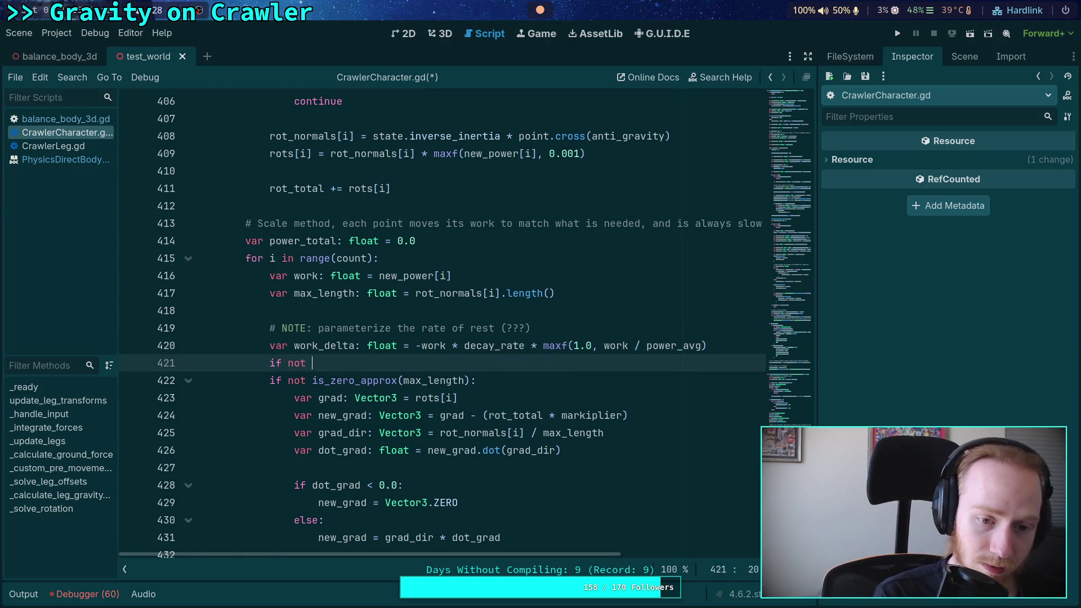
pyautogui.write('legs')
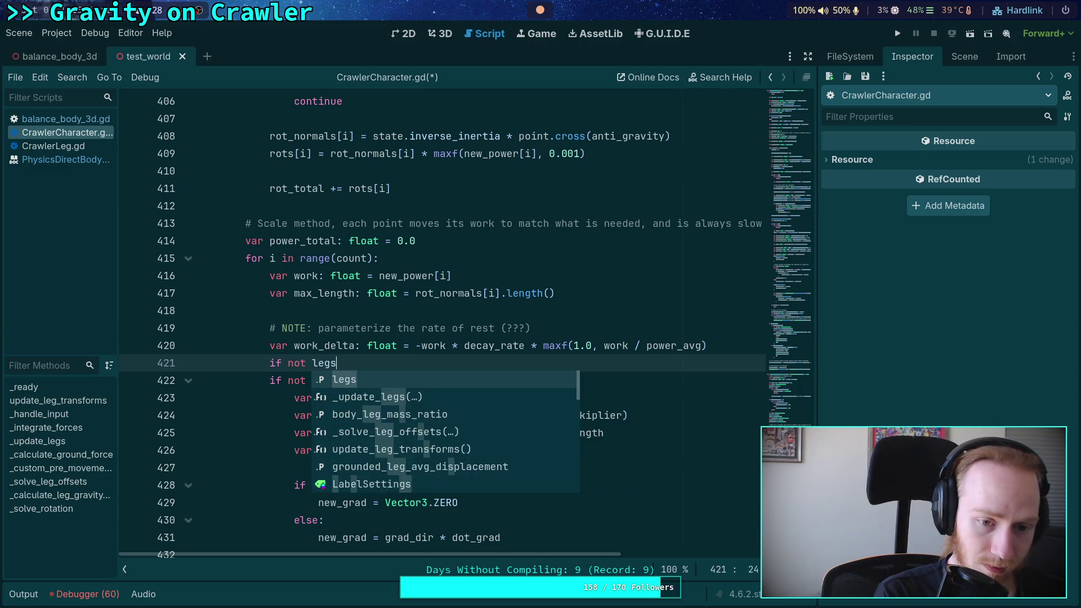
pyautogui.write('[i].ap')
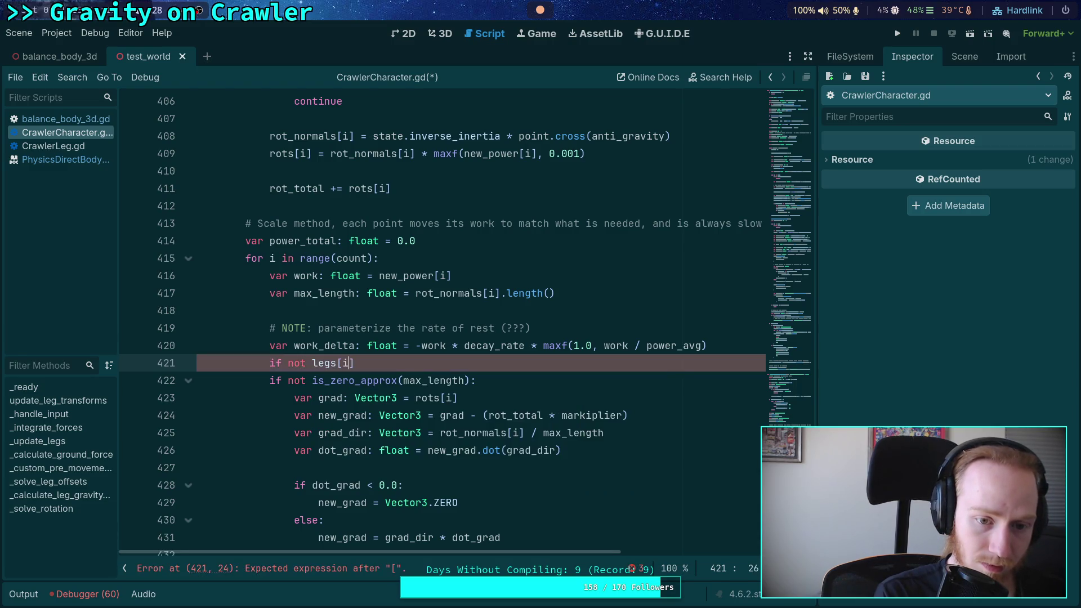
pyautogui.press('Return')
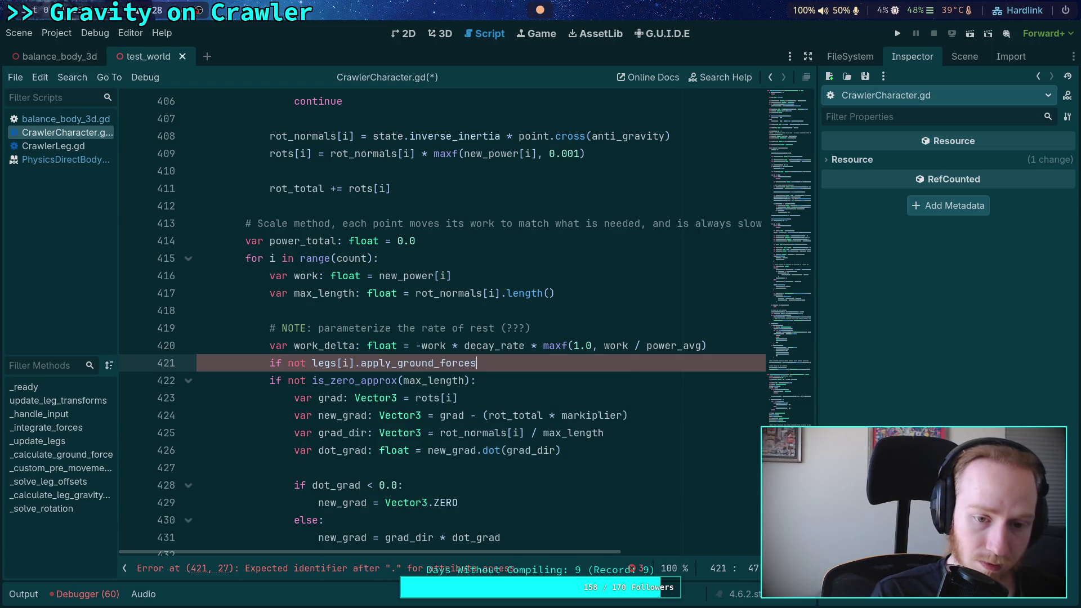
pyautogui.write(':')
pyautogui.press('Return')
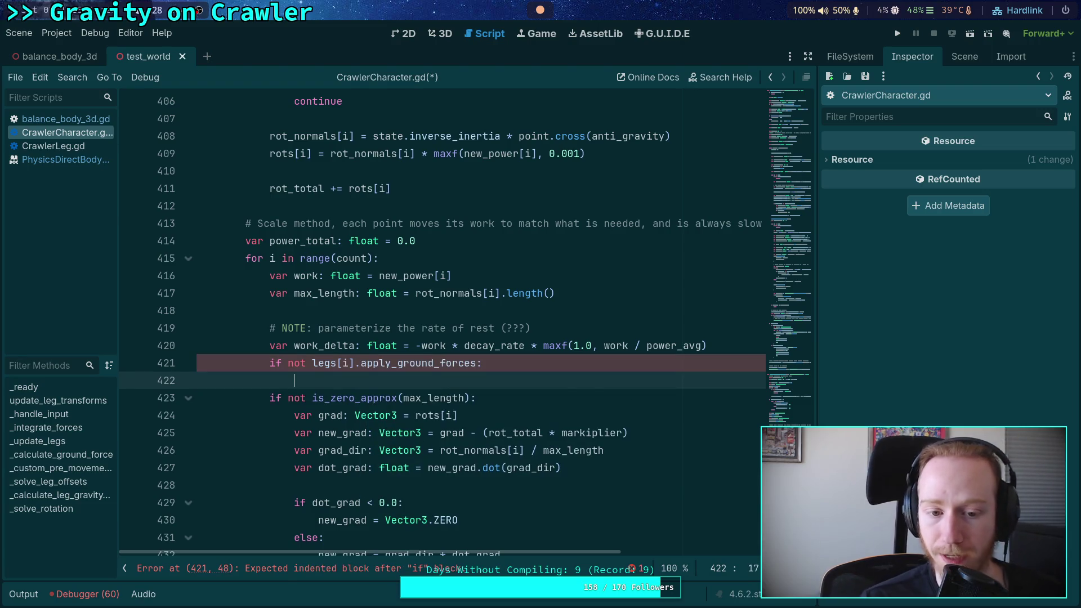
# - Turn the following is_zero_approx(max_length) 'if' on line 423 into 'elif'
pyautogui.scroll(-3, 283, 240)
pyautogui.click(283, 240)
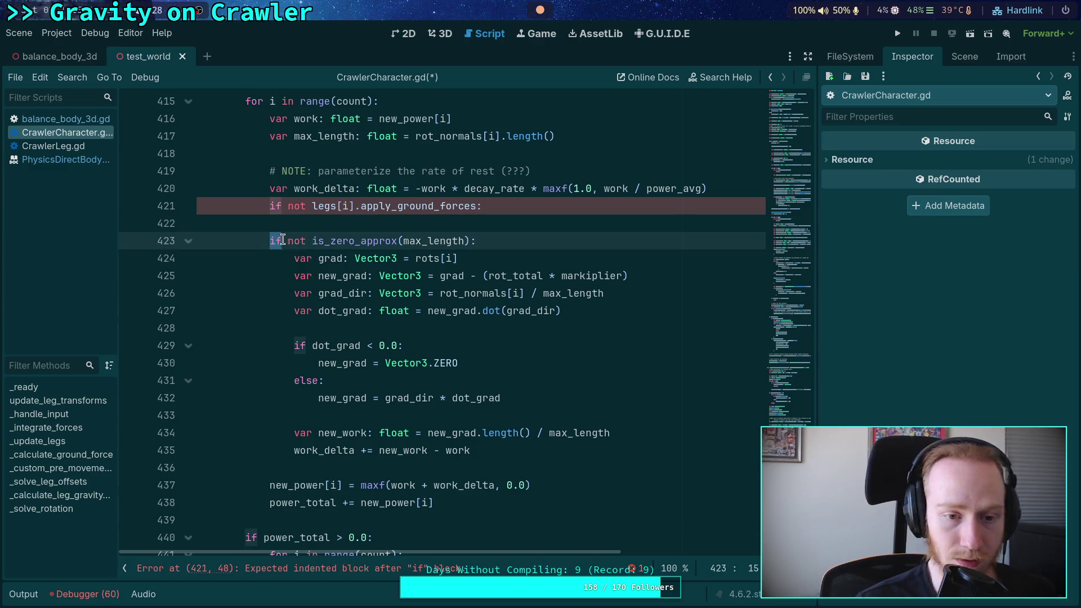
pyautogui.click(270, 241)
pyautogui.write('el')
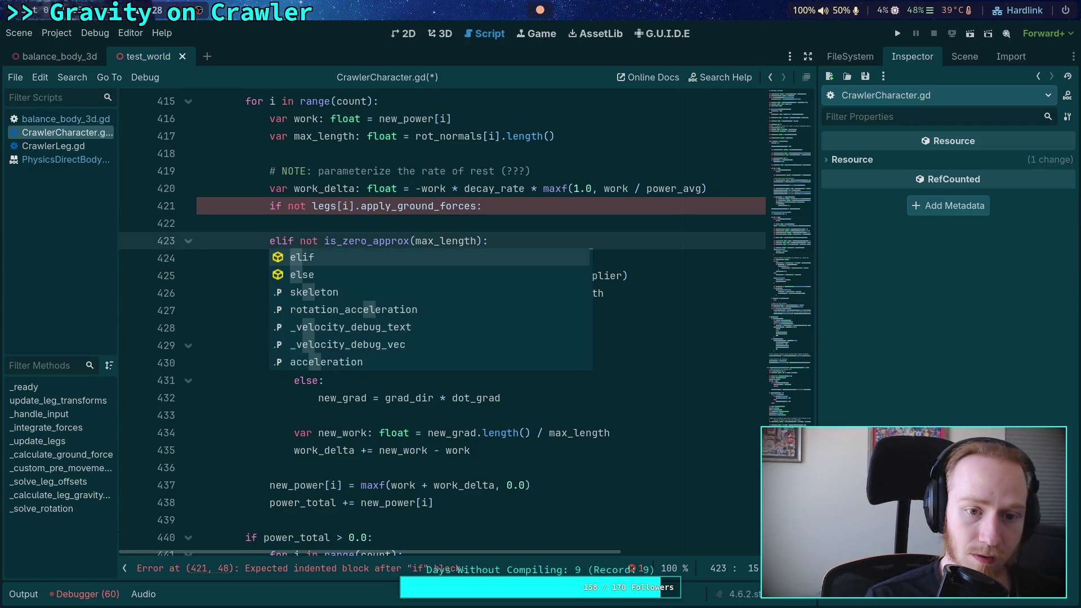
# - Write 'work_delta = -work' as the body of the new apply_ground_forces branch
pyautogui.click(400, 218)
pyautogui.scroll(1, 614, 293)
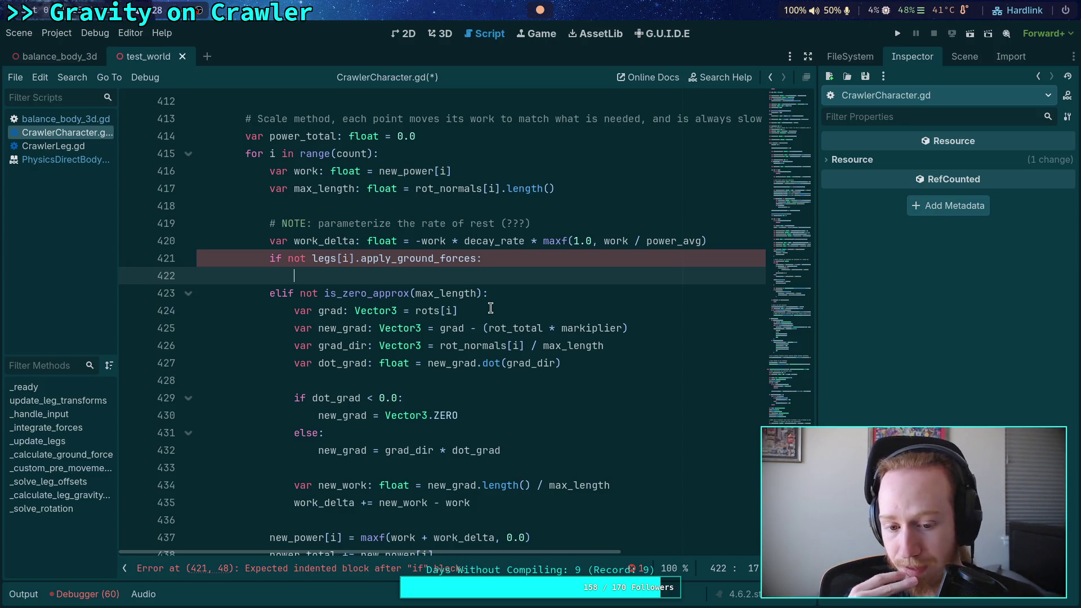
pyautogui.scroll(-2, 490, 308)
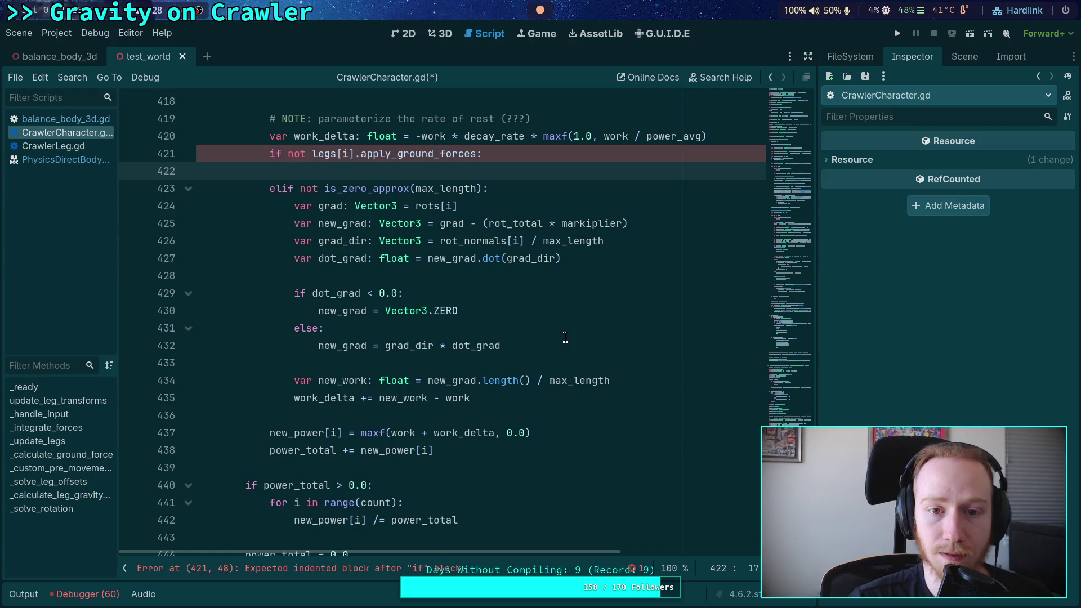
pyautogui.write('orwork')
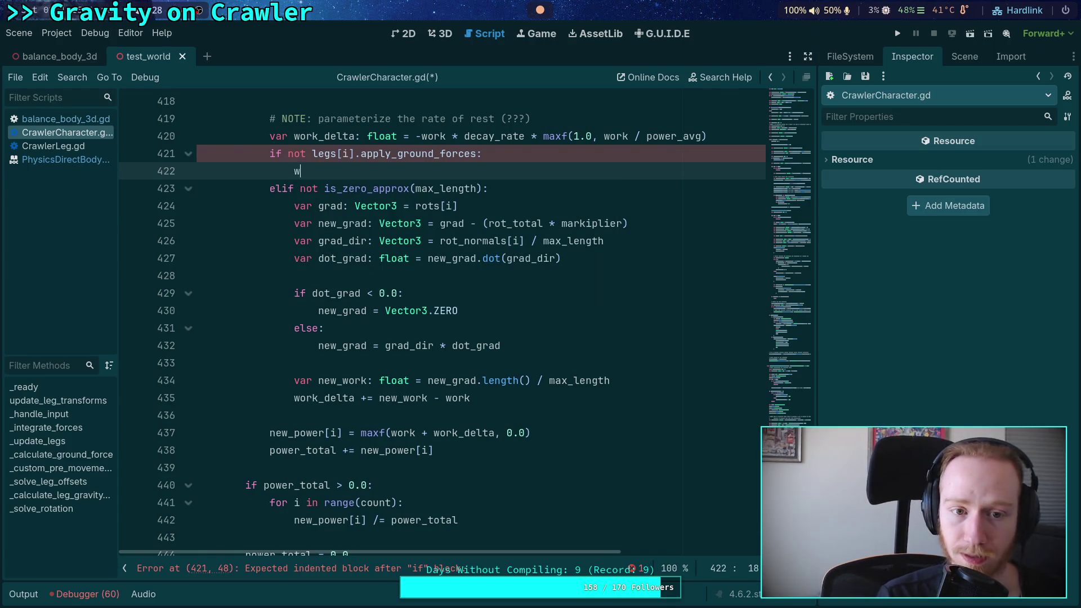
pyautogui.write('_delta = s')
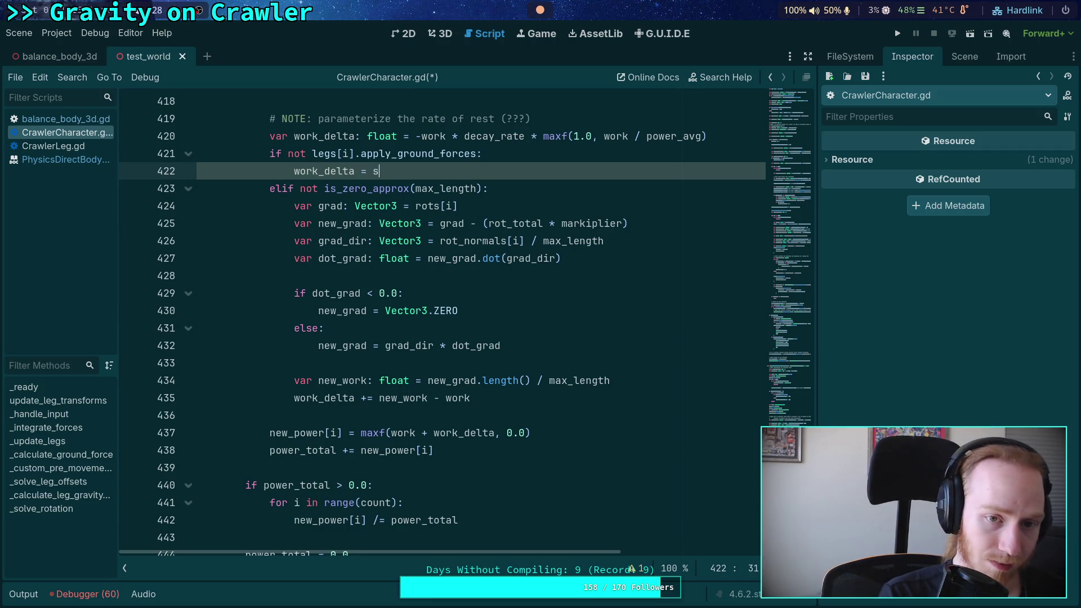
pyautogui.press('BackSpace')
pyautogui.write('-work_delta')
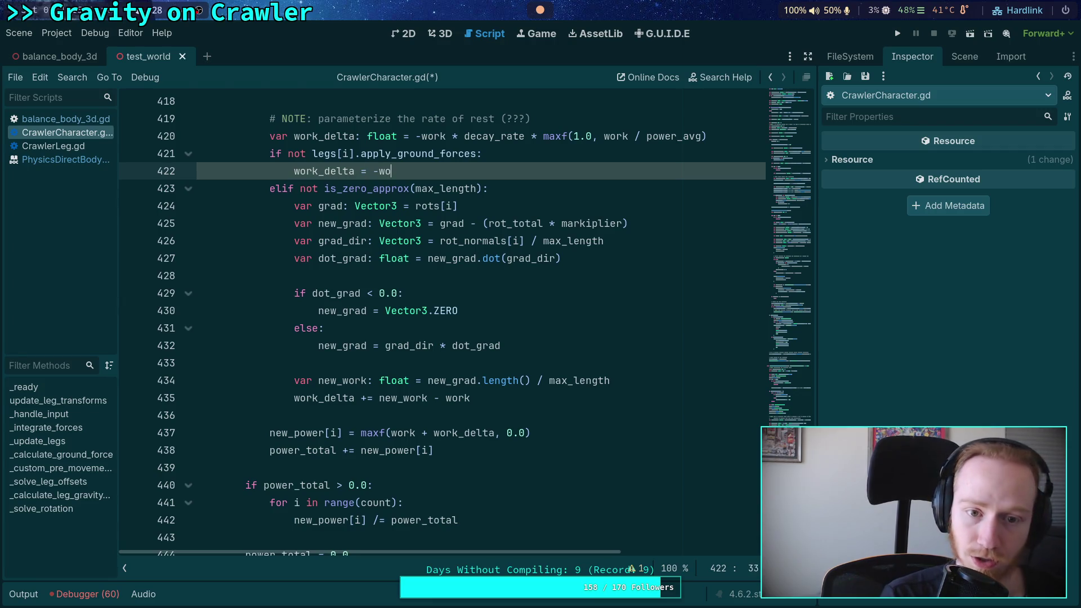
pyautogui.press('BackSpace')
pyautogui.press('BackSpace')
pyautogui.press('BackSpace')
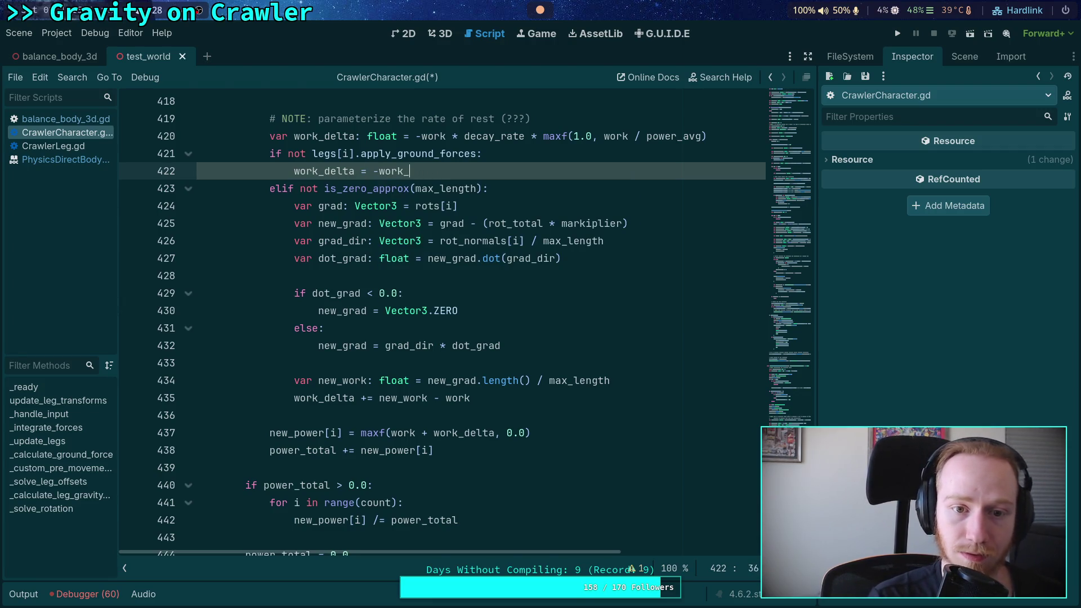
# - Review the move_toward call on line 447 and select the work_delta name on line 420
pyautogui.scroll(-5, 563, 358)
pyautogui.scroll(2, 591, 369)
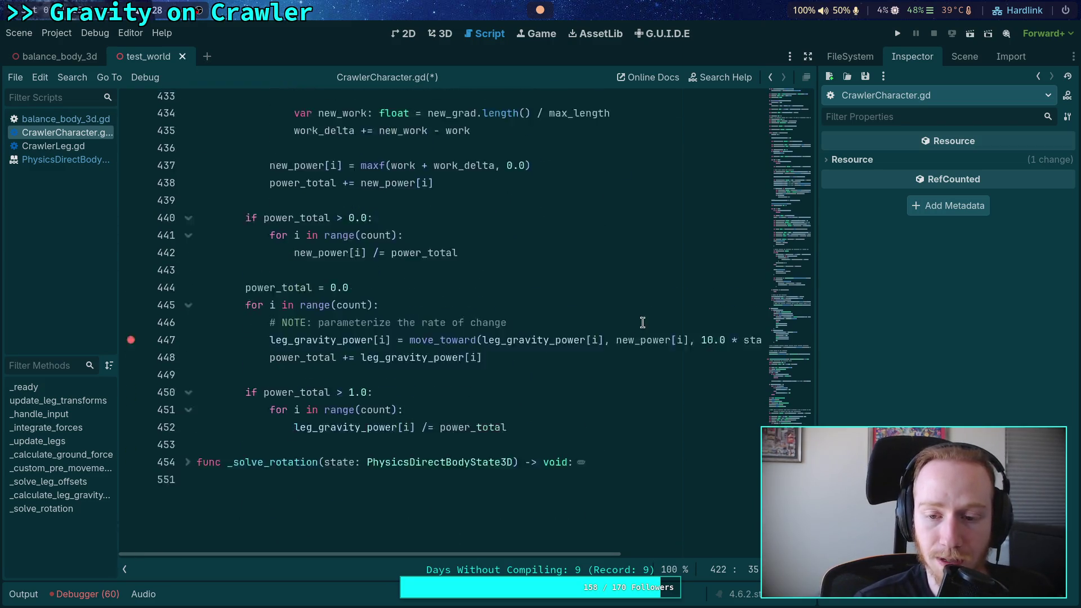
pyautogui.click(608, 396)
pyautogui.moveTo(609, 394); pyautogui.dragTo(757, 400)
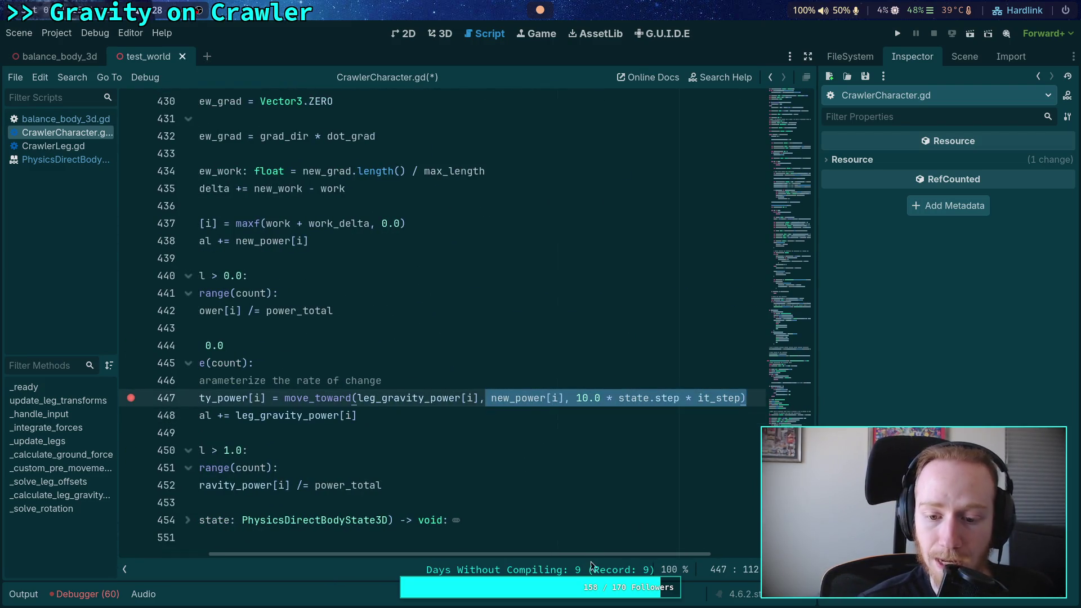
pyautogui.moveTo(590, 555); pyautogui.dragTo(451, 457)
pyautogui.scroll(4, 513, 390)
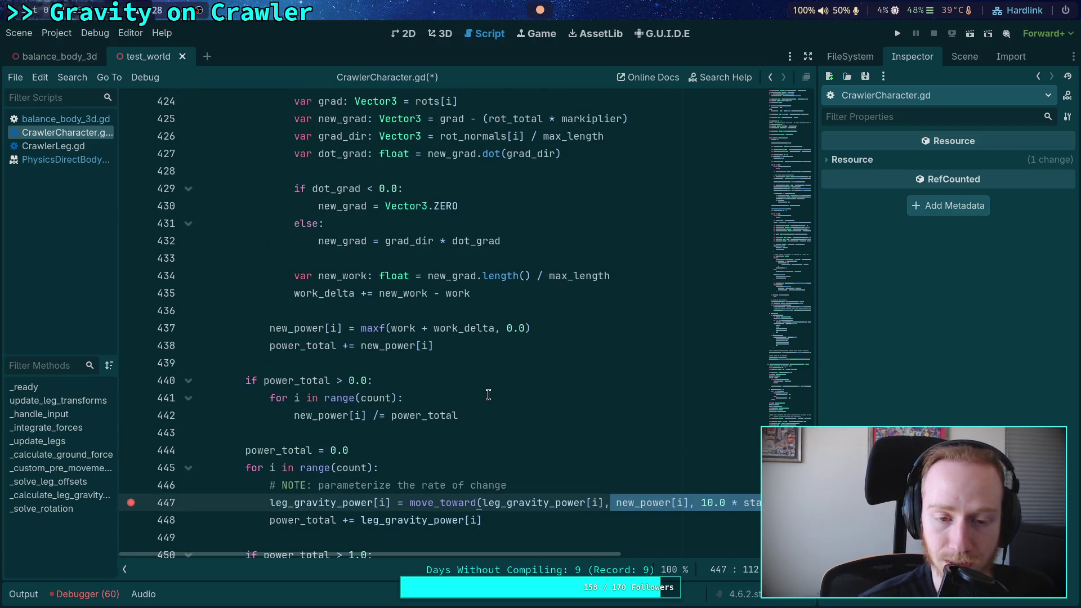
pyautogui.scroll(7, 425, 379)
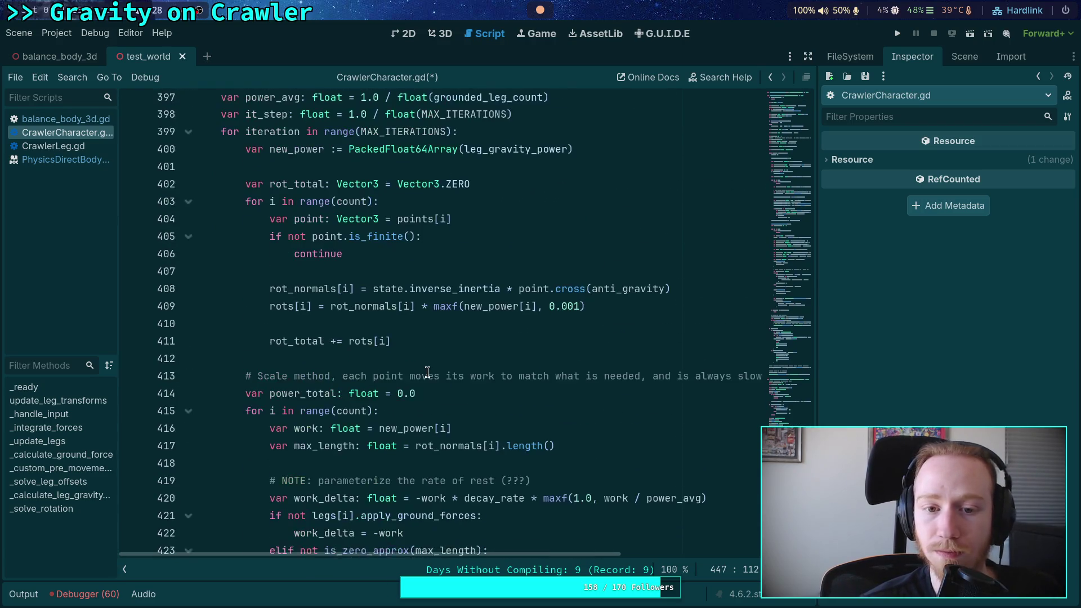
pyautogui.scroll(-3, 417, 378)
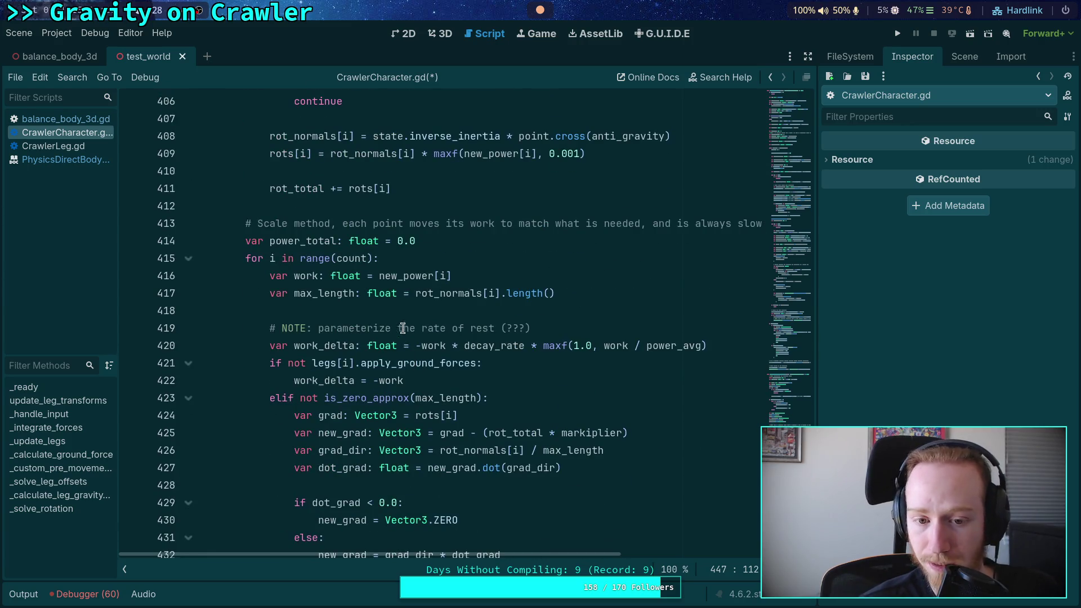
pyautogui.scroll(-2, 413, 324)
pyautogui.click(414, 276)
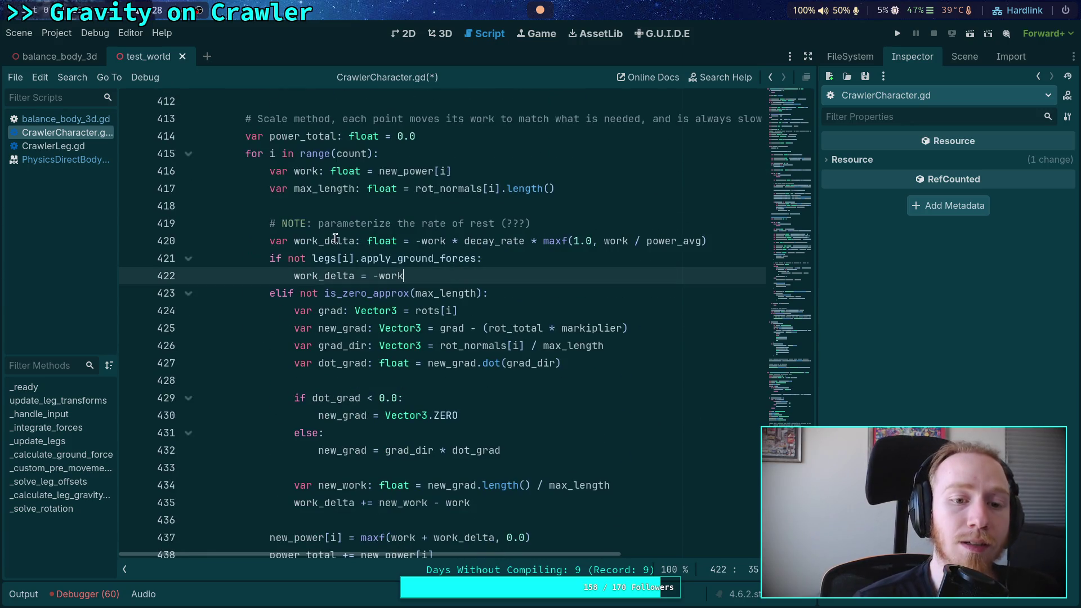
pyautogui.doubleClick(357, 241)
pyautogui.scroll(-1, 357, 241)
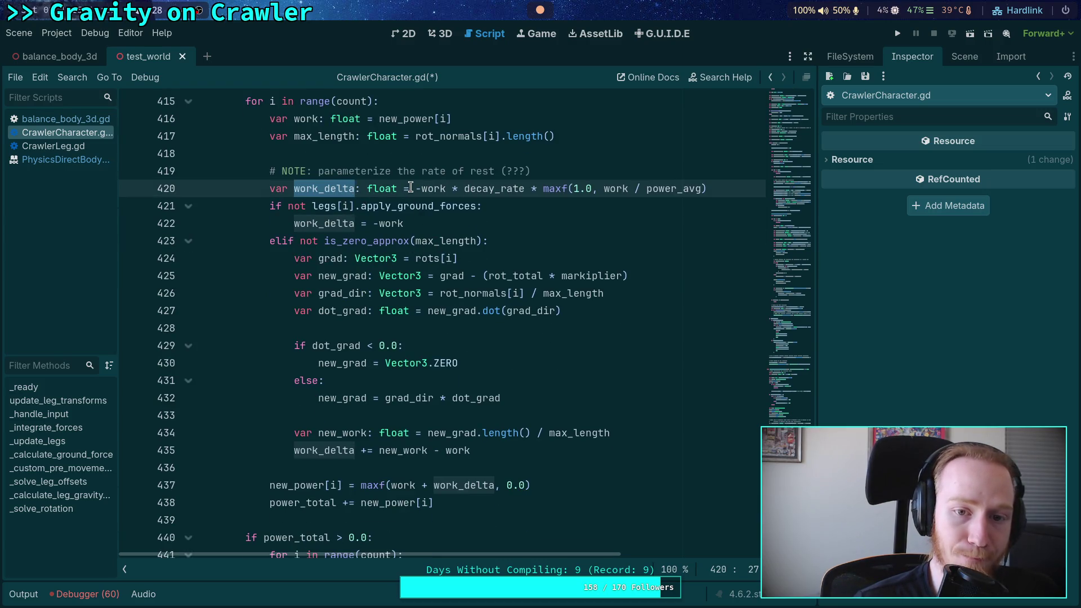
# - Cut the decay expression from line 420 and paste it as 'work_delta -=' in the elif branch
pyautogui.moveTo(414, 188); pyautogui.dragTo(738, 190)
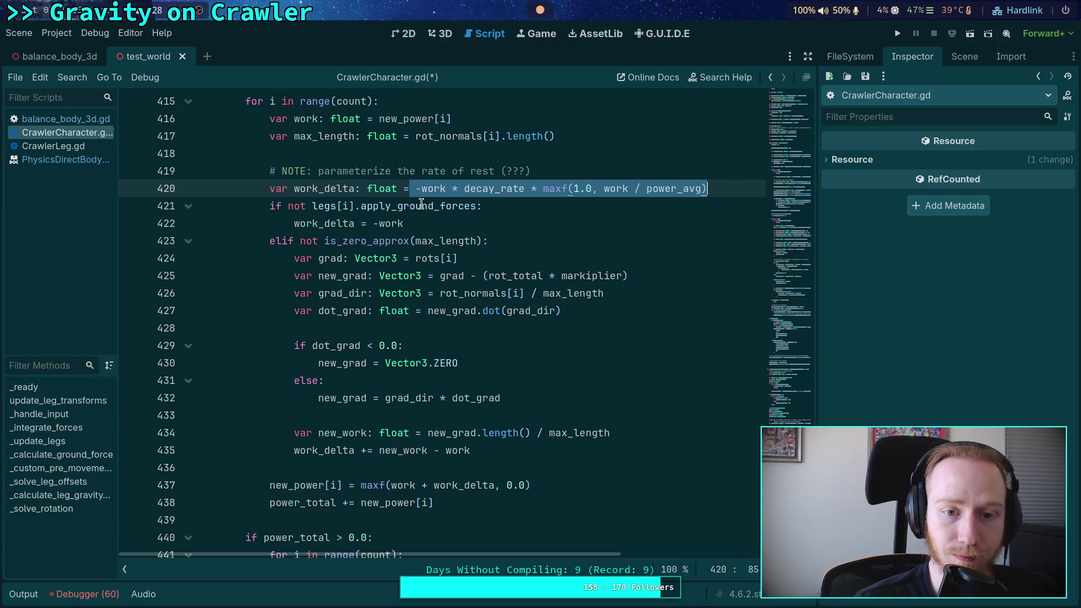
pyautogui.hotkey('ctrl', 'x')
pyautogui.click(563, 236)
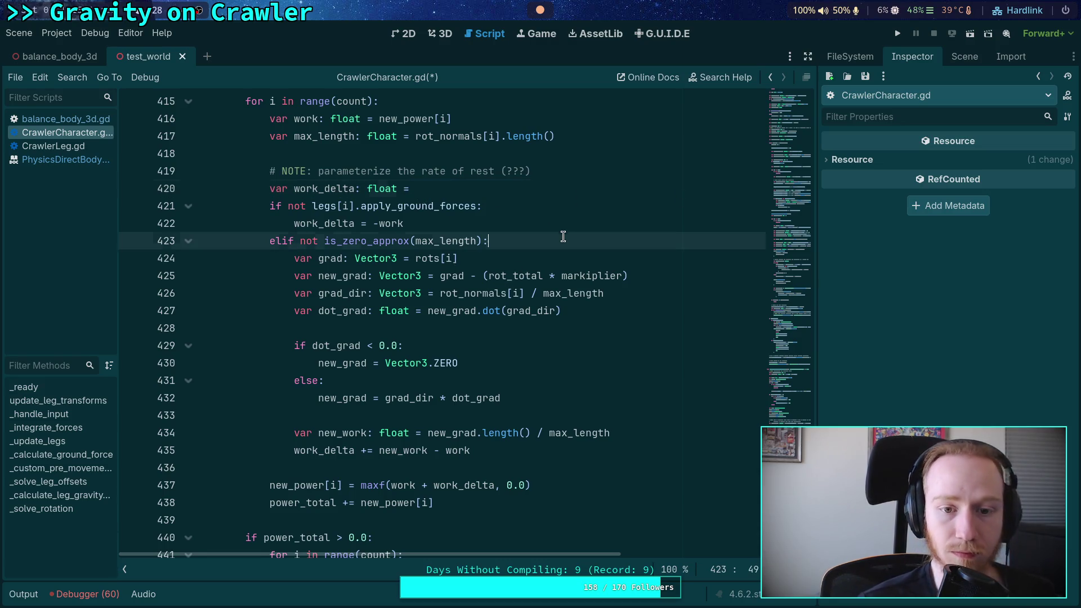
pyautogui.press('Return')
pyautogui.write('or')
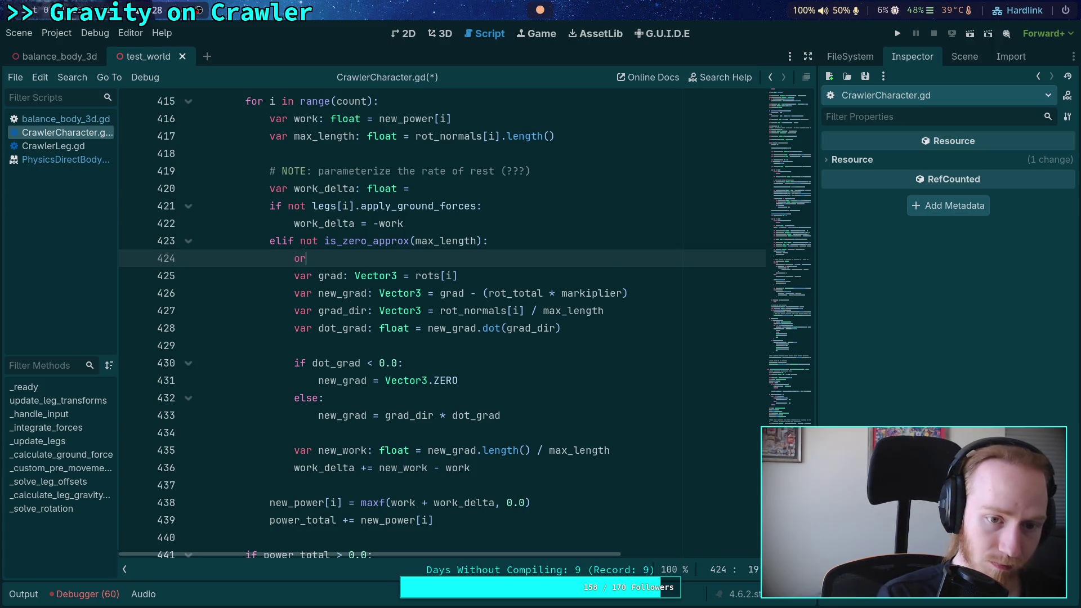
pyautogui.write('work_del')
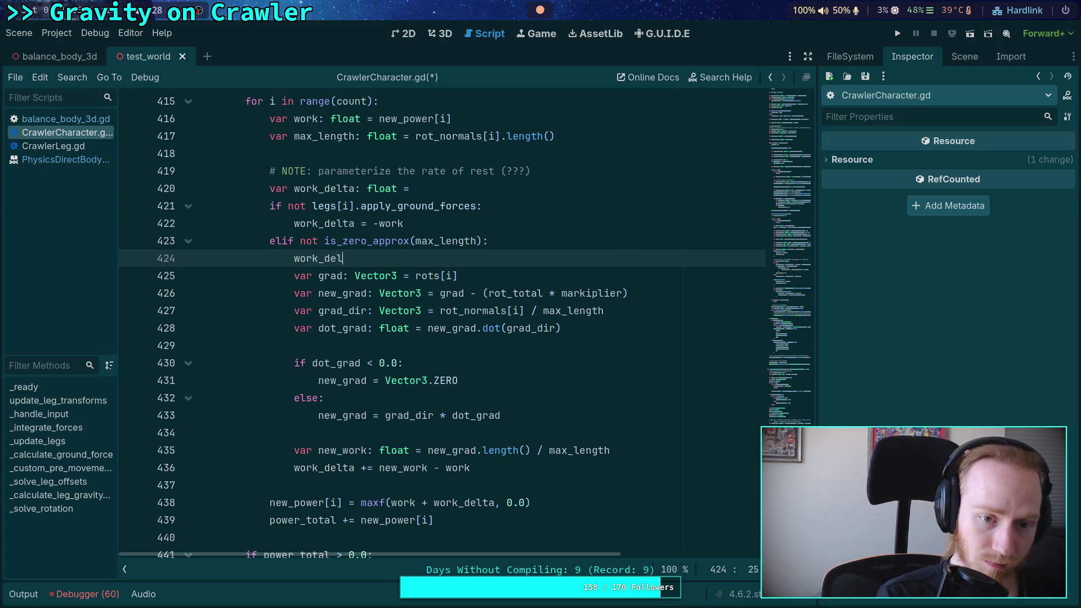
pyautogui.write('ta -=')
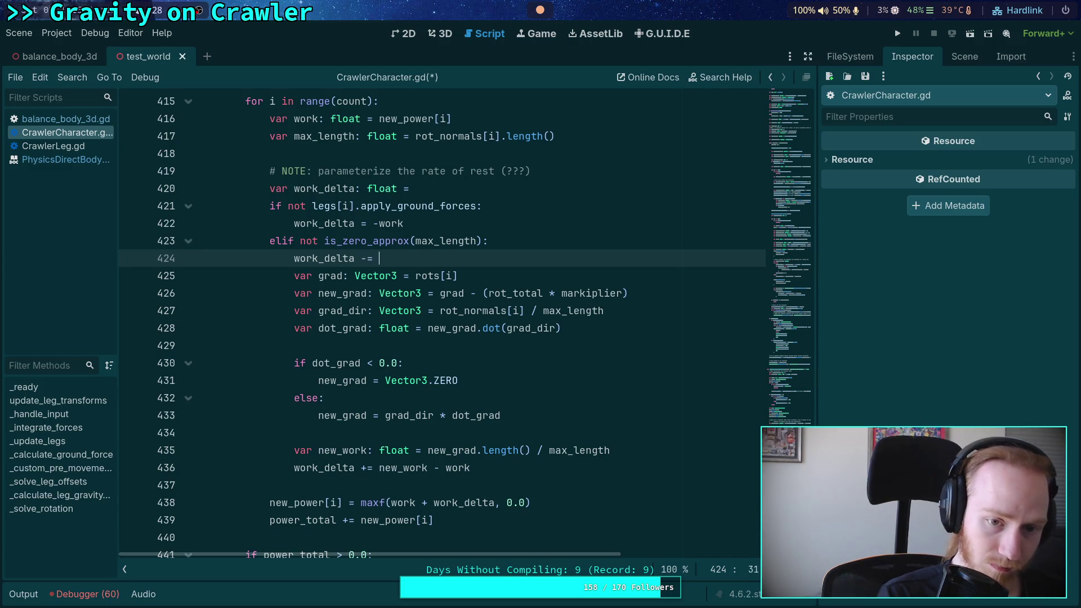
pyautogui.hotkey('ctrl', 'v')
# - Make the no-ground branch 'work_delta -= work', initialise work_delta to 0.0, and save
pyautogui.click(390, 259)
pyautogui.press('BackSpace')
pyautogui.press('BackSpace')
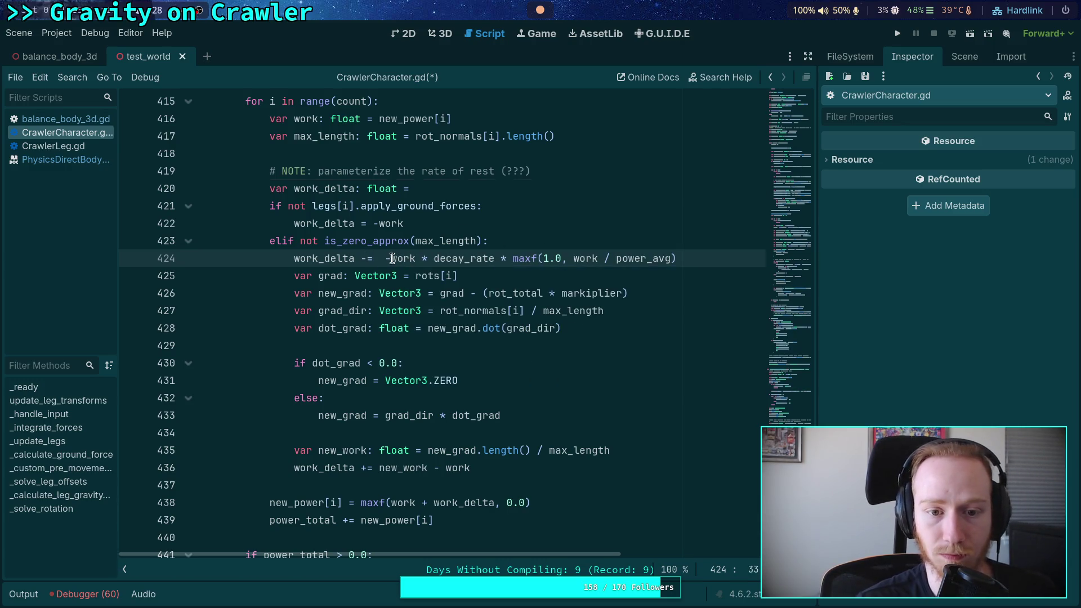
pyautogui.click(360, 223)
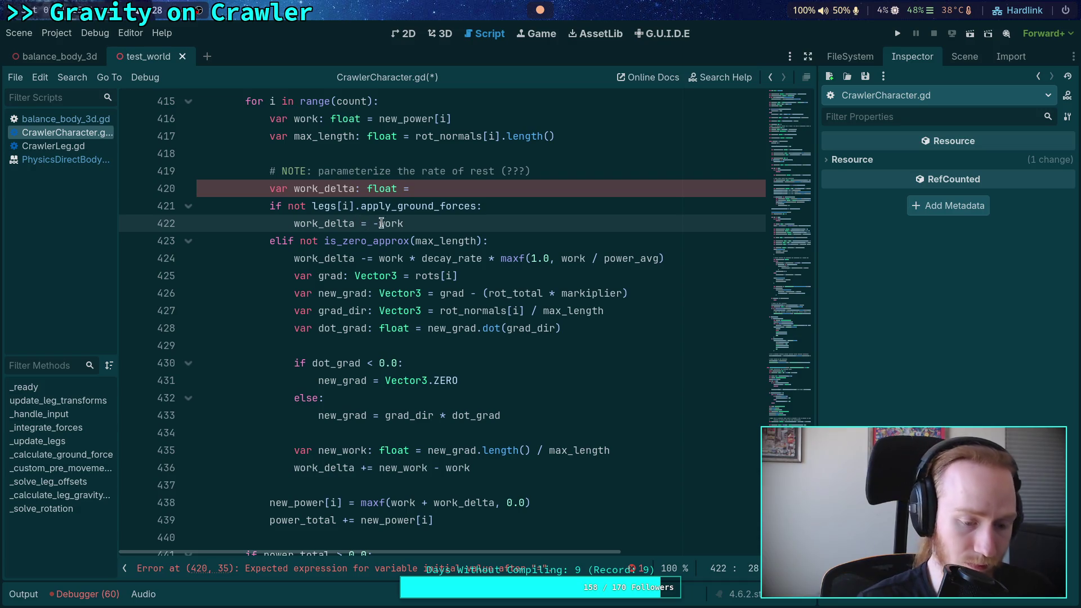
pyautogui.write('-')
pyautogui.press('Right')
pyautogui.press('Right')
pyautogui.press('Delete')
pyautogui.click(406, 192)
pyautogui.write('0.0')
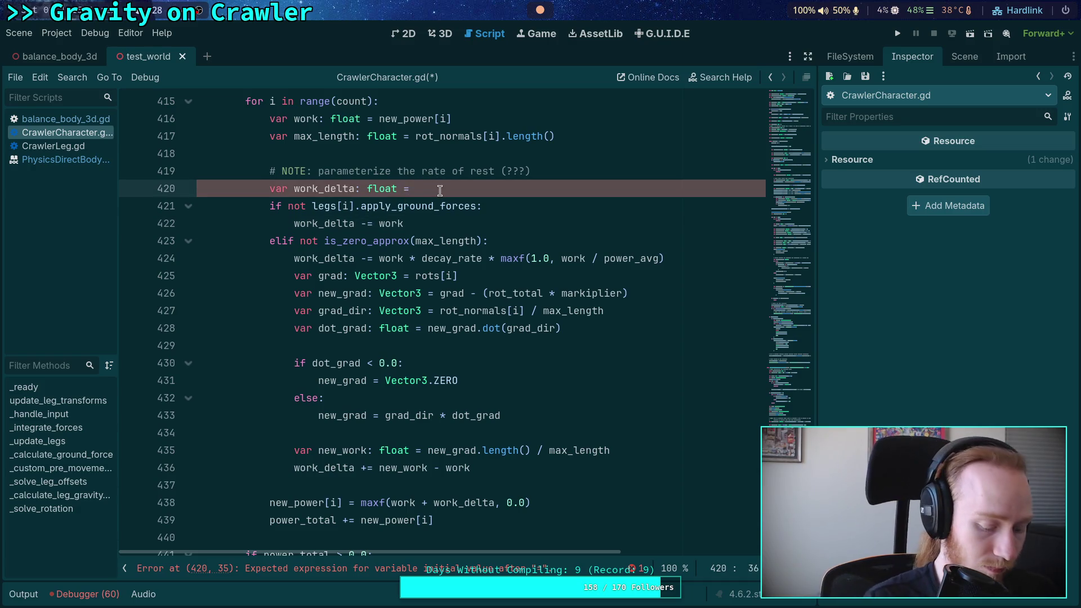
pyautogui.hotkey('ctrl', 's')
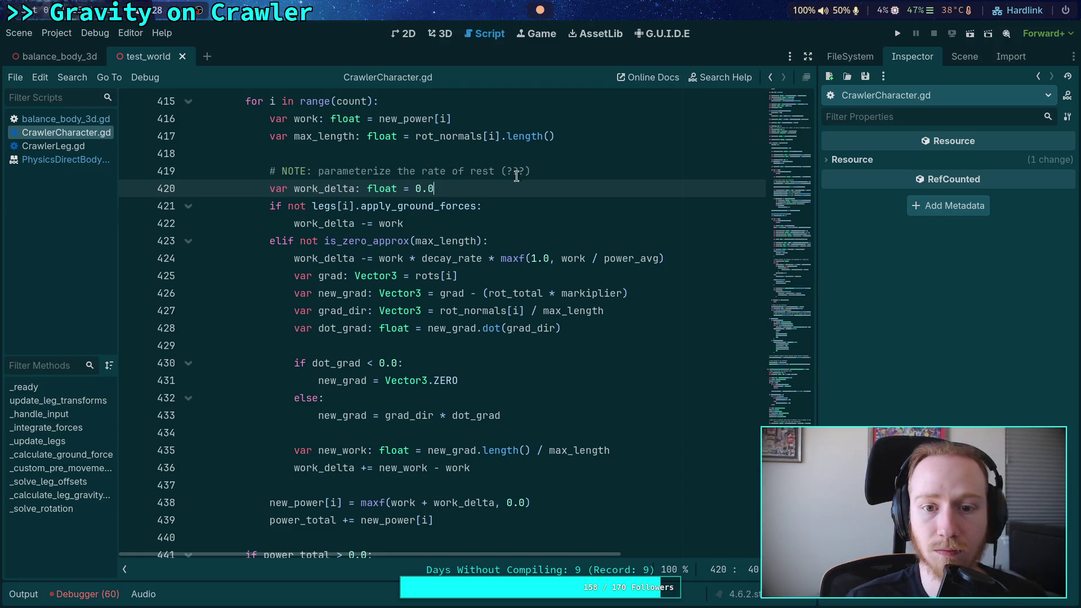
# - Delete the NOTE comment after moving it into the elif branch
pyautogui.click(515, 170)
pyautogui.click(427, 171)
pyautogui.hotkey('alt', 'Down')
pyautogui.hotkey('alt', 'Down')
pyautogui.hotkey('alt', 'Down')
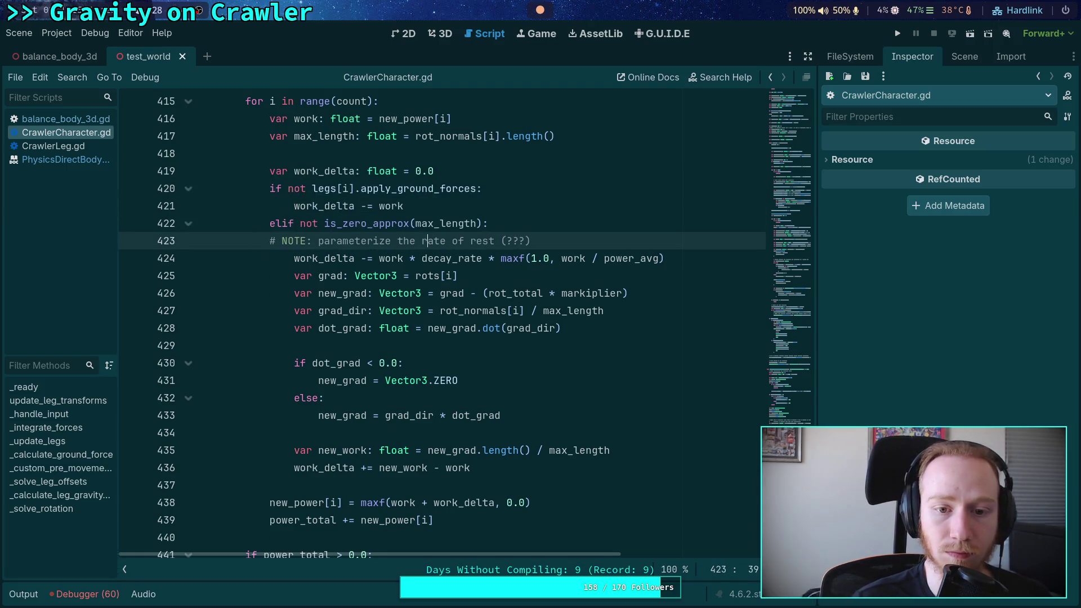
pyautogui.moveTo(531, 241); pyautogui.dragTo(270, 240)
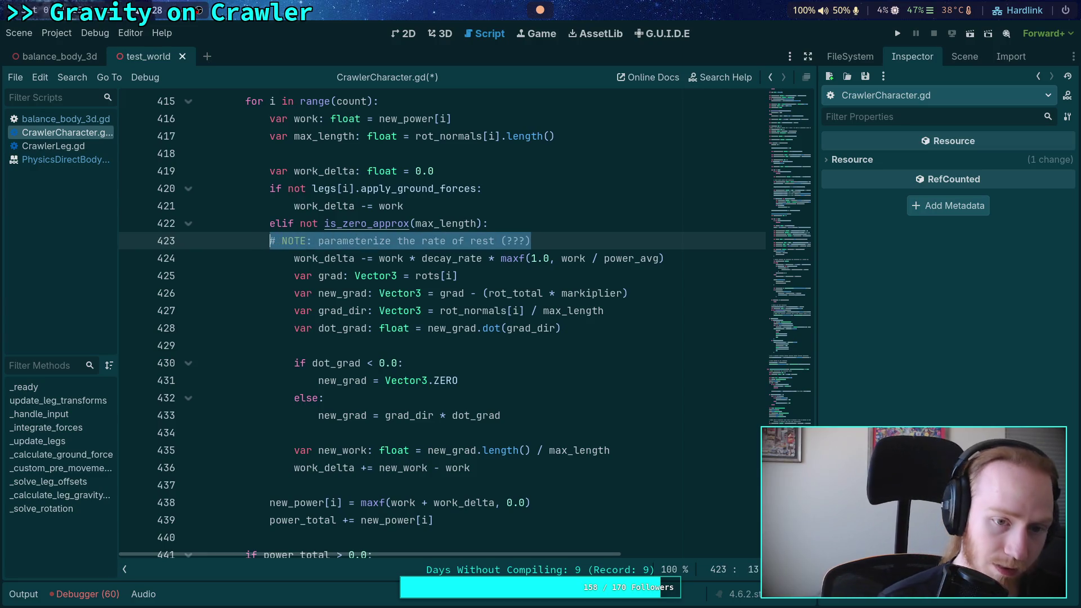
pyautogui.press('BackSpace')
pyautogui.press('BackSpace')
pyautogui.scroll(10, 400, 286)
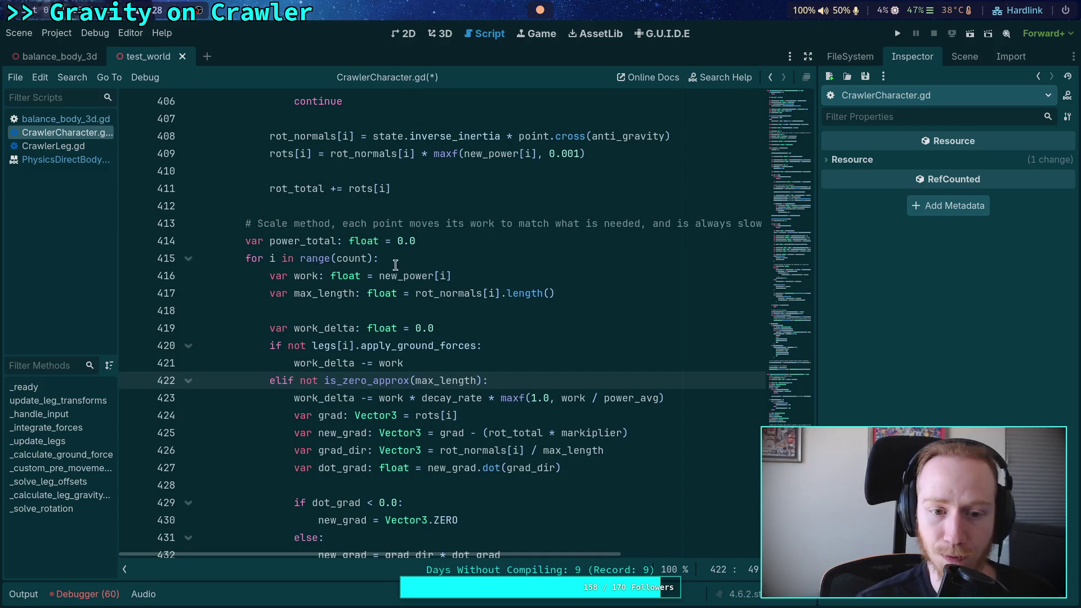
pyautogui.scroll(6, 400, 286)
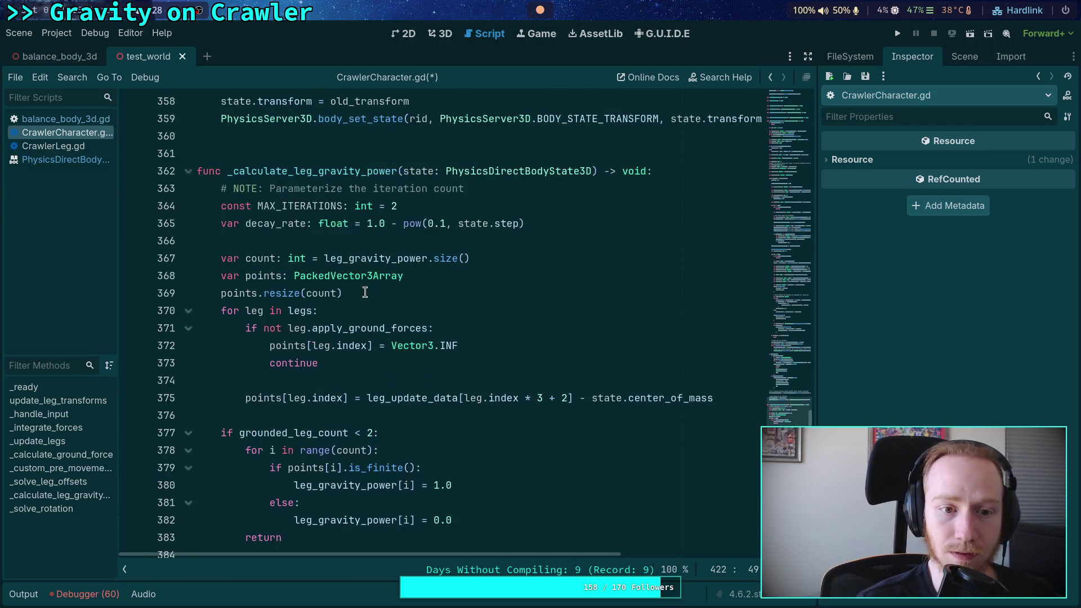
pyautogui.click(499, 206)
pyautogui.press('Return')
pyautogui.hotkey('ctrl', 'v')
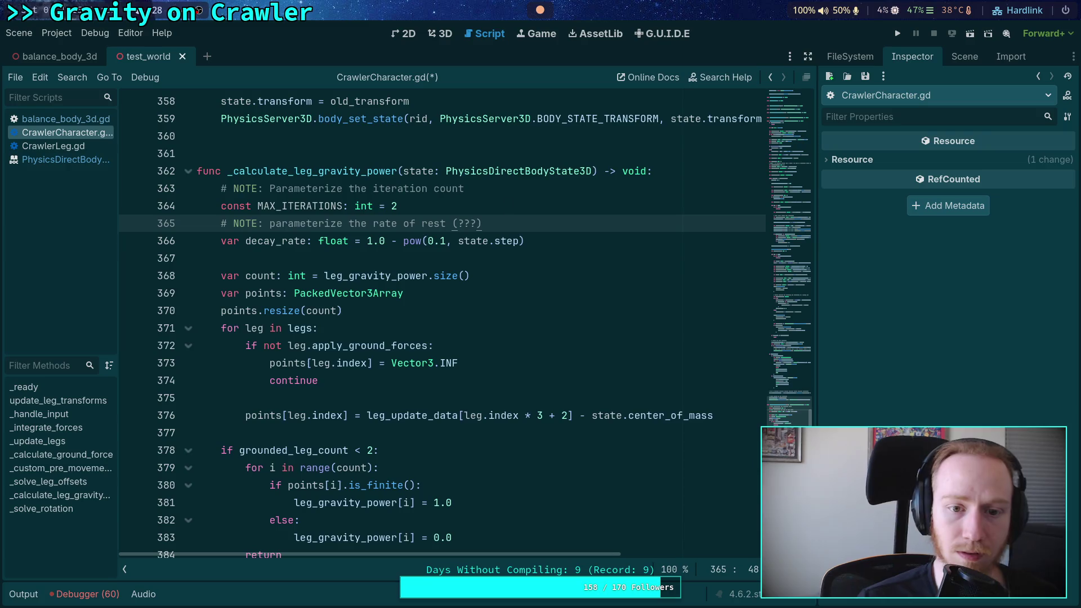
pyautogui.click(458, 222)
pyautogui.write('decay')
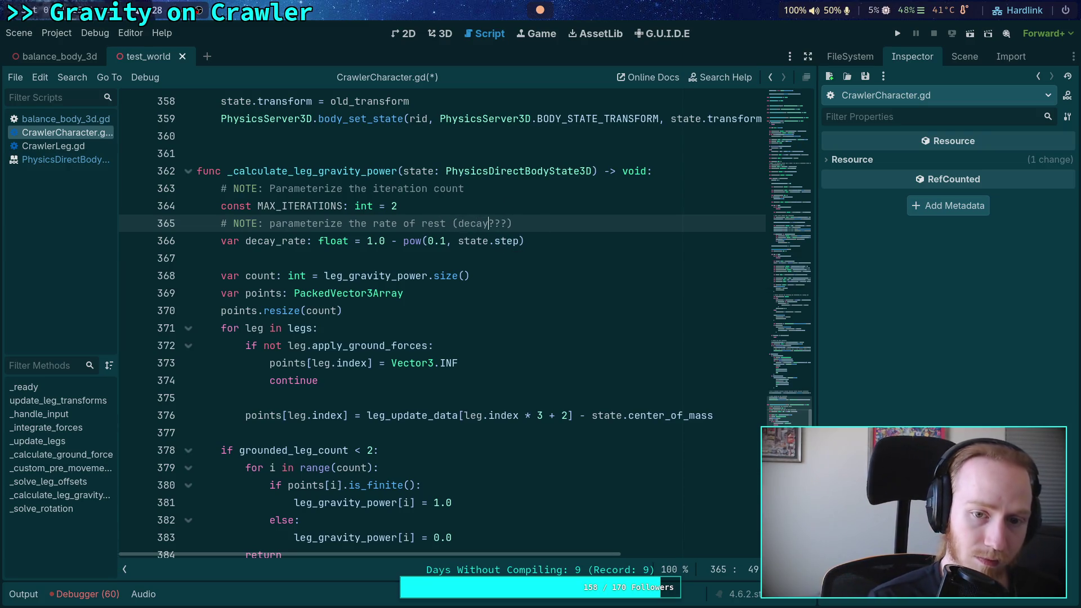
pyautogui.scroll(-15, 485, 278)
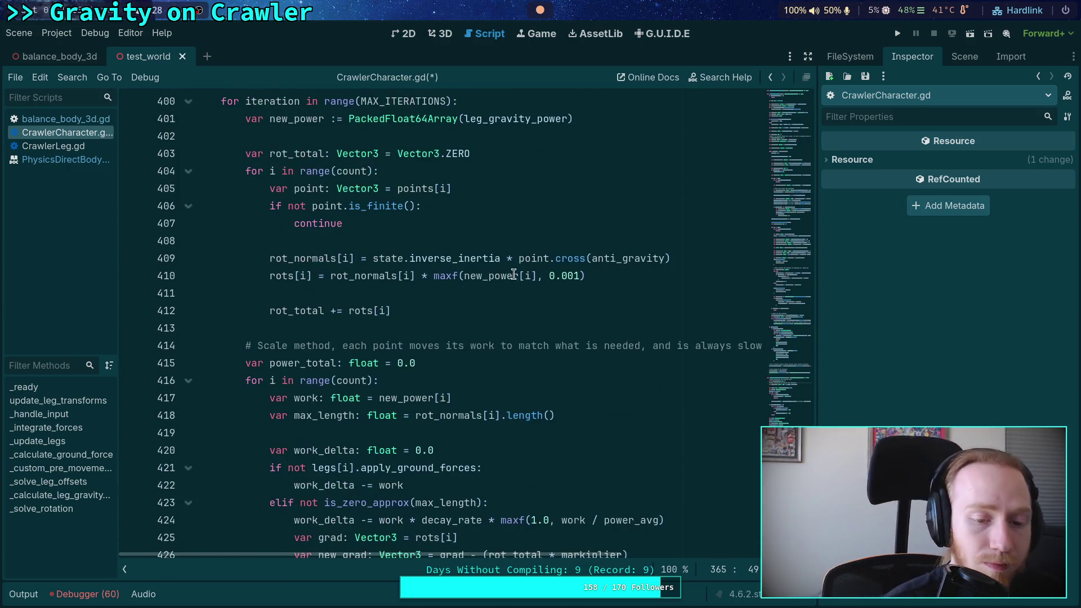
pyautogui.scroll(-7, 522, 260)
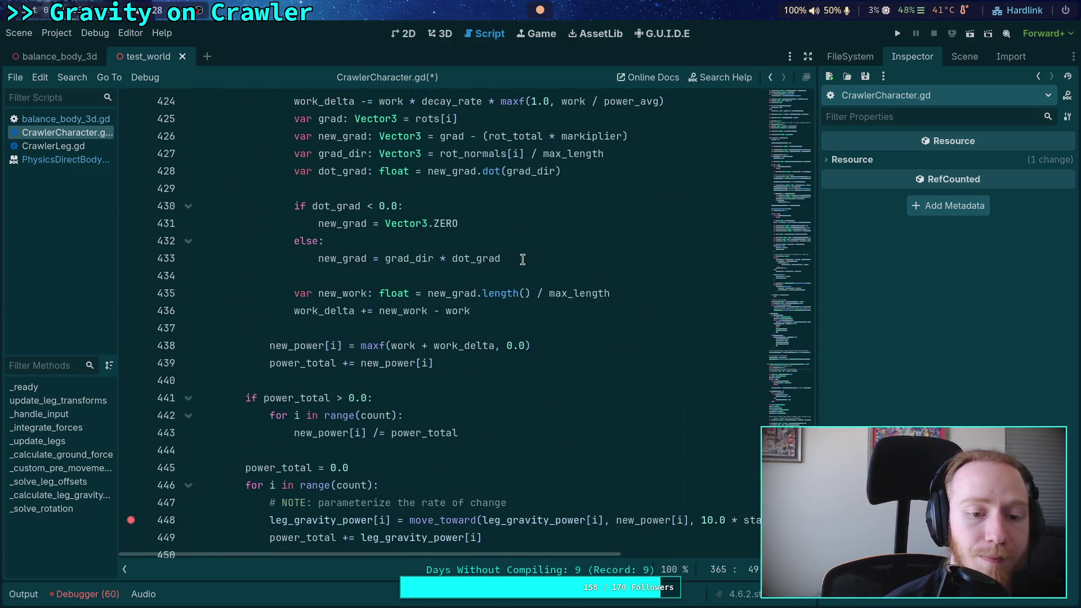
pyautogui.scroll(7, 522, 260)
pyautogui.scroll(-2, 398, 282)
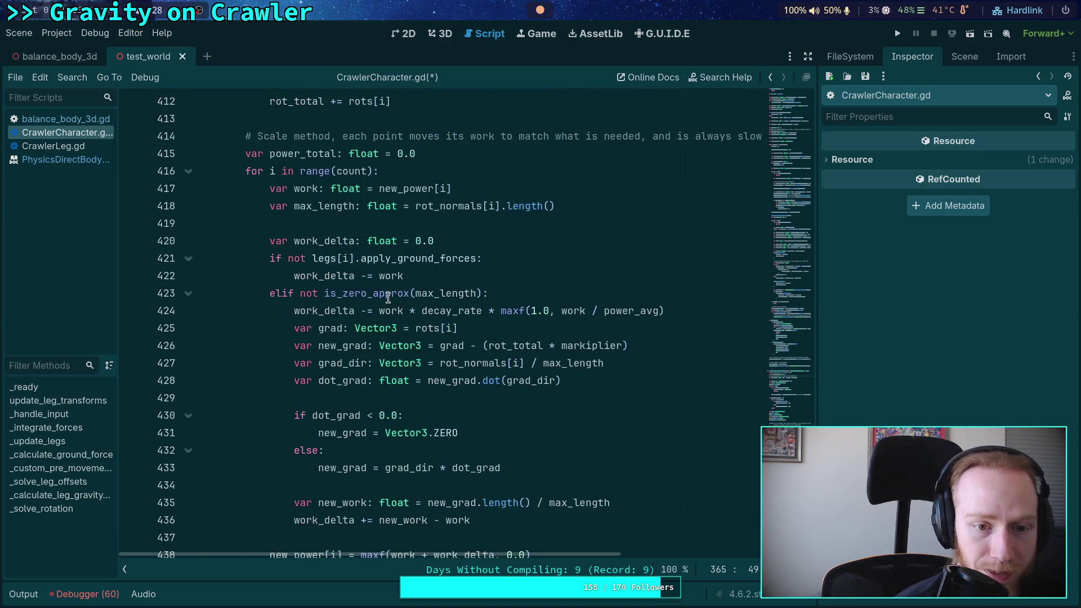
pyautogui.doubleClick(313, 276)
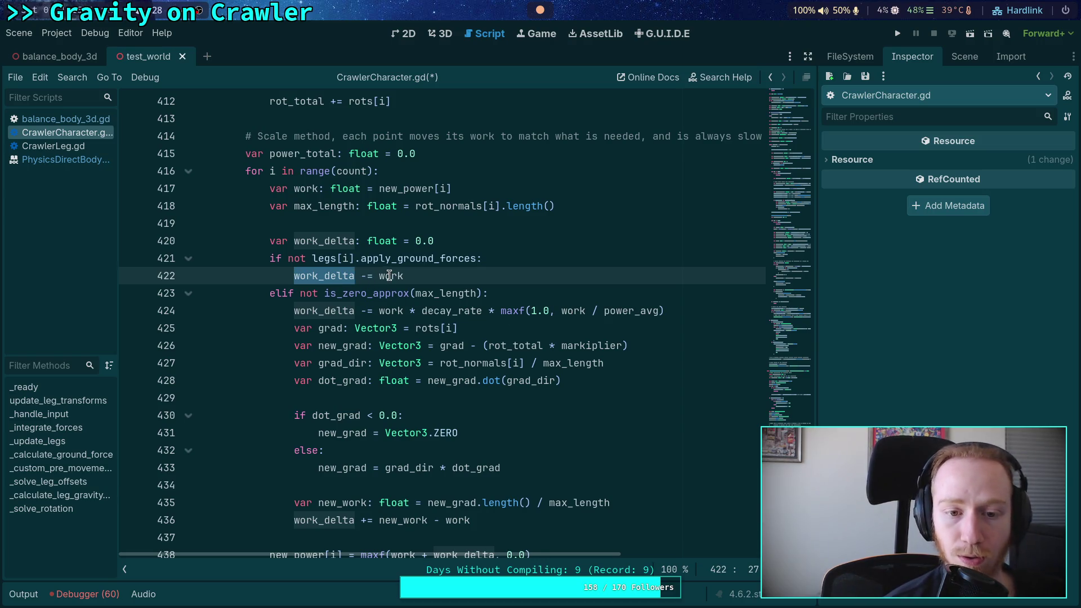
pyautogui.scroll(-3, 389, 275)
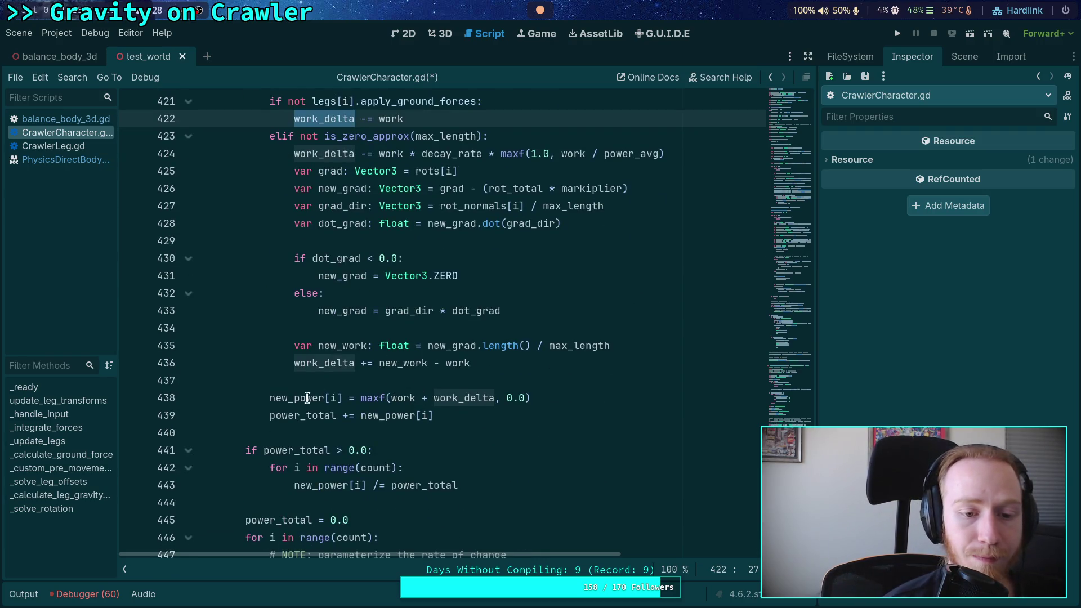
pyautogui.doubleClick(307, 397)
pyautogui.moveTo(475, 390)
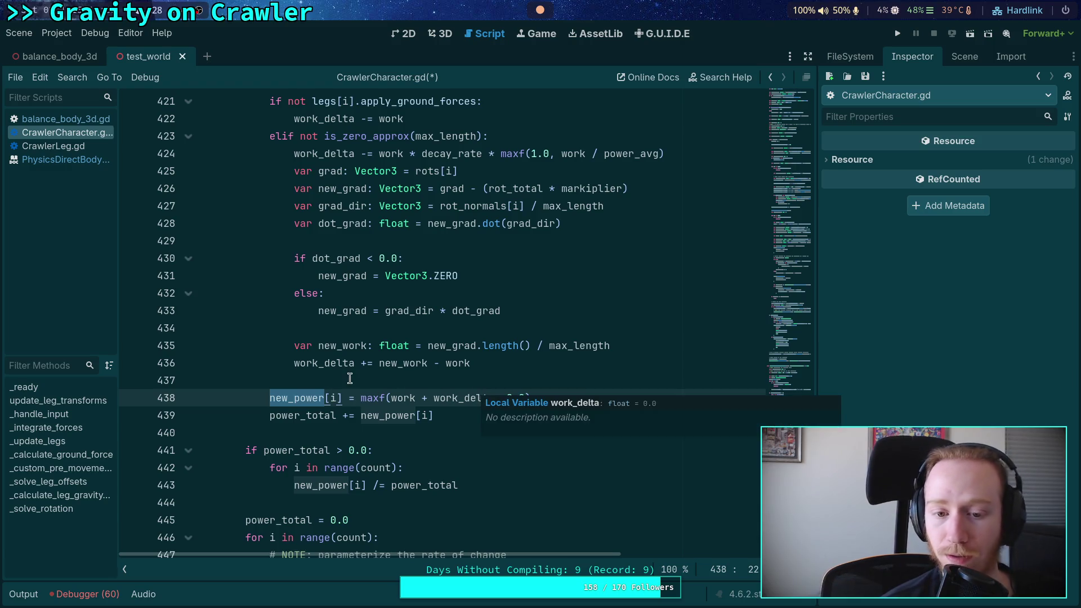
pyautogui.scroll(-2, 351, 376)
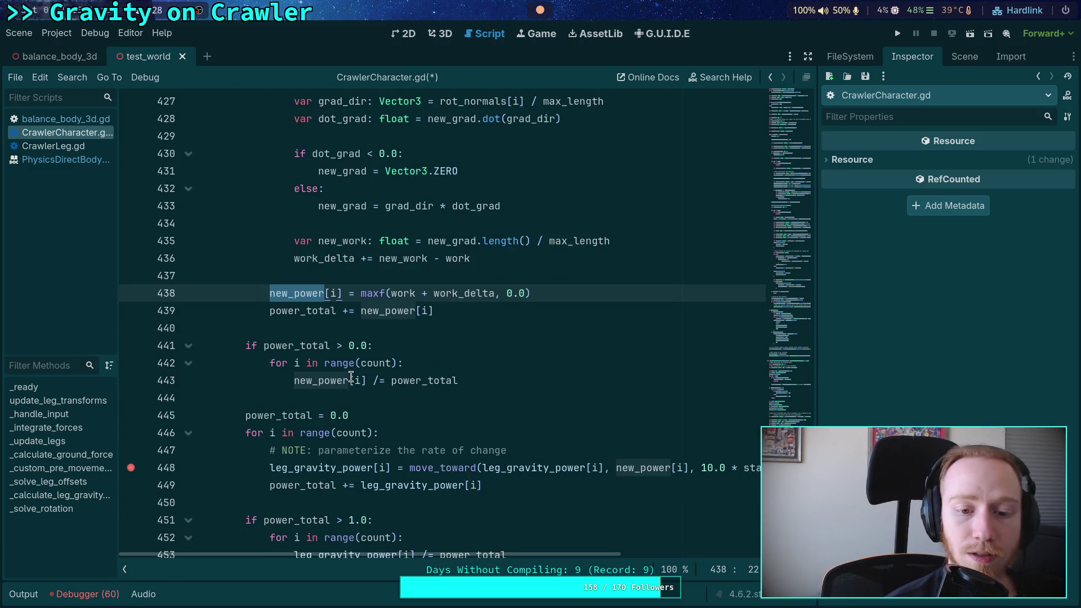
pyautogui.scroll(-2, 369, 362)
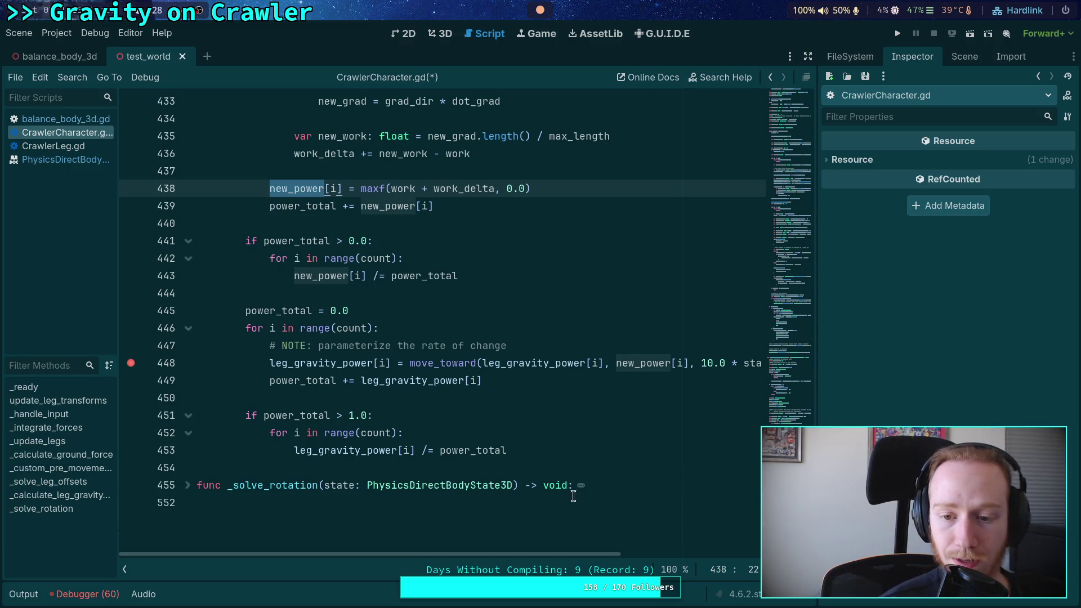
pyautogui.hscroll(1, 574, 554)
# - Change the move_toward rate on line 448 from 10.0 to 8.0, save, and run the project
pyautogui.click(679, 363)
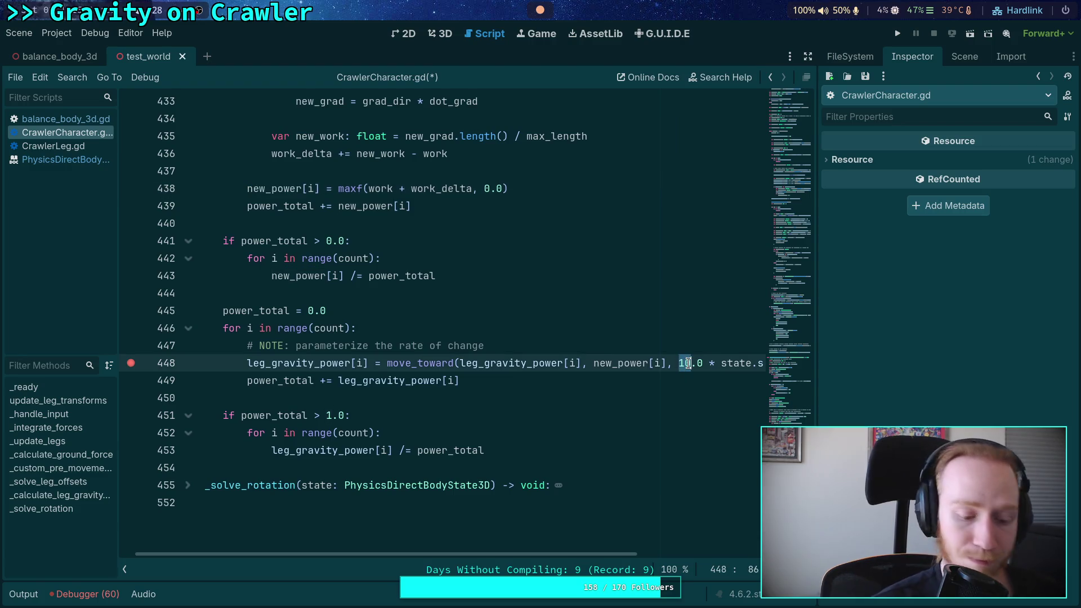
pyautogui.write('8')
pyautogui.hotkey('ctrl', 's')
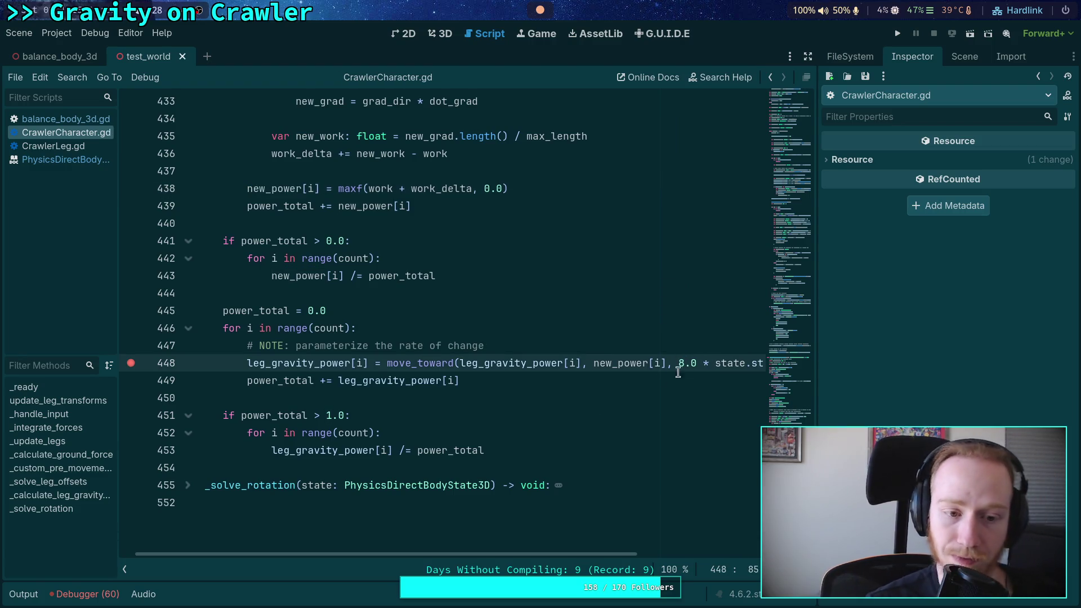
pyautogui.hscroll(-1, 356, 539)
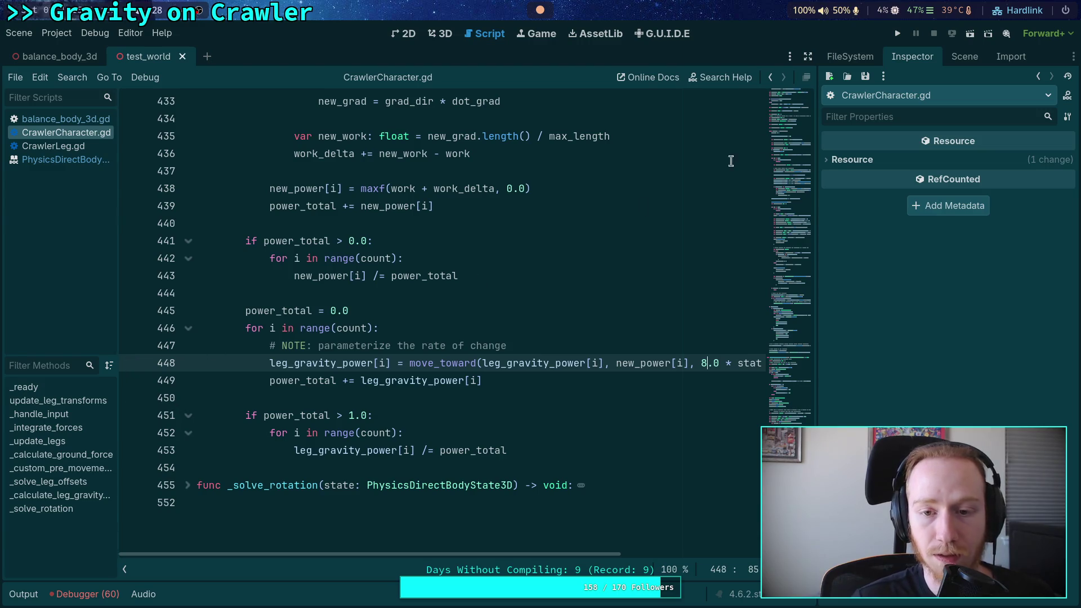
pyautogui.click(896, 35)
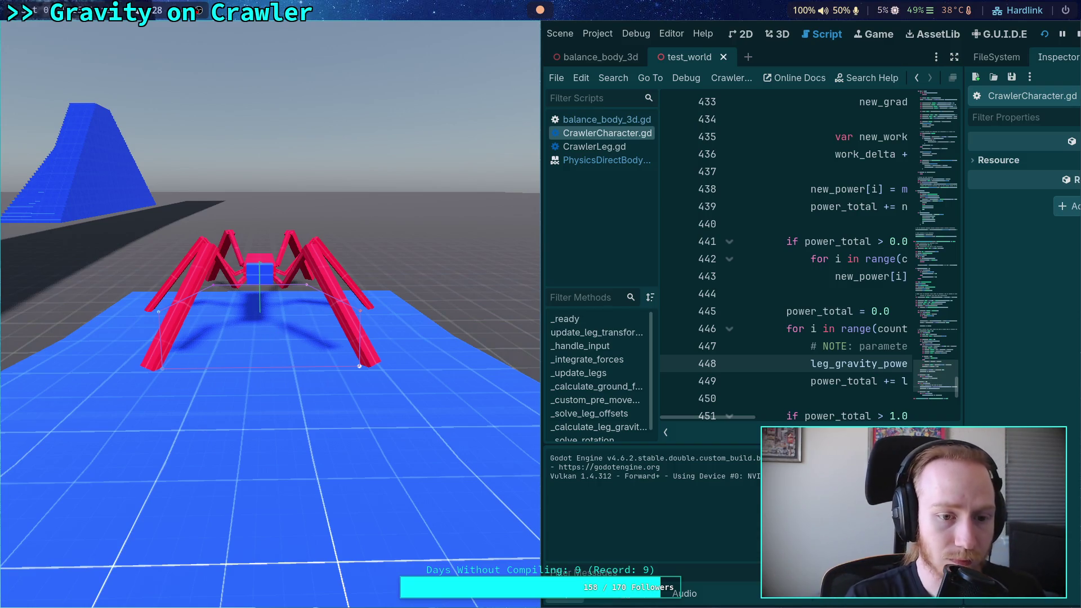
# - Walk the crawler forward up the blue ramp with W, then stop the game
pyautogui.press('w')
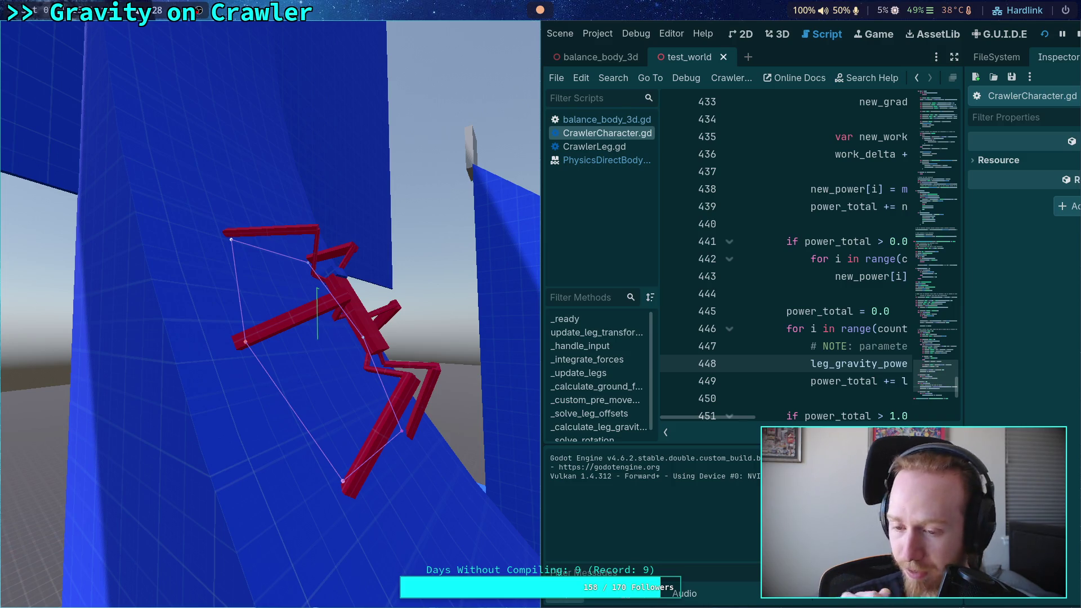
pyautogui.click(1077, 35)
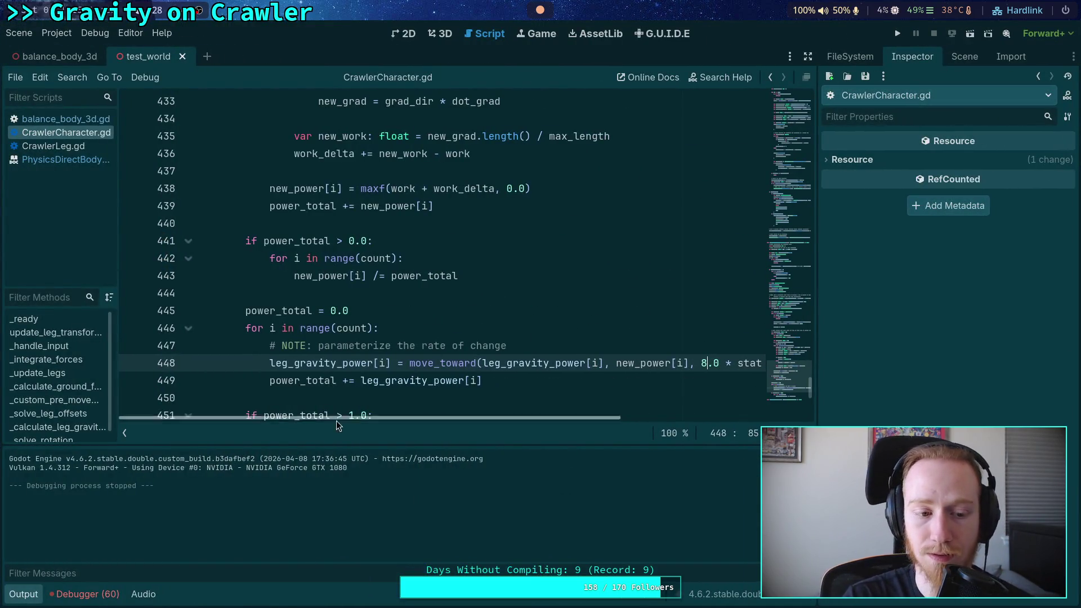
# - Hide the output log, set the pow base on line 366 to 0.2, and test-run the game
pyautogui.hotkey('ctrl', 'j')
pyautogui.scroll(13, 336, 417)
pyautogui.scroll(12, 336, 413)
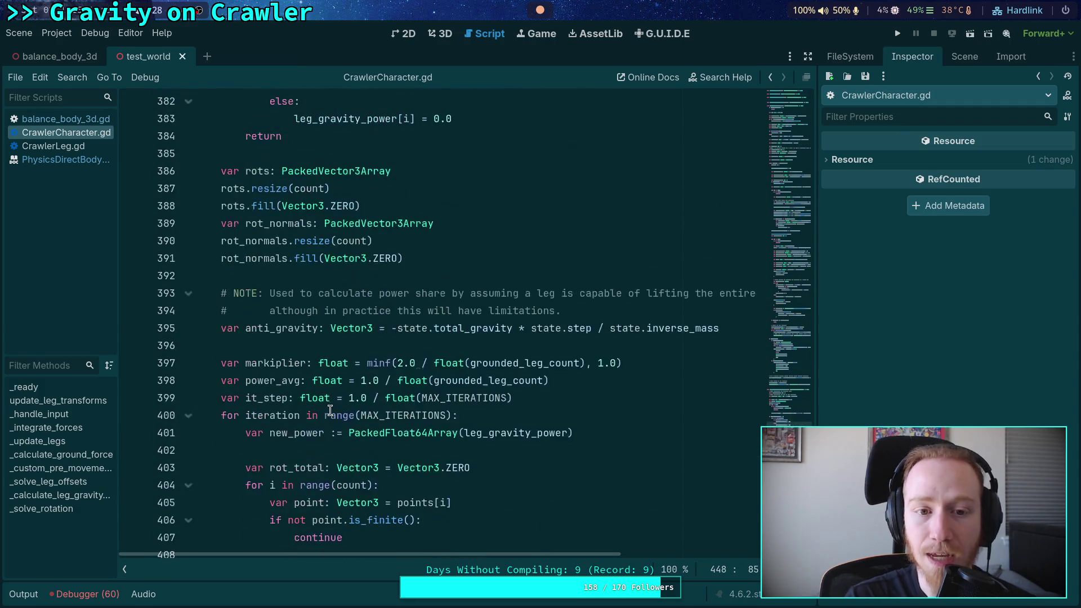
pyautogui.doubleClick(440, 241)
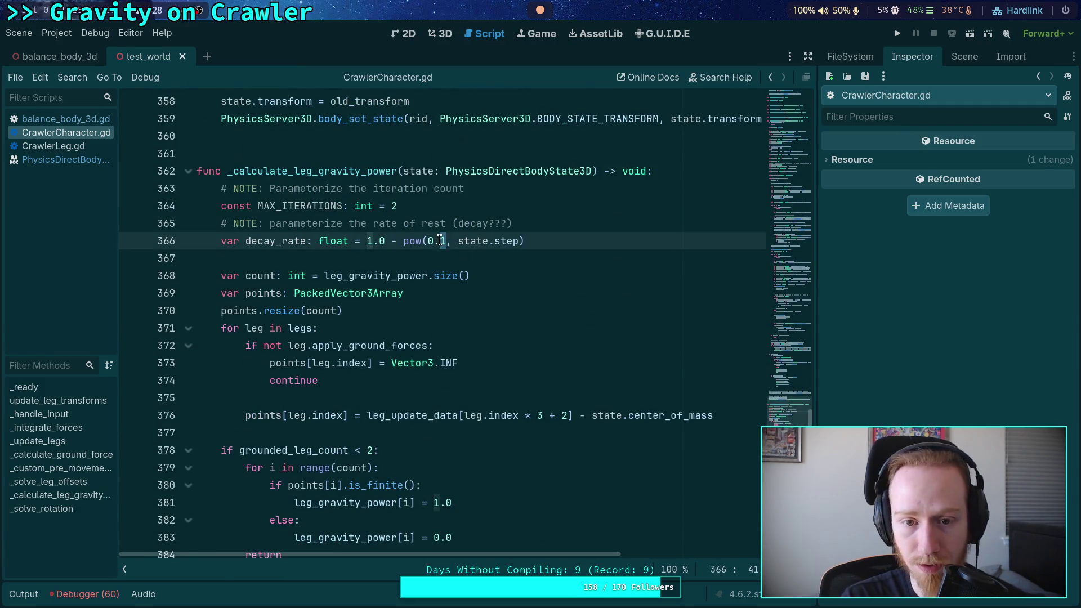
pyautogui.write('2')
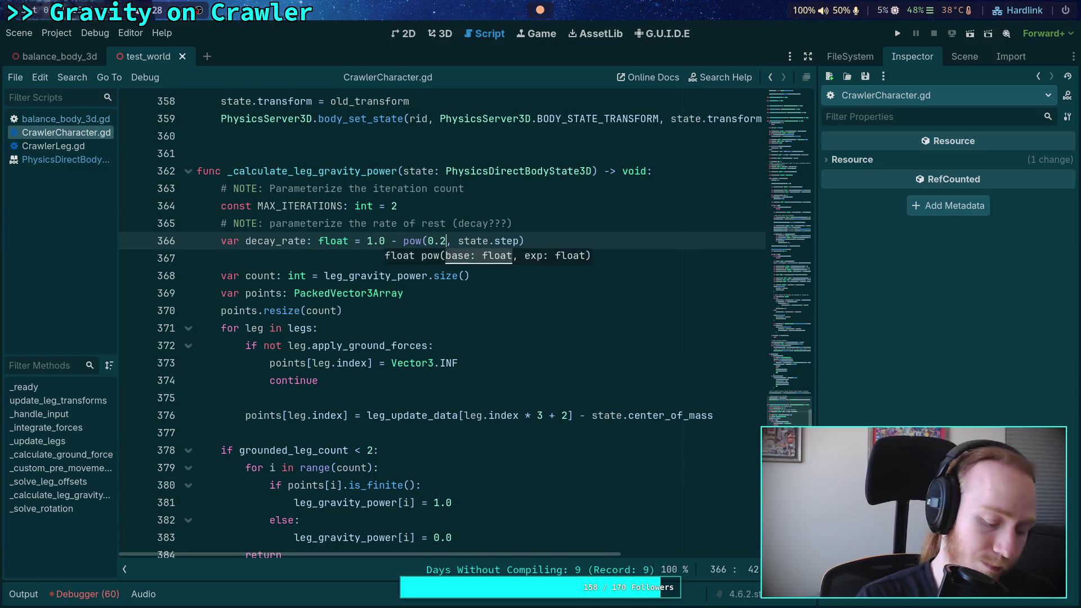
pyautogui.click(897, 33)
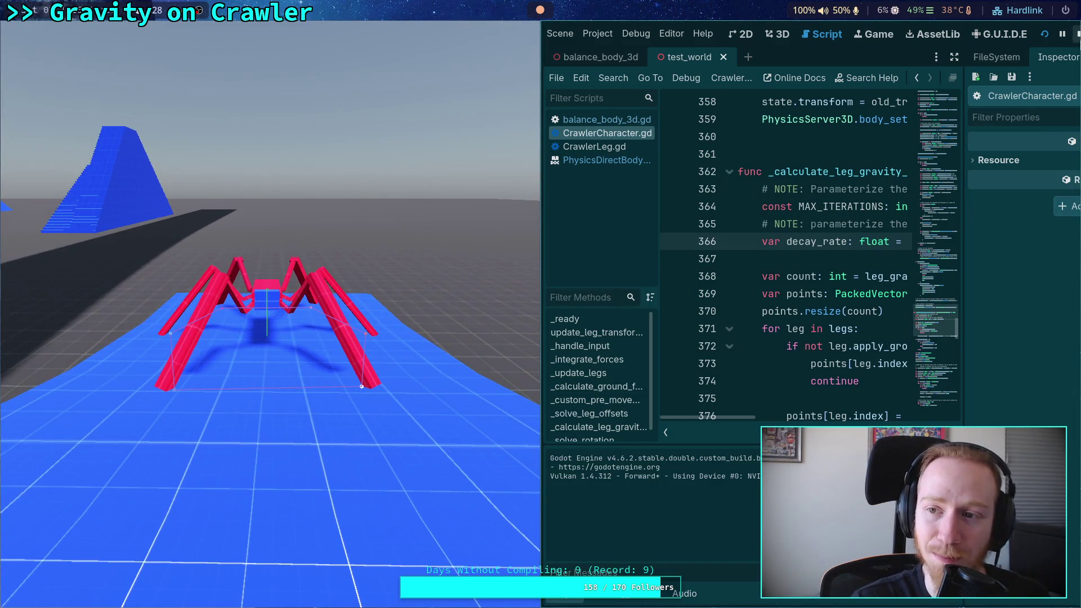
pyautogui.press('F8')
# - Change the pow base to 0.5 and test-run the game again
pyautogui.click(443, 241)
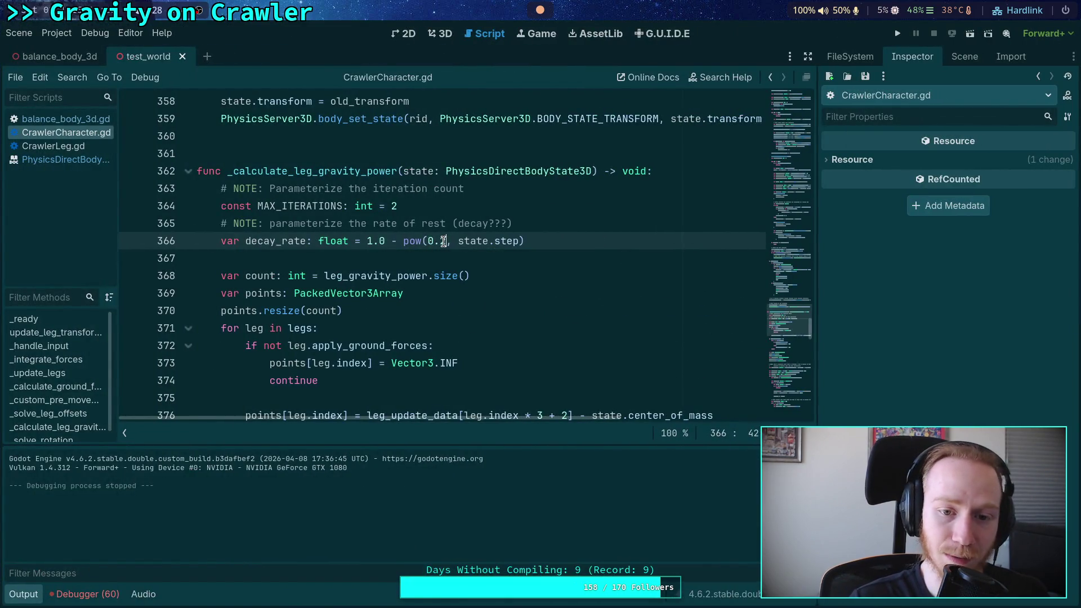
pyautogui.press('BackSpace')
pyautogui.write('5')
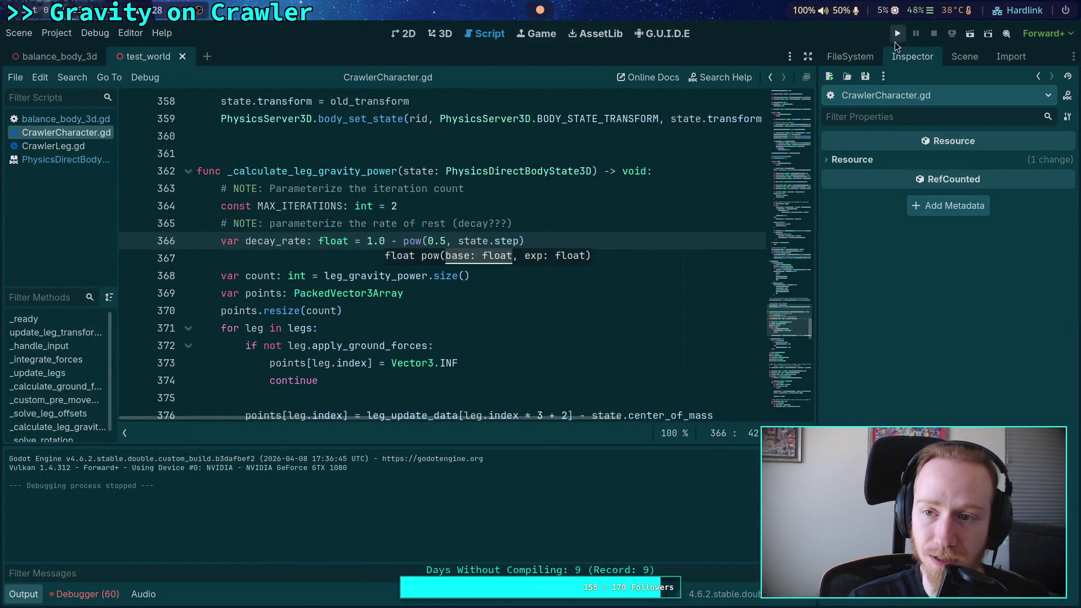
pyautogui.click(897, 35)
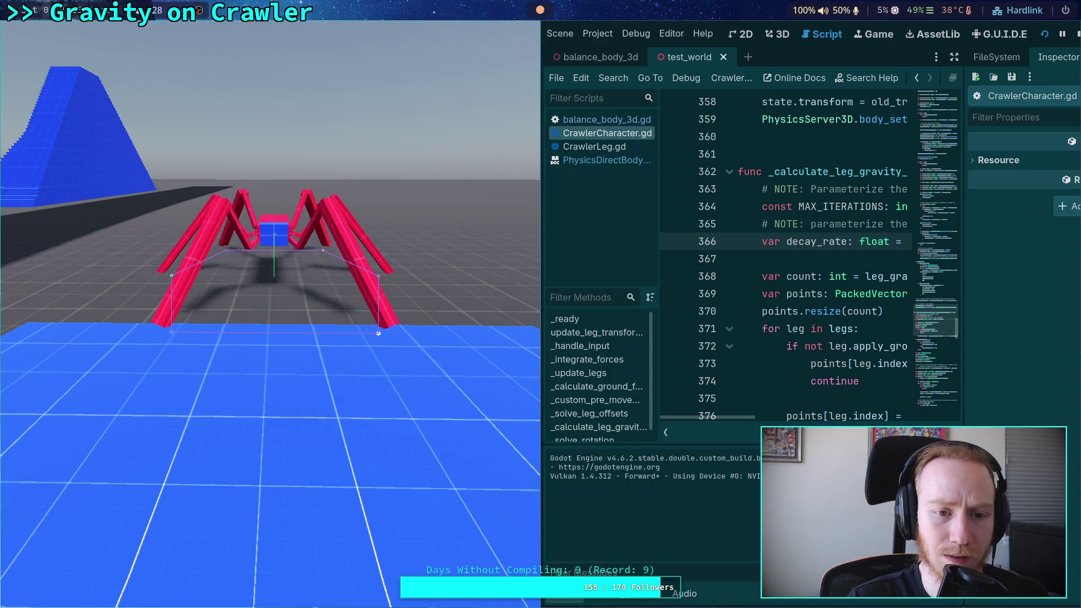
pyautogui.press('F8')
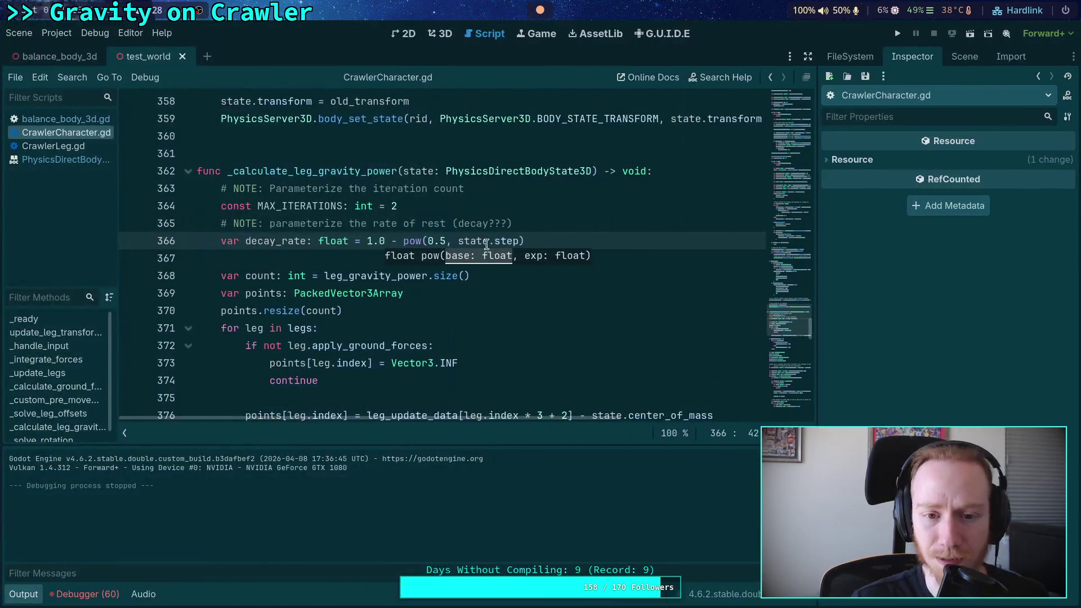
# - Restore the pow base to 0.1, run the game once more, and stop it
pyautogui.write('1')
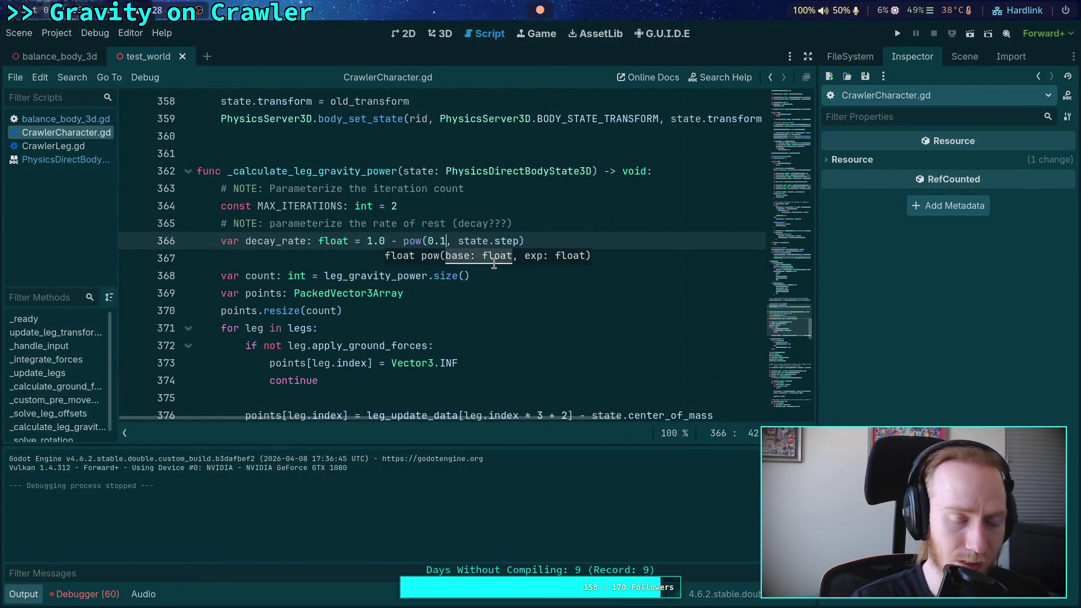
pyautogui.click(750, 194)
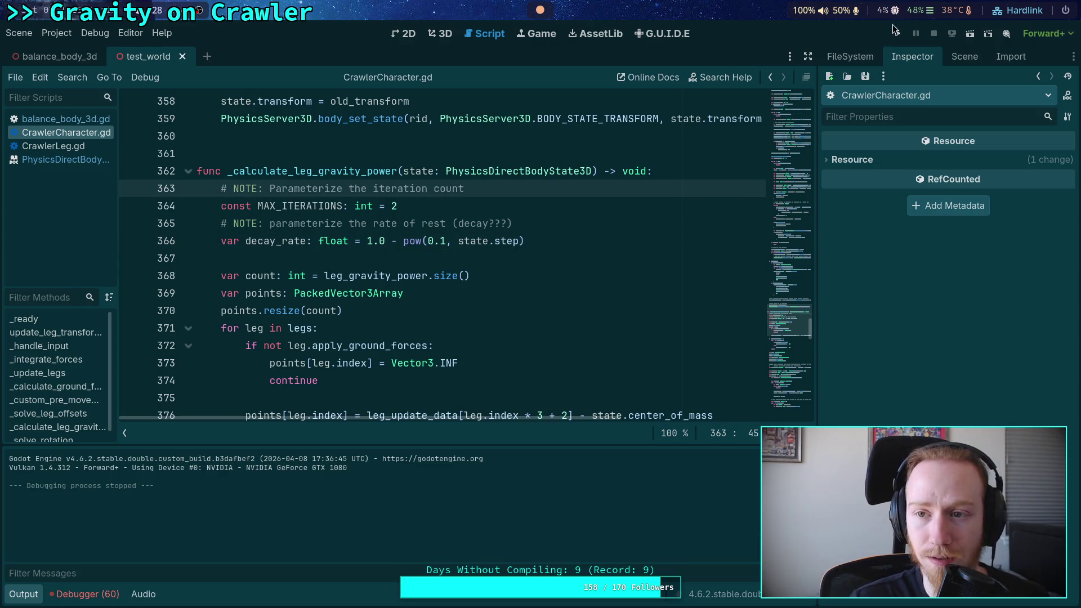
pyautogui.click(894, 29)
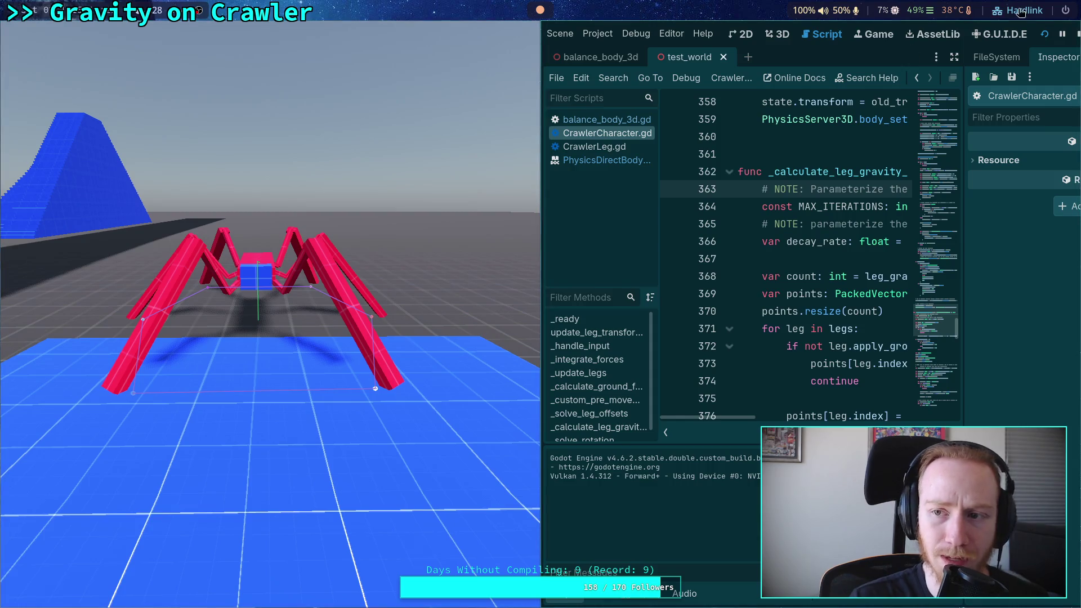
pyautogui.click(1077, 35)
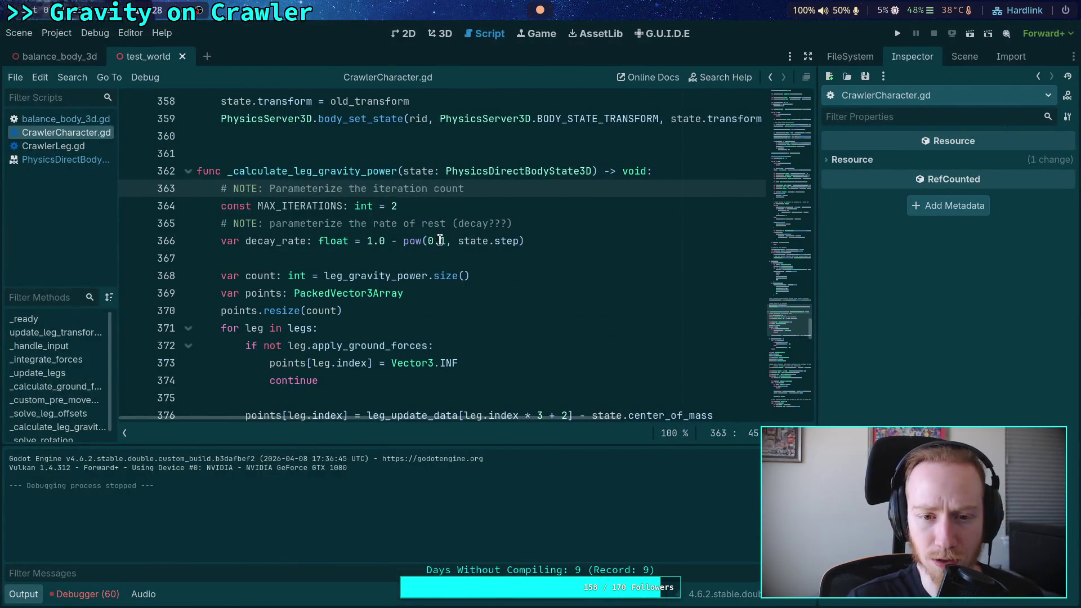
# - Change decay_rate to 1.0 - pow(0.05, state.step), save, then run and stop the game
pyautogui.click(440, 241)
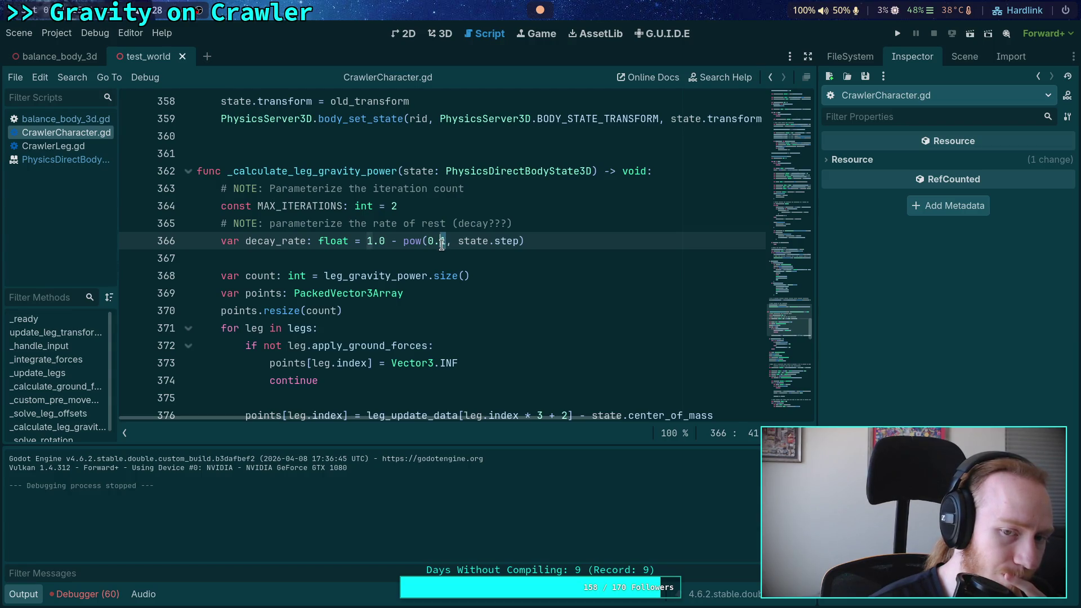
pyautogui.write('05')
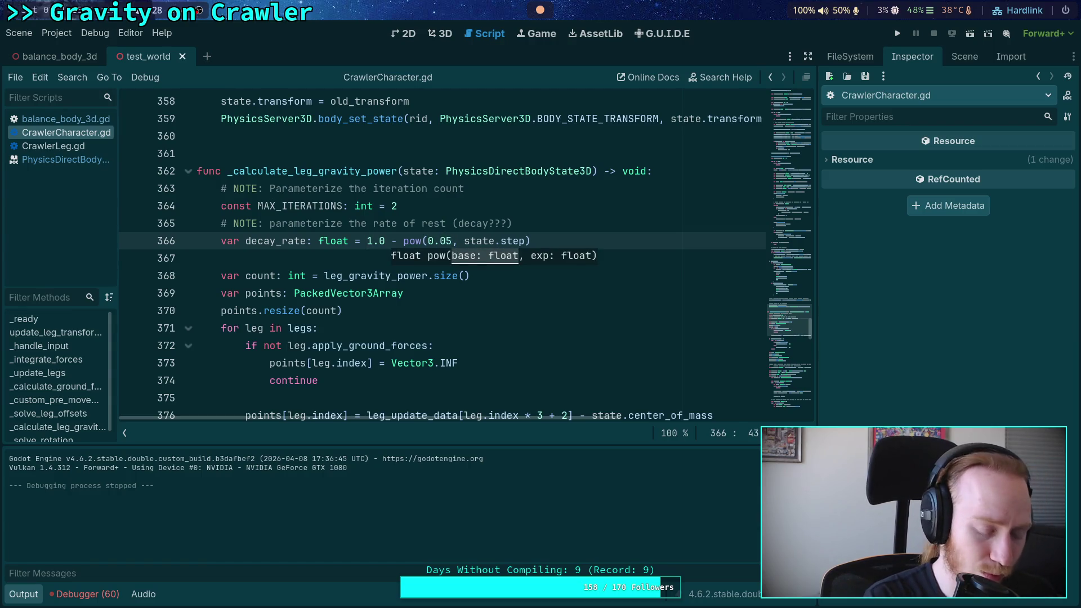
pyautogui.hotkey('ctrl', 's')
pyautogui.moveTo(367, 241); pyautogui.dragTo(416, 241)
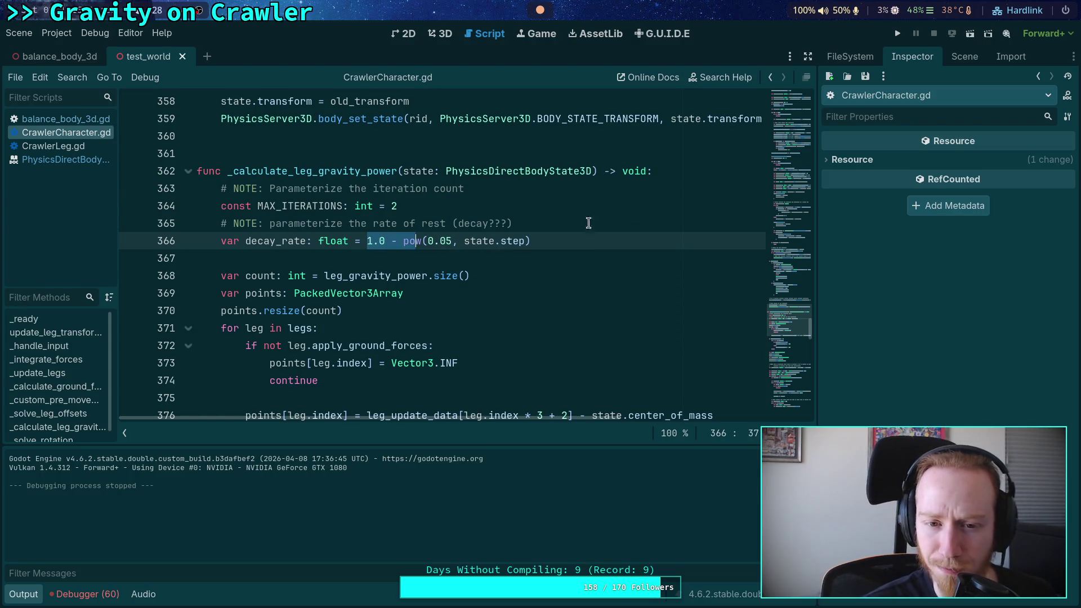
pyautogui.press('F5')
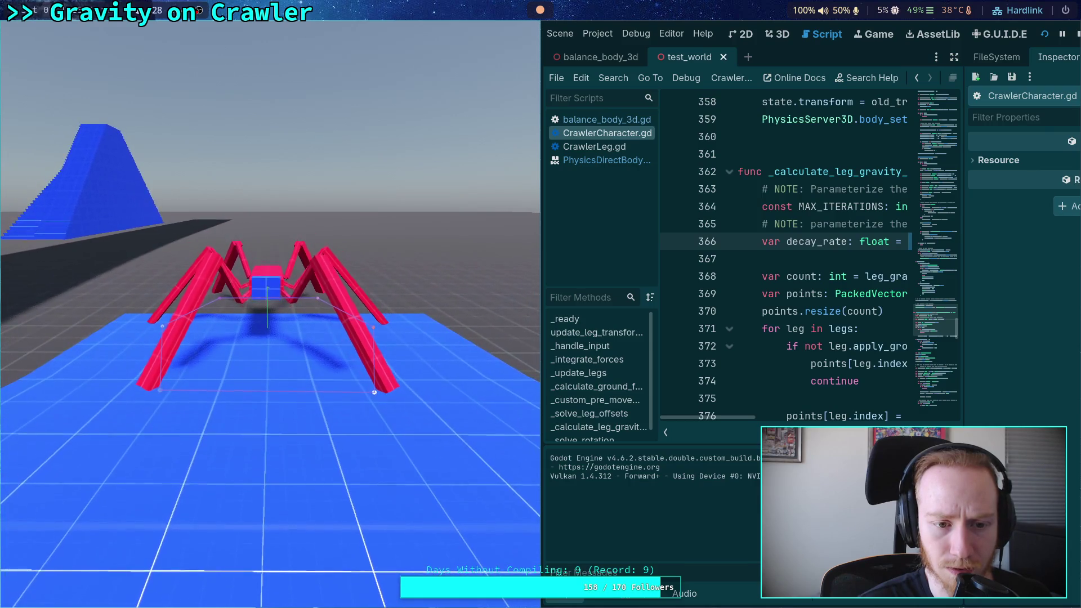
pyautogui.click(1075, 33)
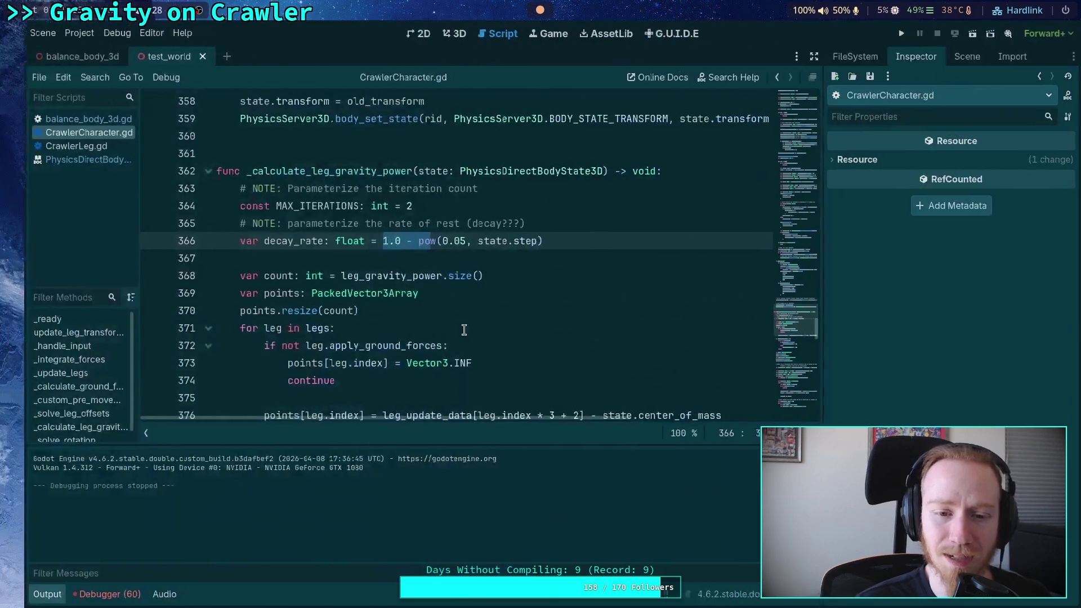
# - Scroll through the _calculate_leg_gravity_power loop to review it, then relaunch the game
pyautogui.scroll(-10, 406, 339)
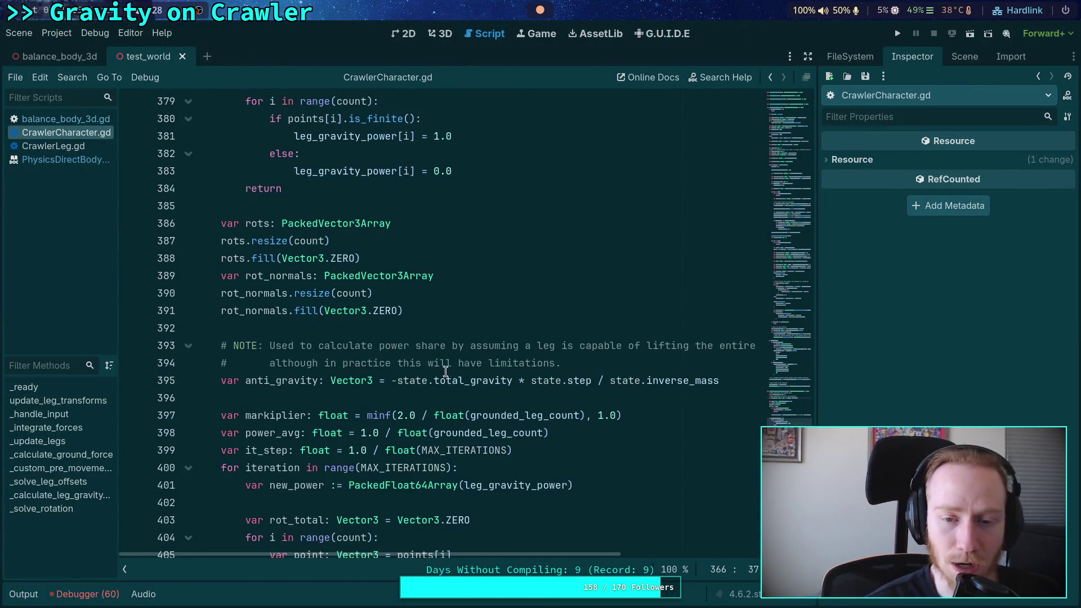
pyautogui.scroll(-13, 464, 342)
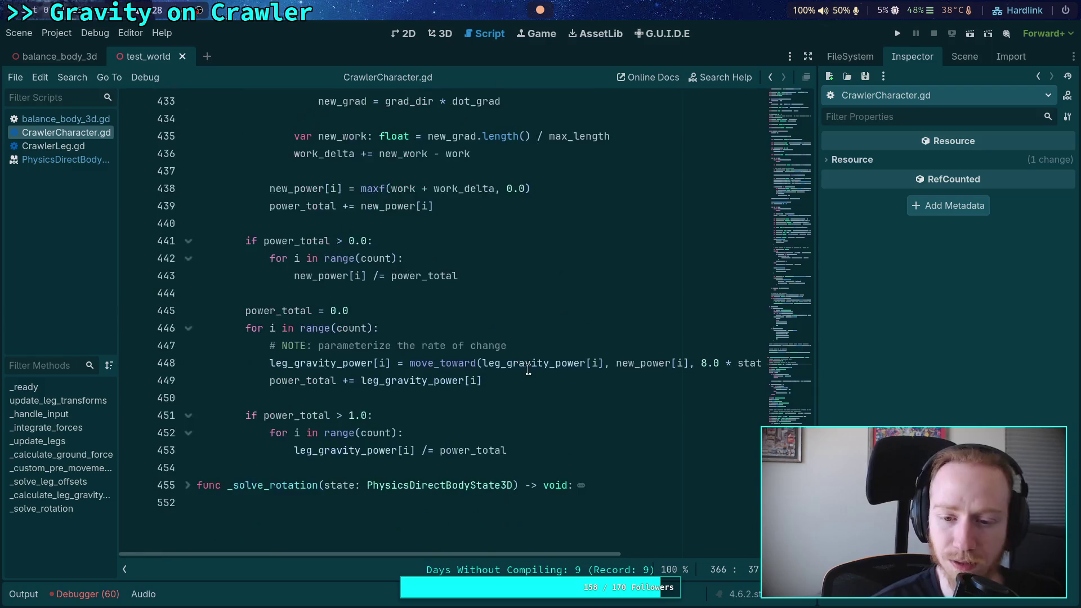
pyautogui.hscroll(5, 586, 554)
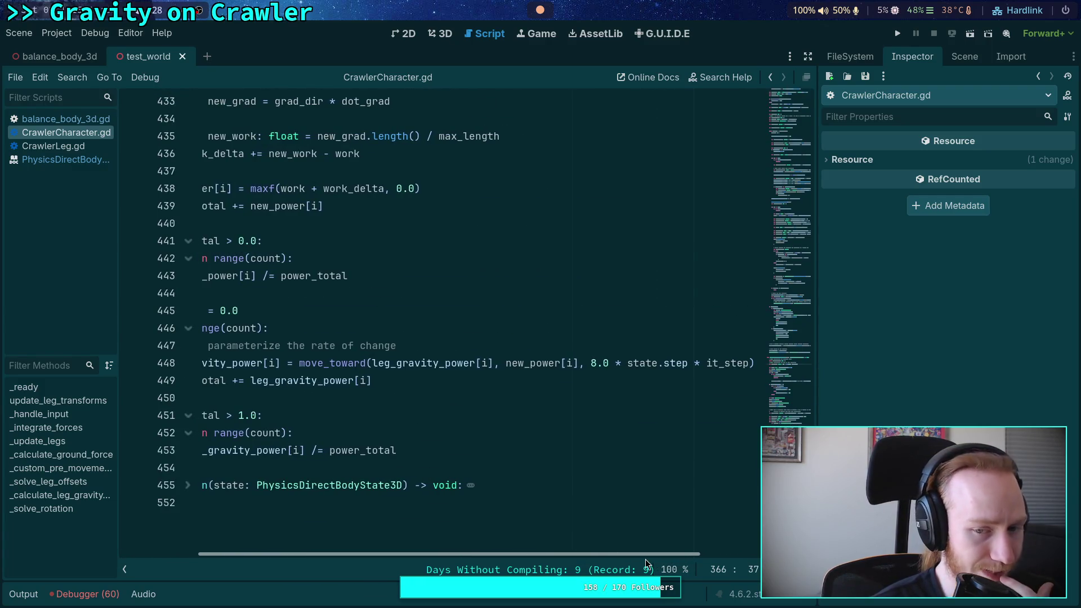
pyautogui.moveTo(645, 559); pyautogui.dragTo(586, 559)
pyautogui.scroll(3, 527, 497)
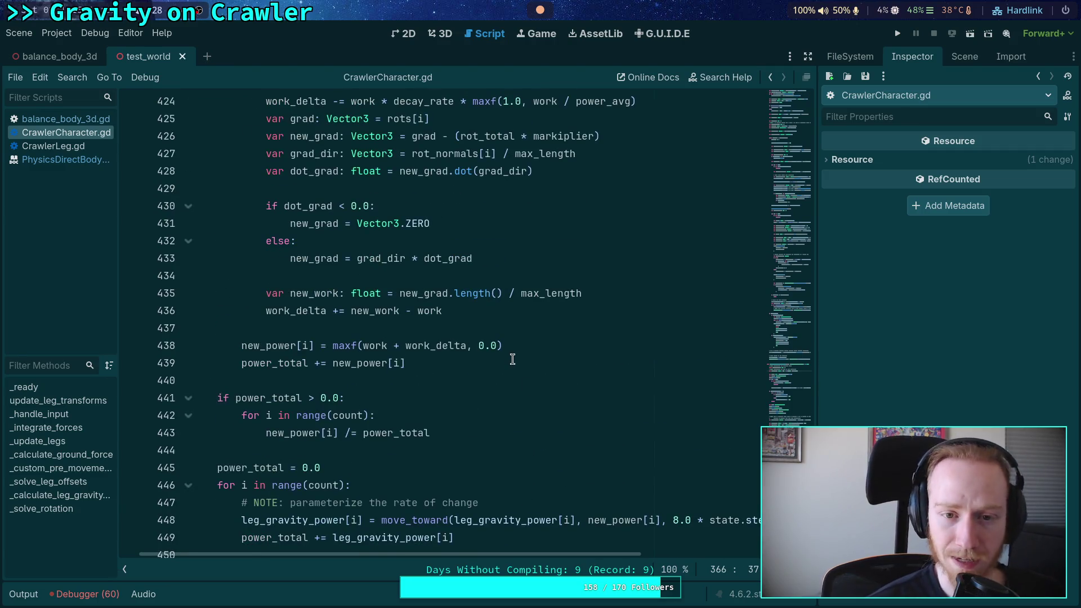
pyautogui.scroll(3, 520, 394)
pyautogui.scroll(4, 463, 347)
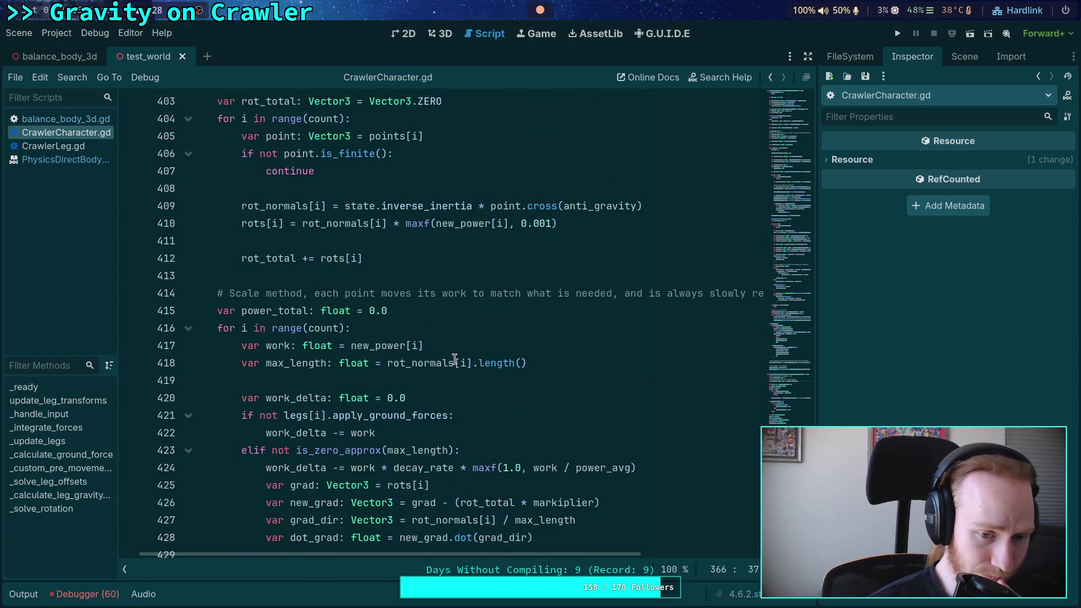
pyautogui.scroll(-2, 455, 356)
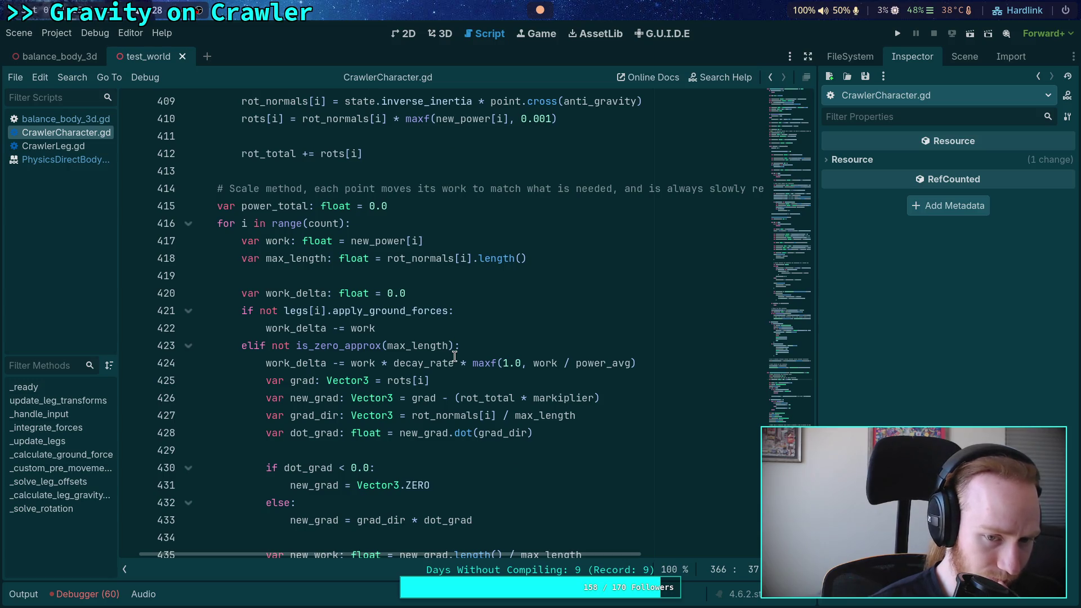
pyautogui.scroll(-2, 455, 356)
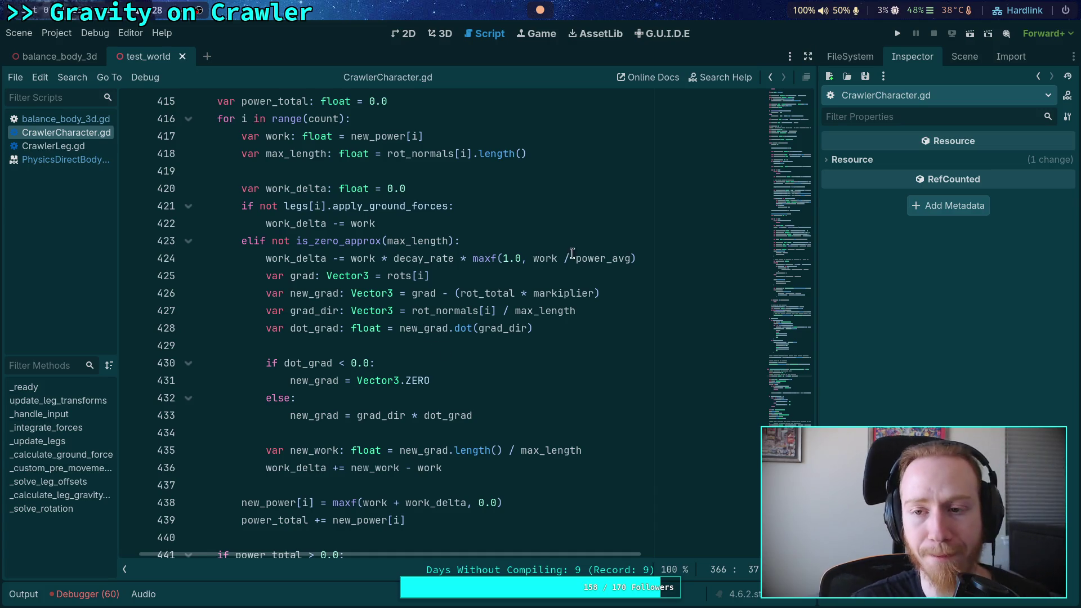
pyautogui.click(904, 38)
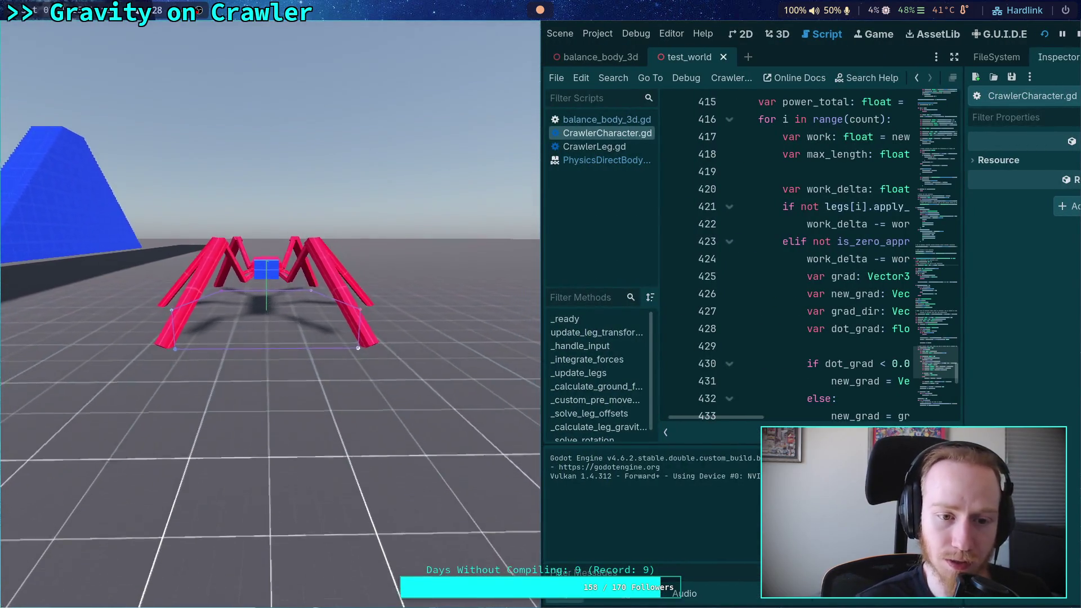
# - Advance the running crawler game six physics ticks one at a time
pyautogui.press('space')
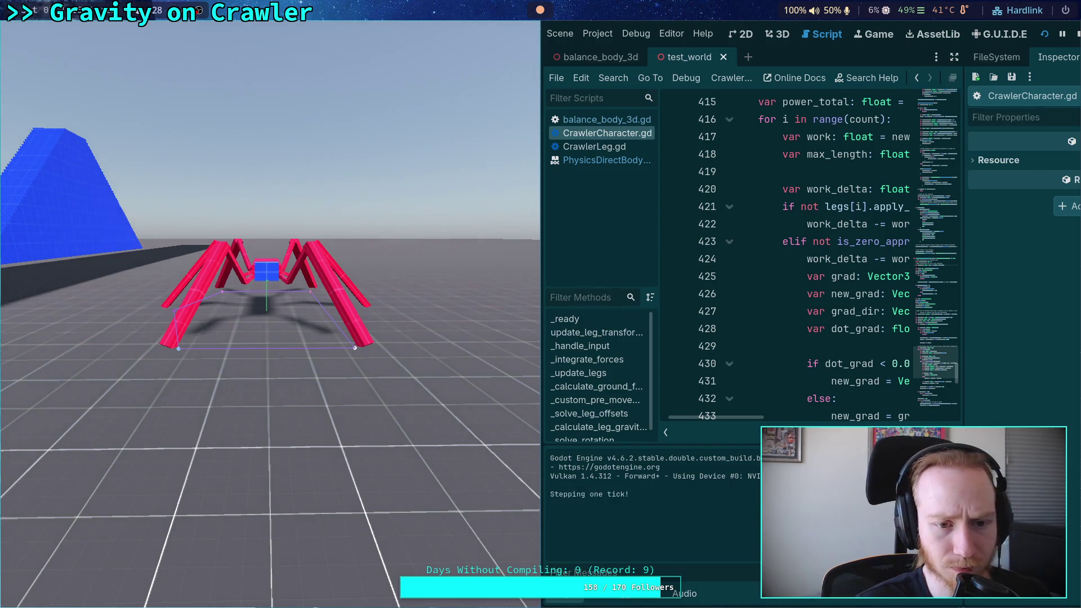
pyautogui.press('space')
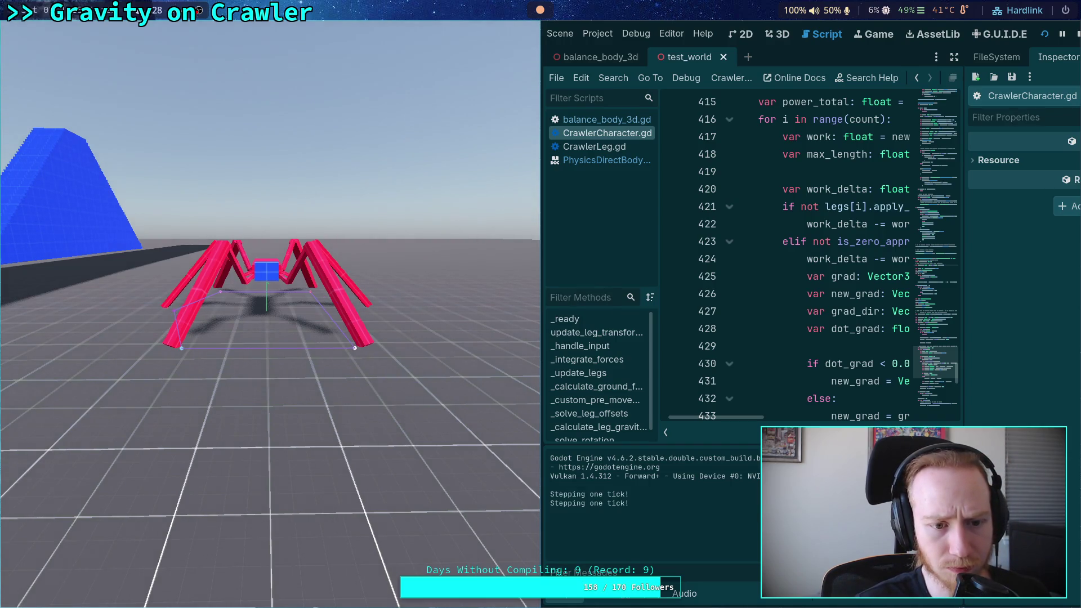
pyautogui.press('space')
pyautogui.press('space')
pyautogui.press('space')
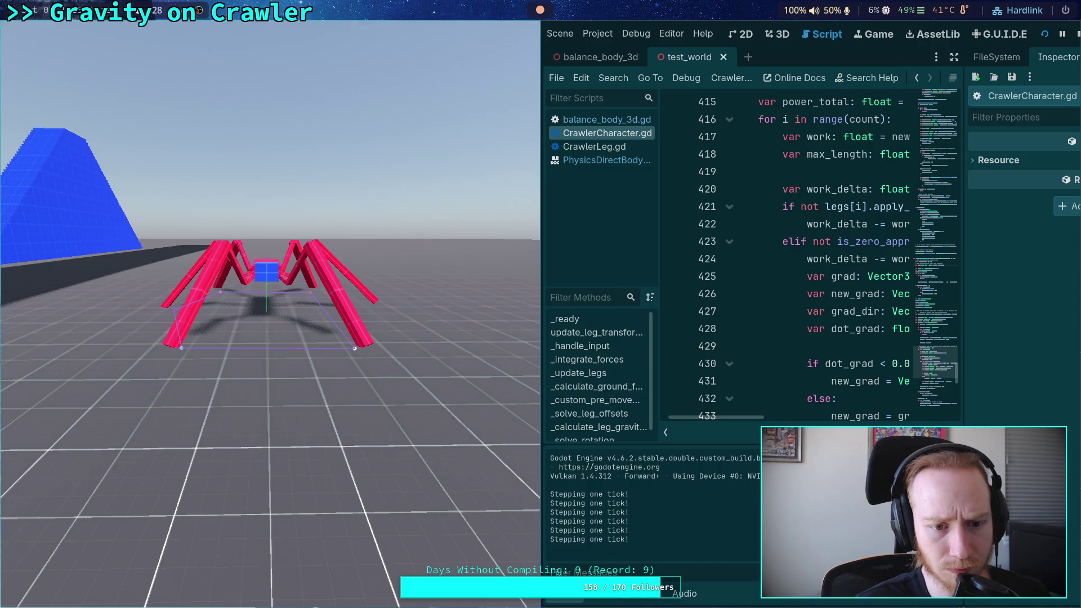
pyautogui.press('space')
pyautogui.press('space')
pyautogui.press('space')
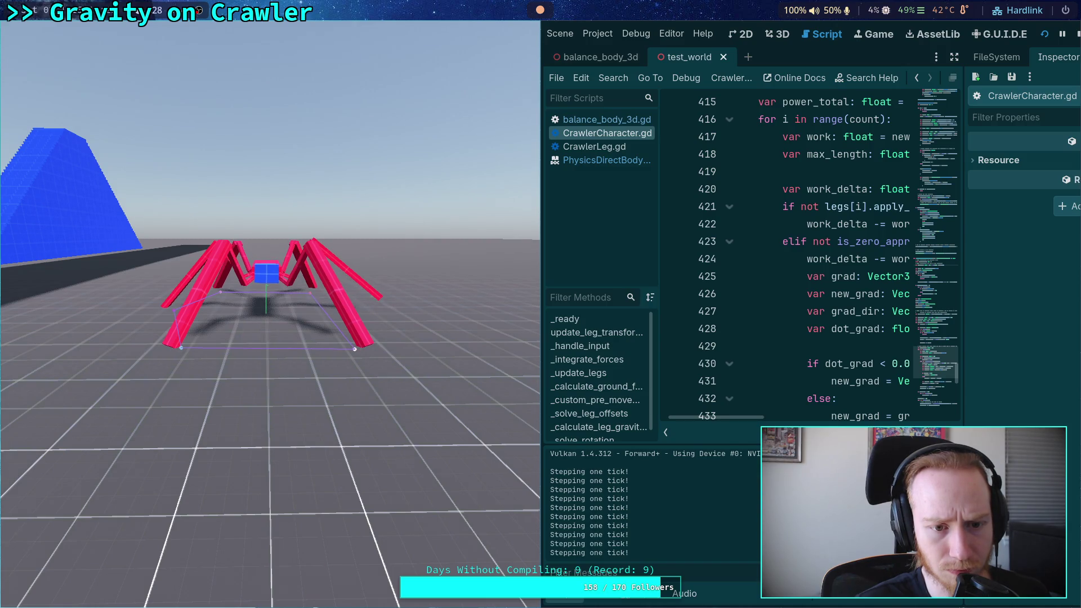
pyautogui.press('space')
pyautogui.press('space')
pyautogui.press('space')
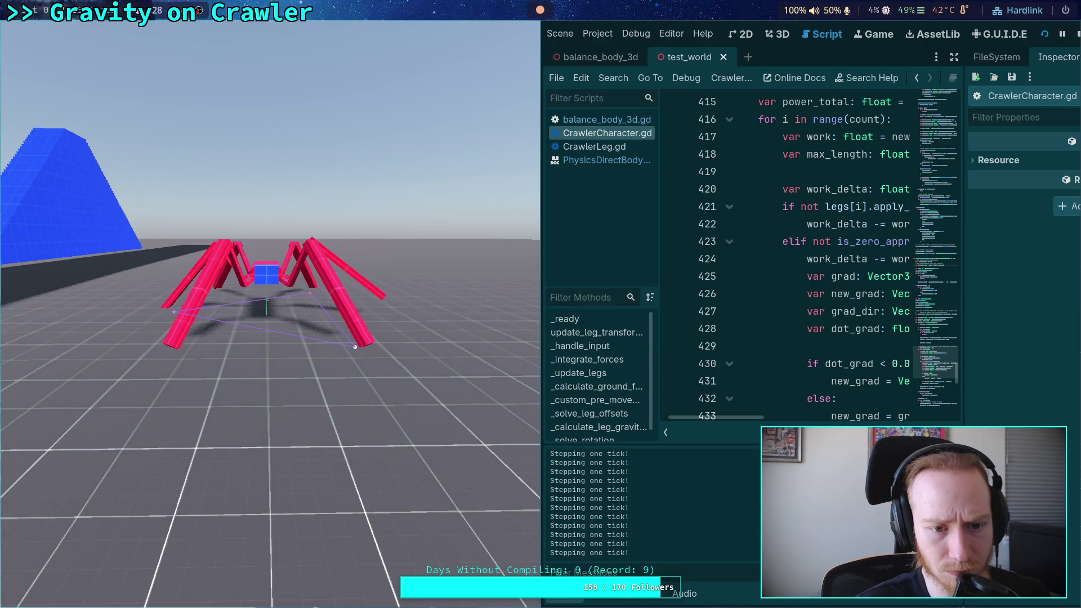
pyautogui.press('space')
pyautogui.press('space')
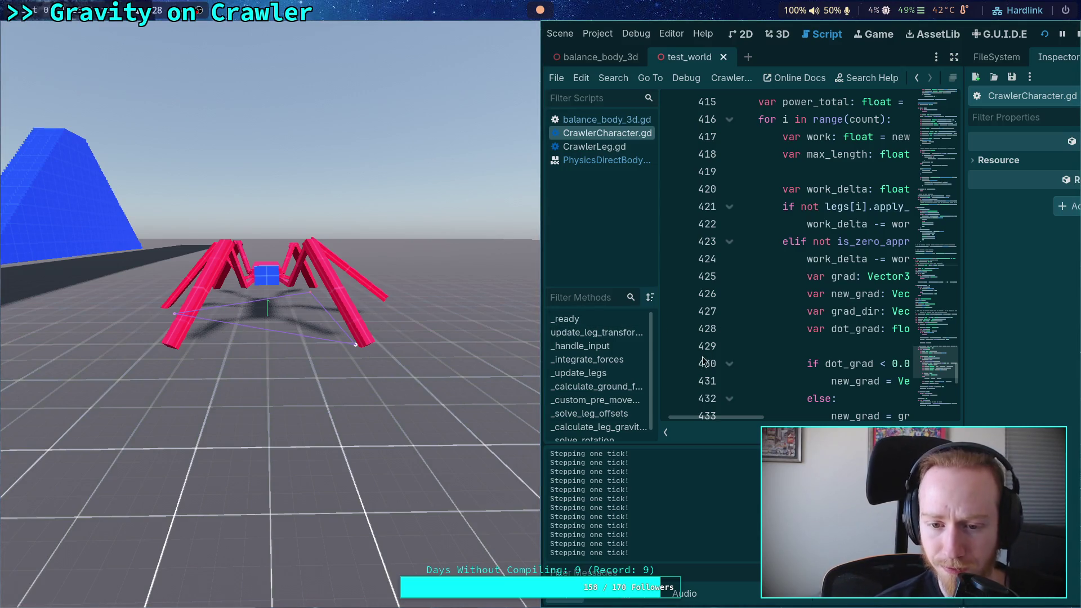
# - Detach the game window from the editor and drag it off the screen
pyautogui.scroll(1, 802, 332)
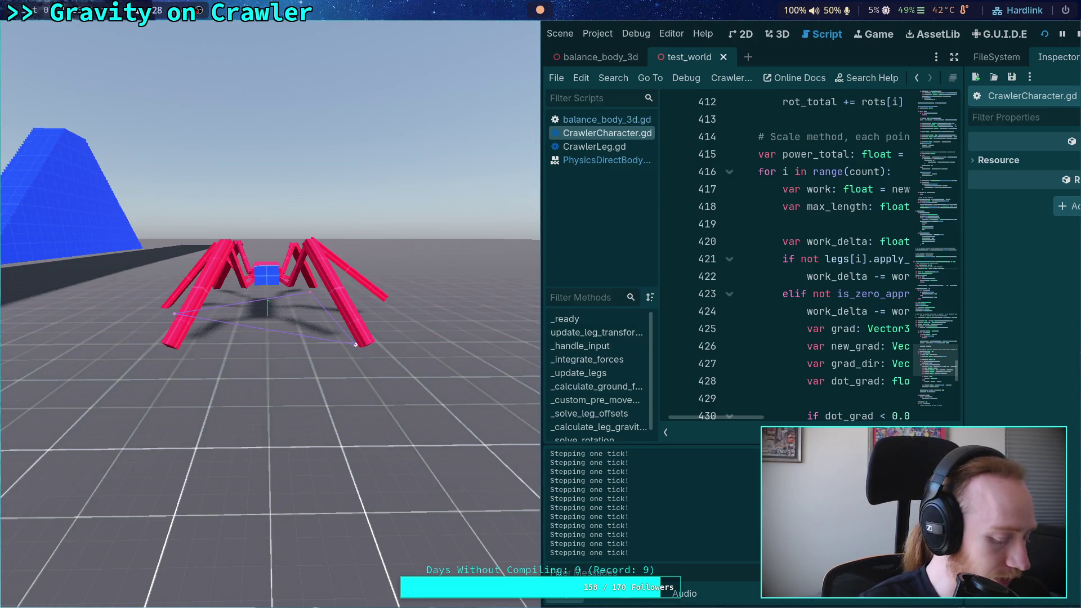
pyautogui.press('super+v')
pyautogui.moveTo(278, 313)
pyautogui.mouseDown()
pyautogui.moveTo(533, 237)
pyautogui.moveTo(724, 218)
pyautogui.mouseUp()
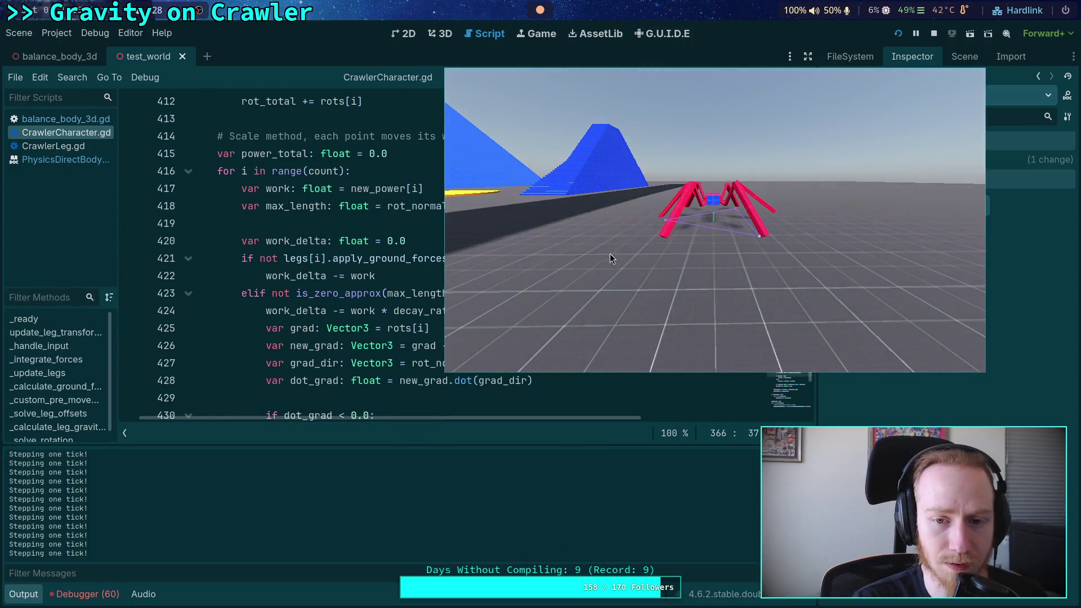
pyautogui.moveTo(609, 258); pyautogui.dragTo(0, 268)
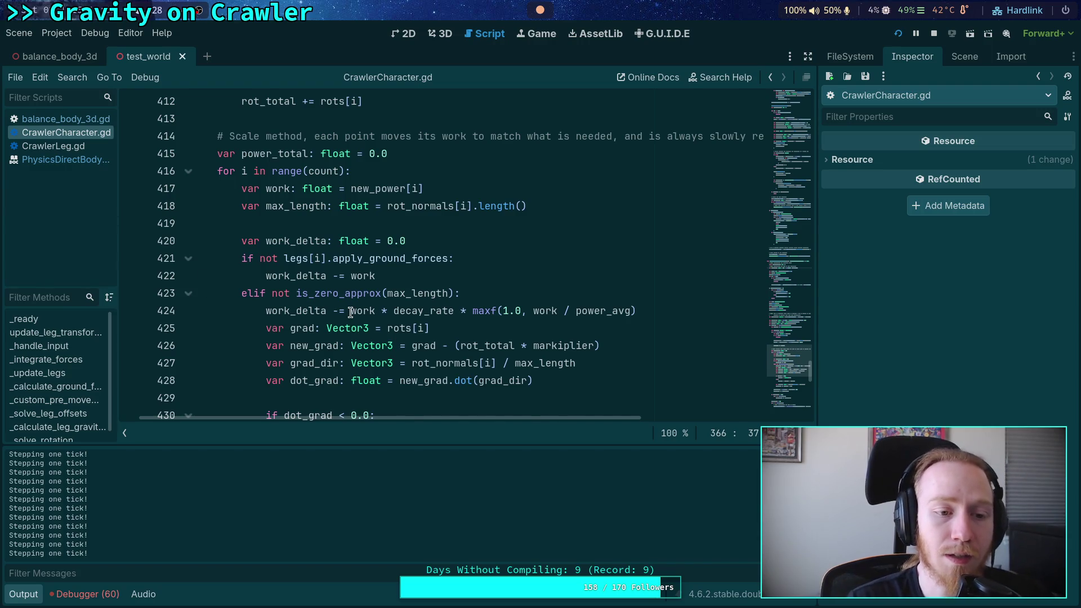
# - Set a breakpoint on line 420 at the work_delta declaration
pyautogui.scroll(1, 350, 311)
pyautogui.scroll(-2, 259, 273)
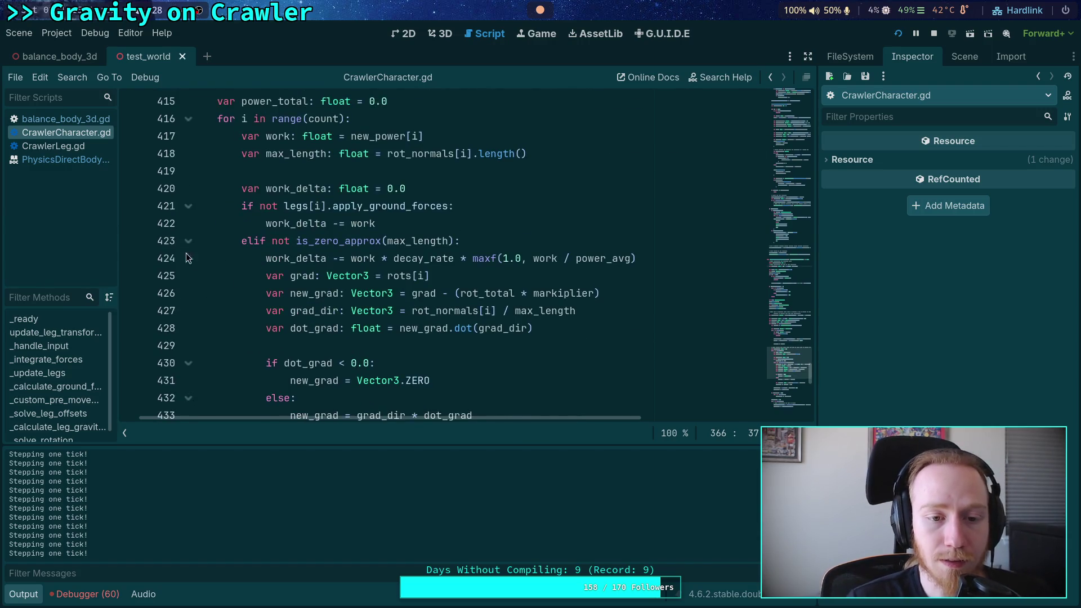
pyautogui.click(129, 190)
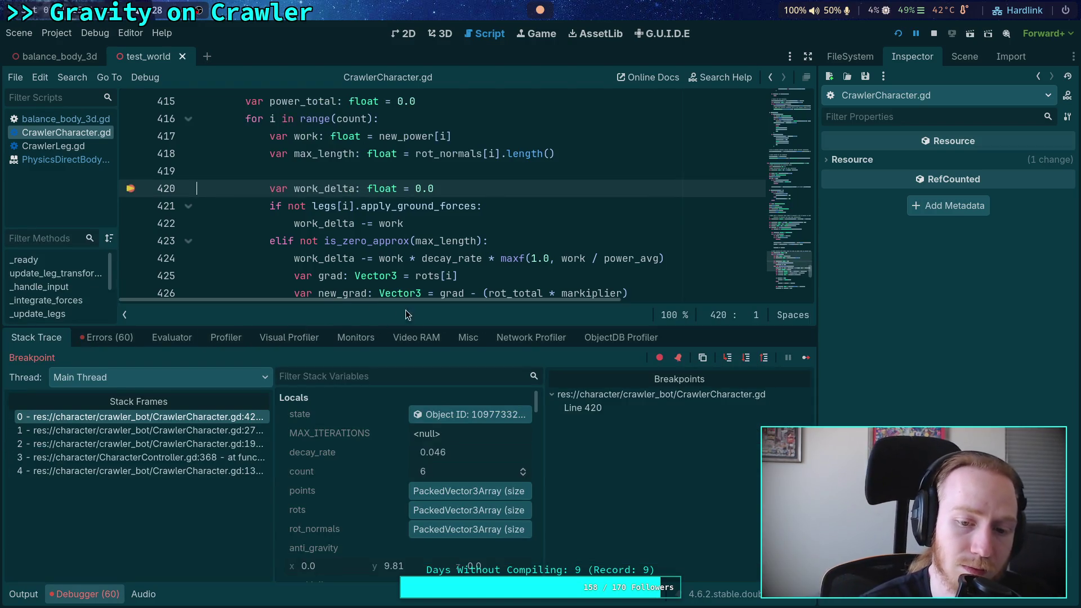
# - Widen the script and debugger to full width and scroll the Locals (decay_rate 0.046, count 6)
pyautogui.click(809, 56)
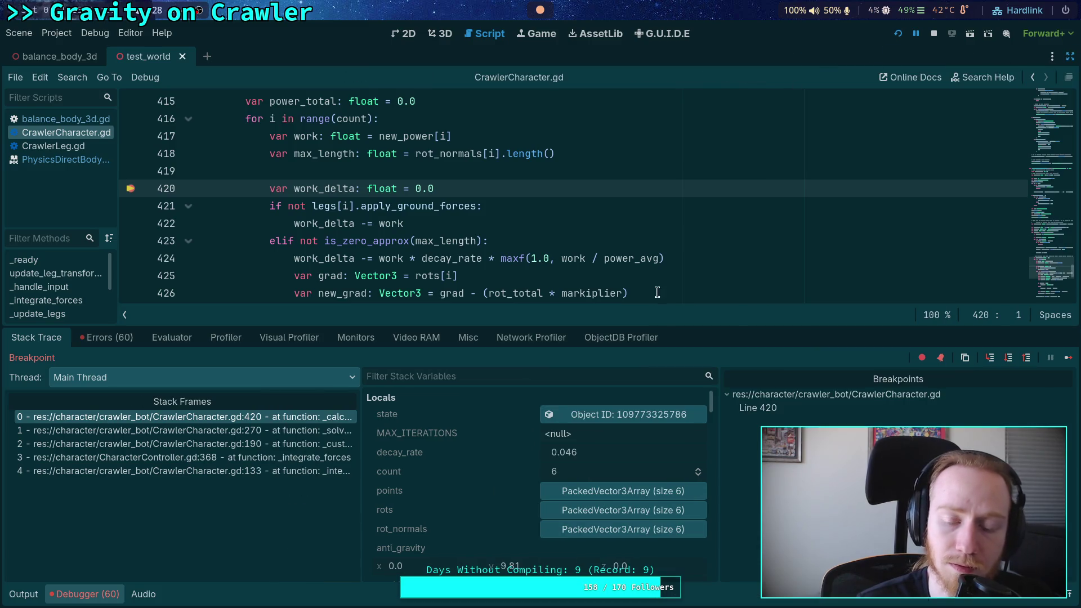
pyautogui.moveTo(541, 327); pyautogui.dragTo(510, 315)
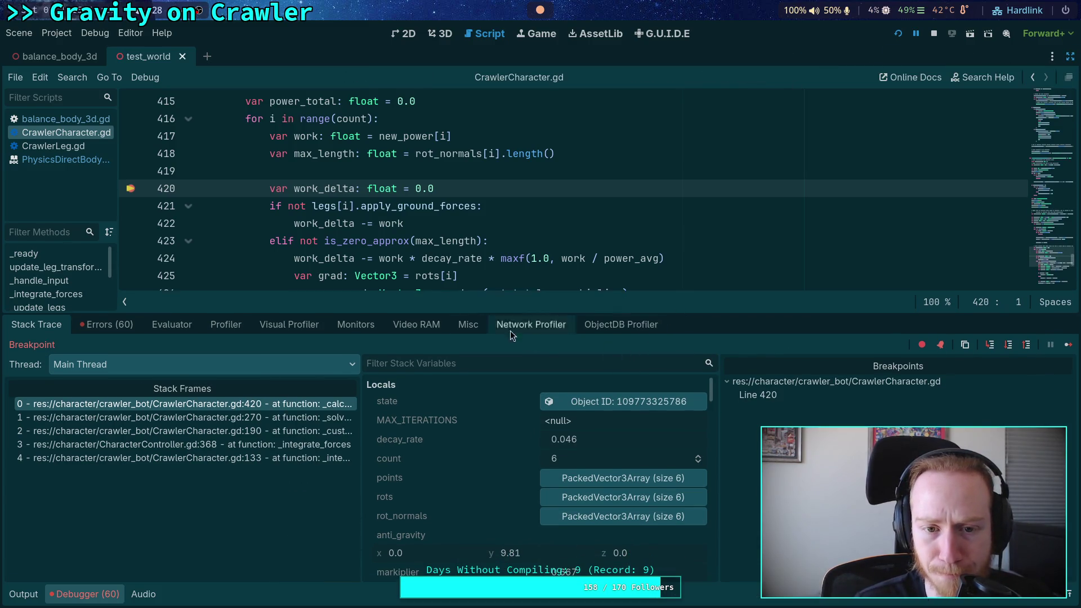
pyautogui.scroll(-1, 451, 282)
pyautogui.scroll(-3, 554, 419)
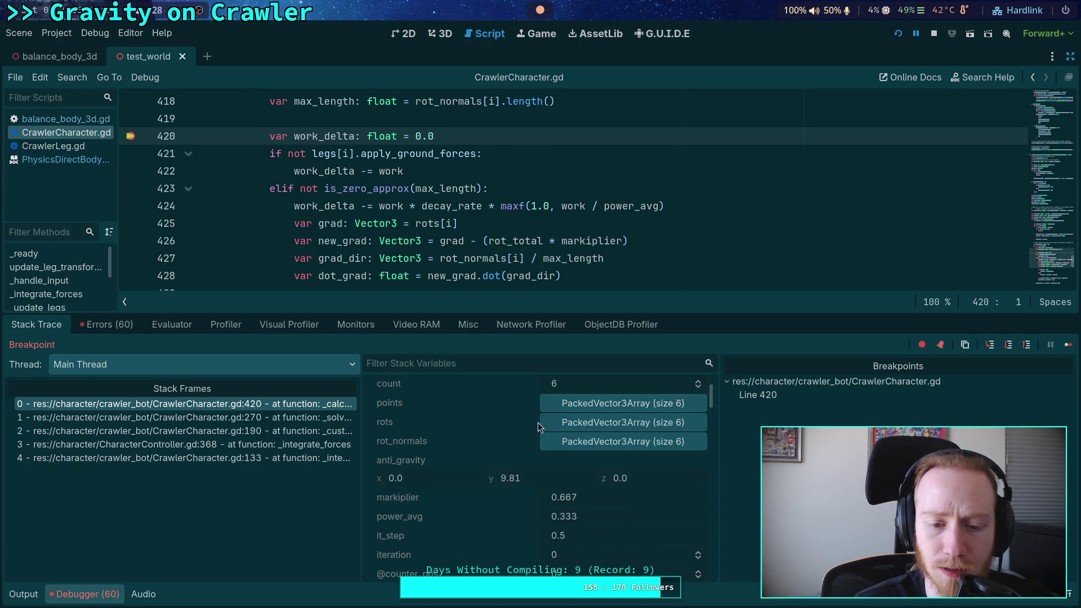
pyautogui.scroll(3, 483, 383)
pyautogui.scroll(4, 433, 218)
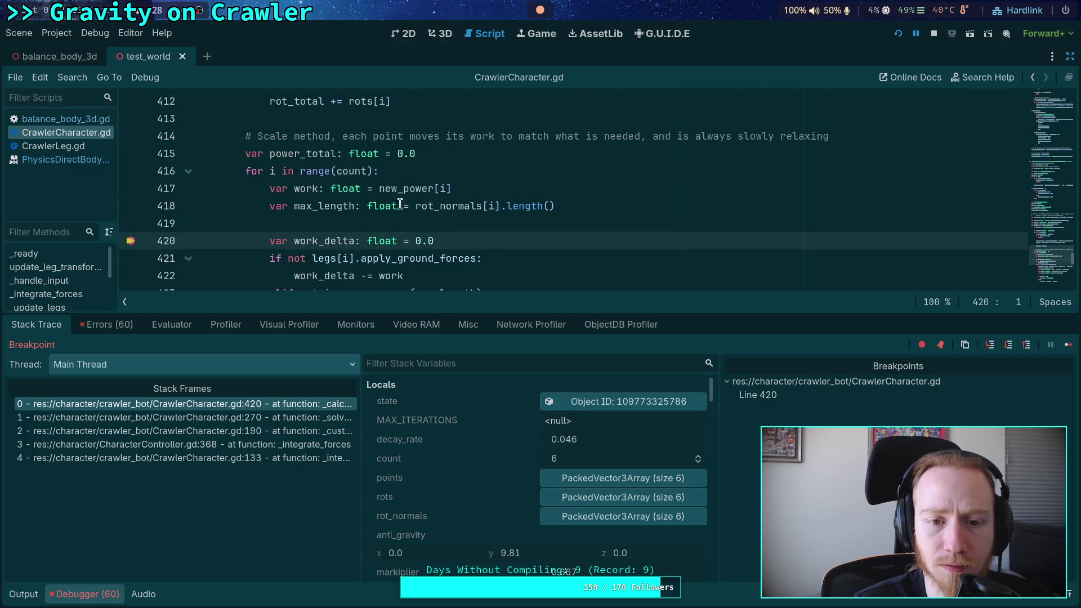
pyautogui.scroll(3, 451, 164)
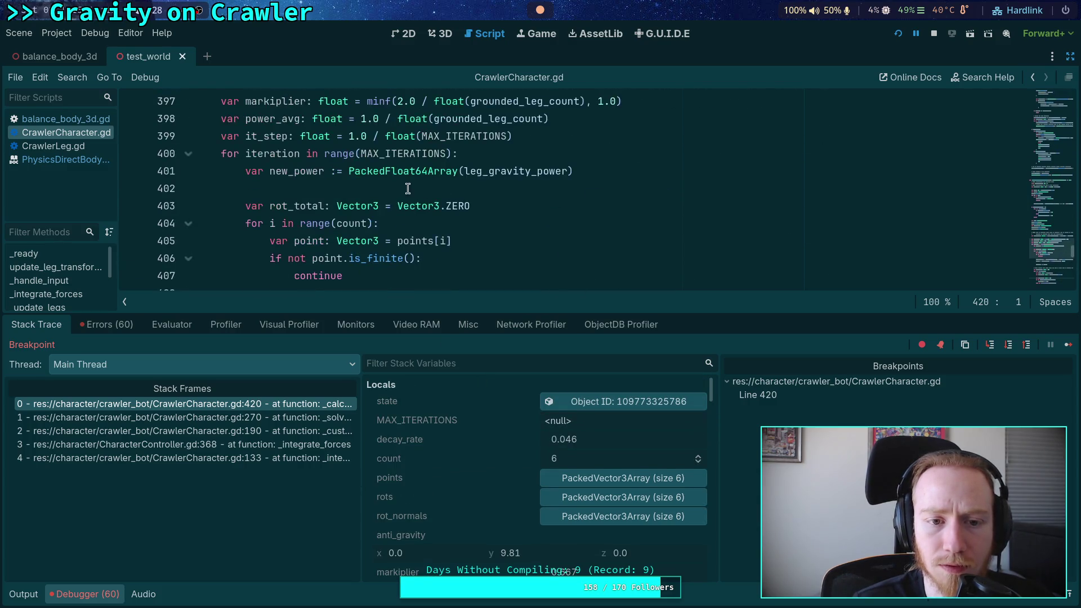